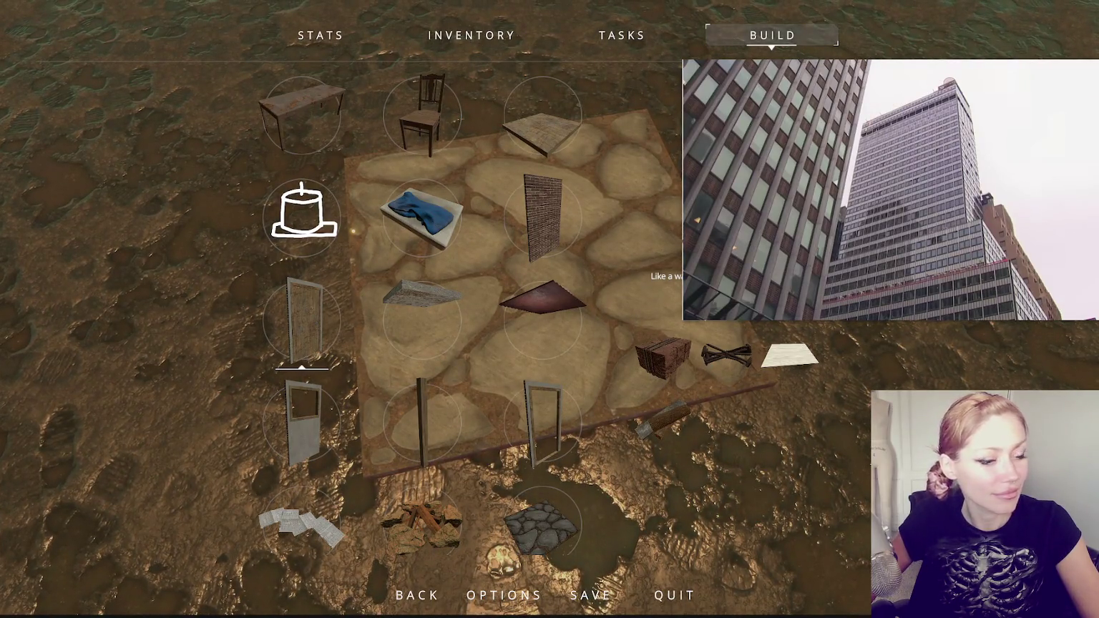
# Build a wall piece, then place a Wall Mounted Candle on the wall
pyautogui.click(544, 222)
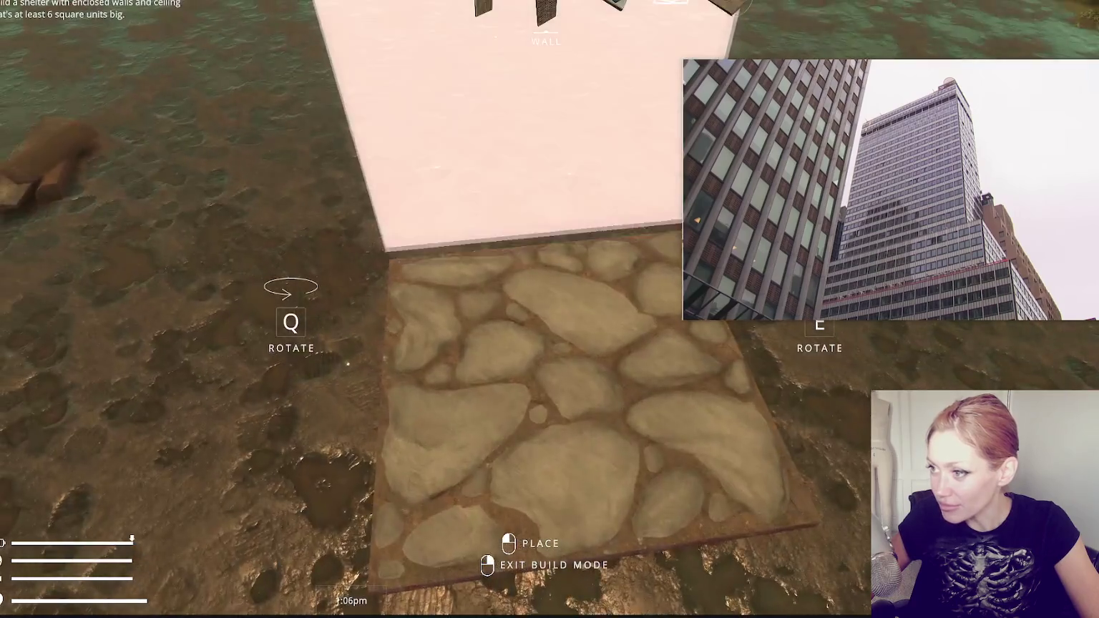
pyautogui.press('Escape')
pyautogui.press('Escape')
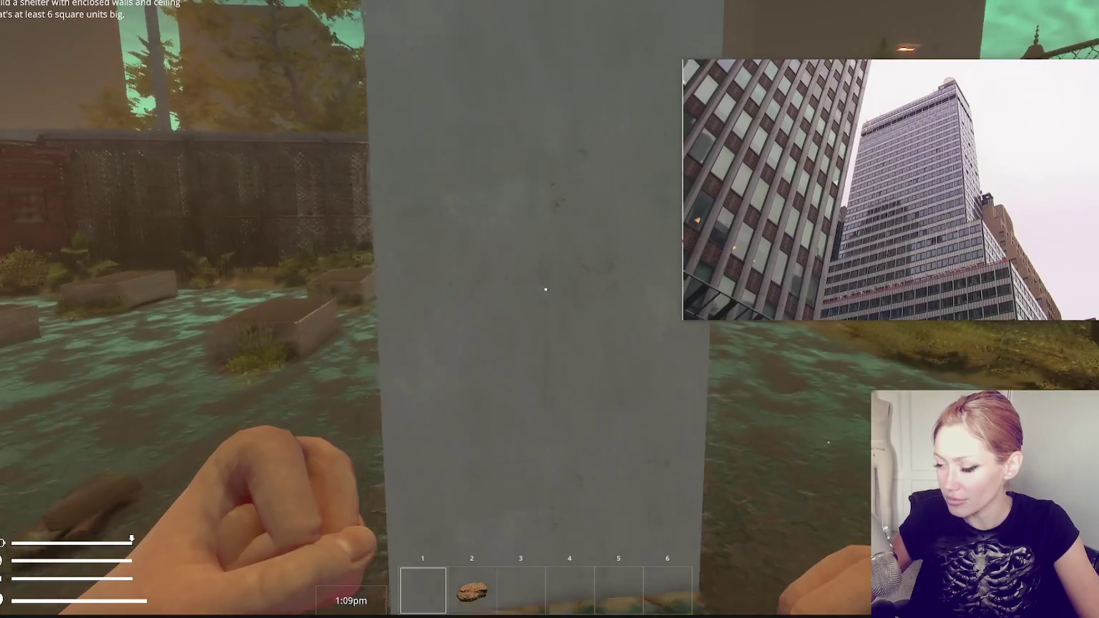
pyautogui.press('Escape')
pyautogui.click(772, 35)
pyautogui.scroll(-2, 462, 372)
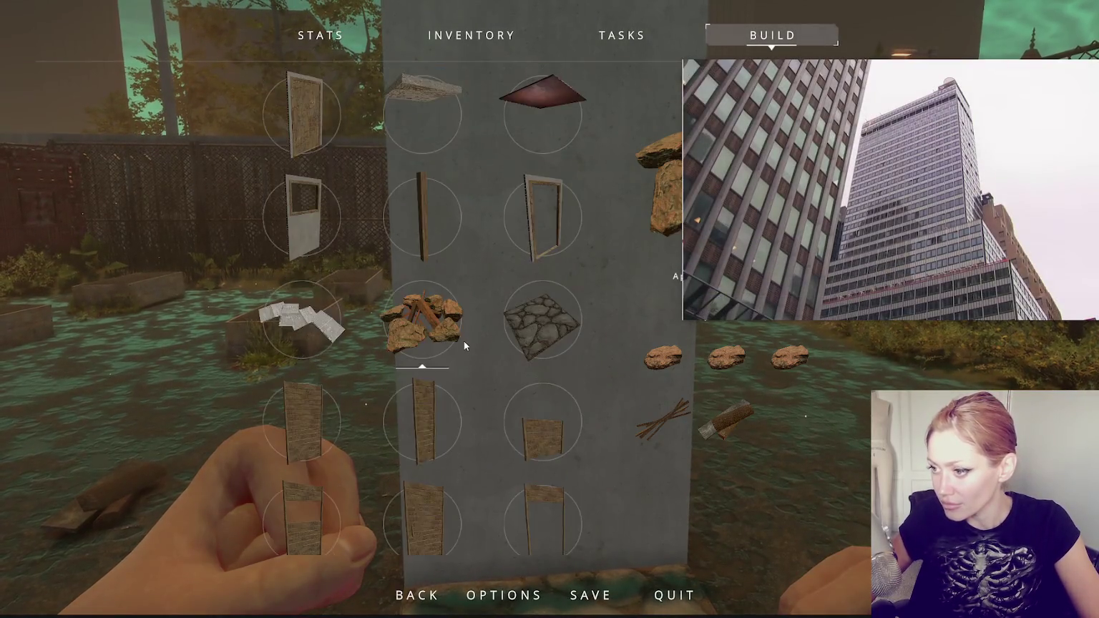
pyautogui.scroll(3, 464, 340)
pyautogui.click(306, 208)
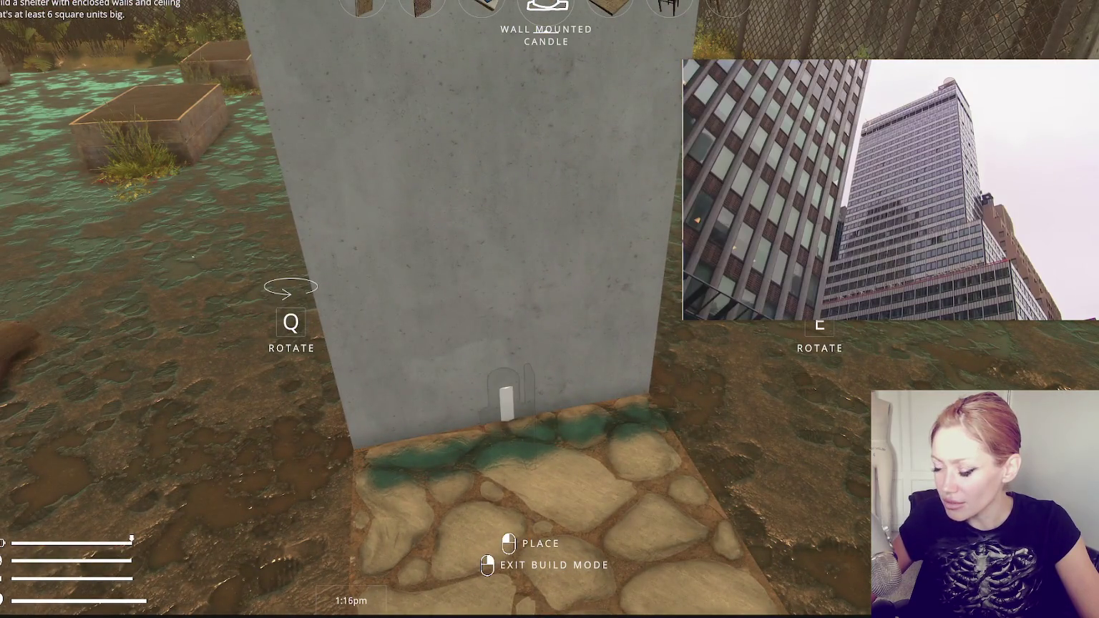
pyautogui.click(549, 309)
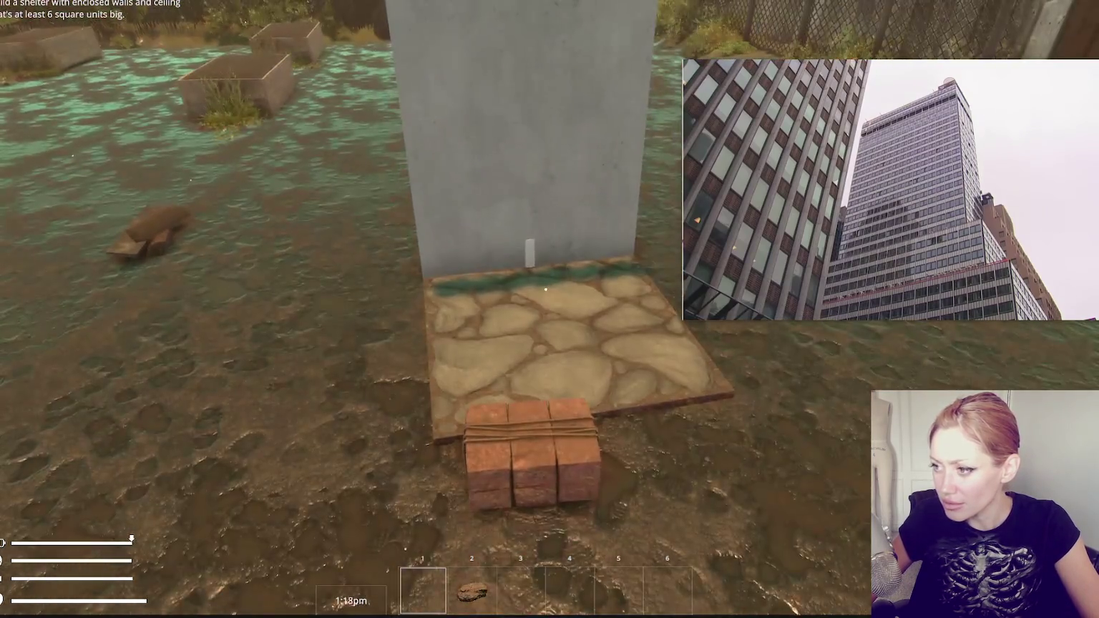
# Pick up the dropped candle and the other items lying on the ground
pyautogui.press('Escape')
pyautogui.press('Escape')
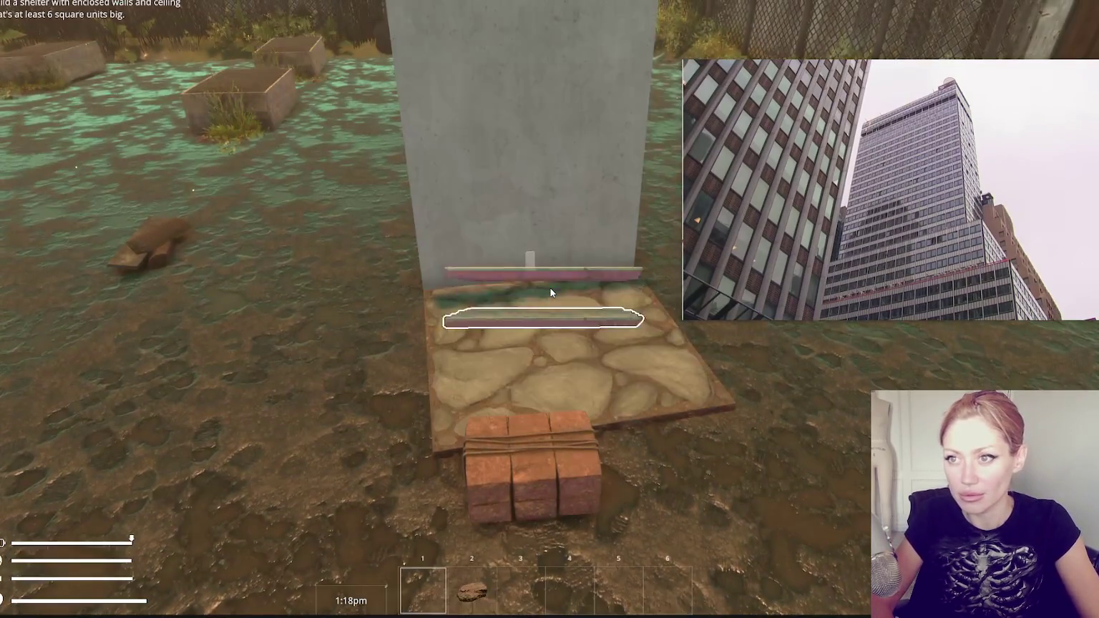
pyautogui.press('Escape')
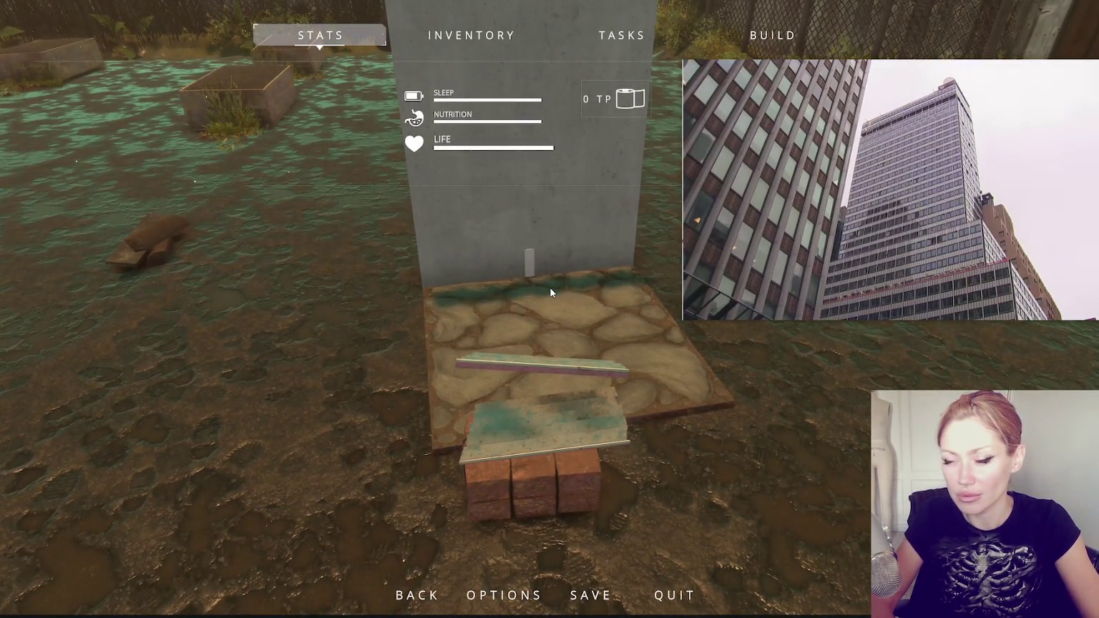
pyautogui.press('Escape')
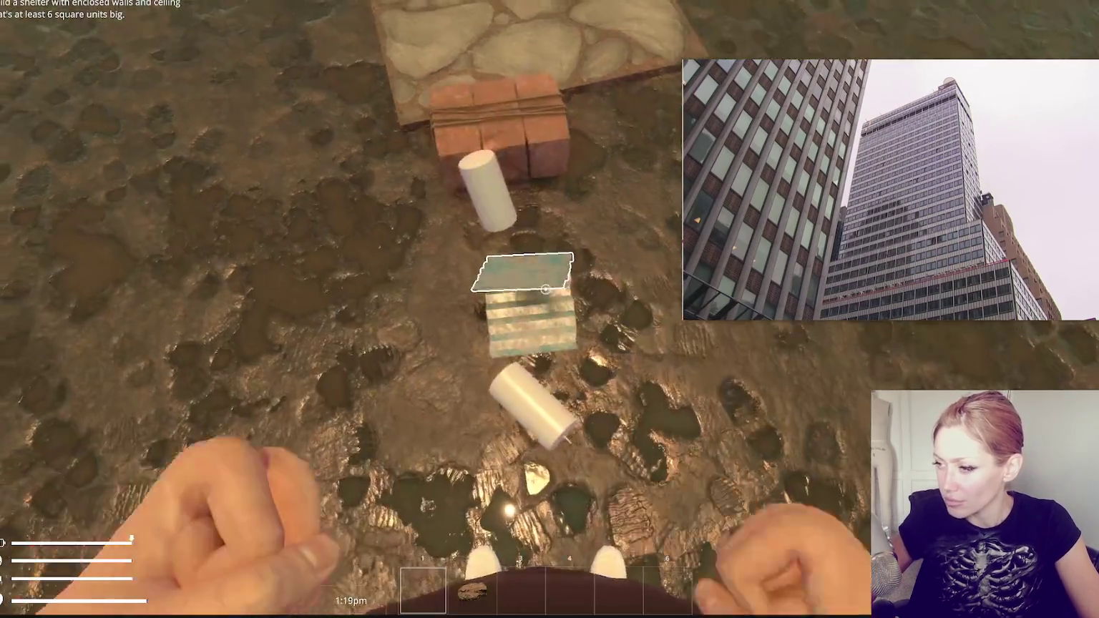
pyautogui.click(545, 289)
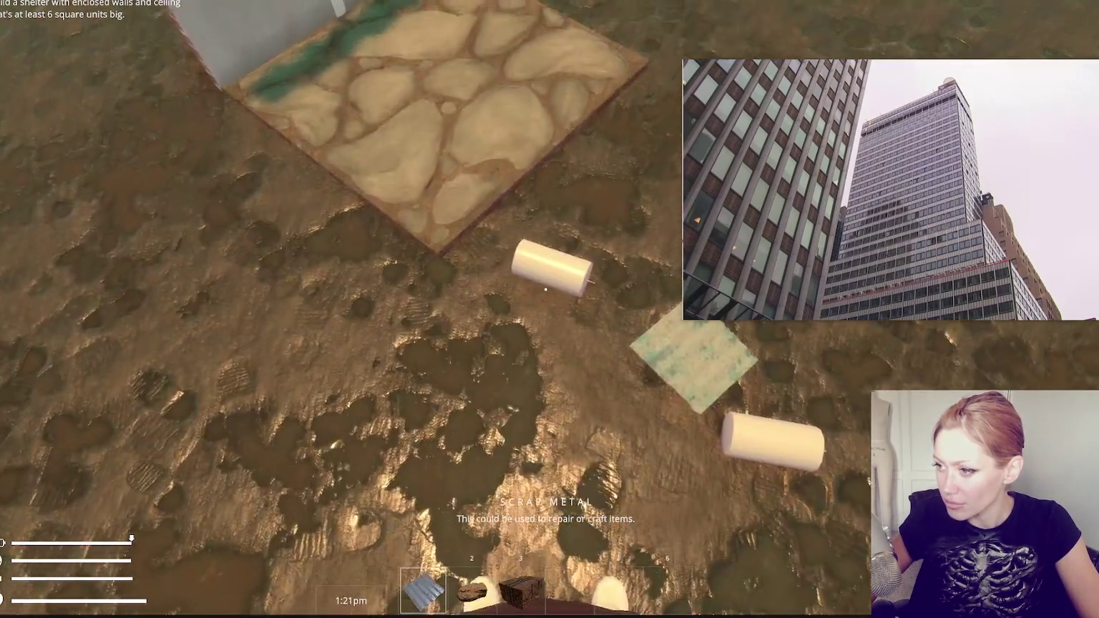
pyautogui.click(545, 290)
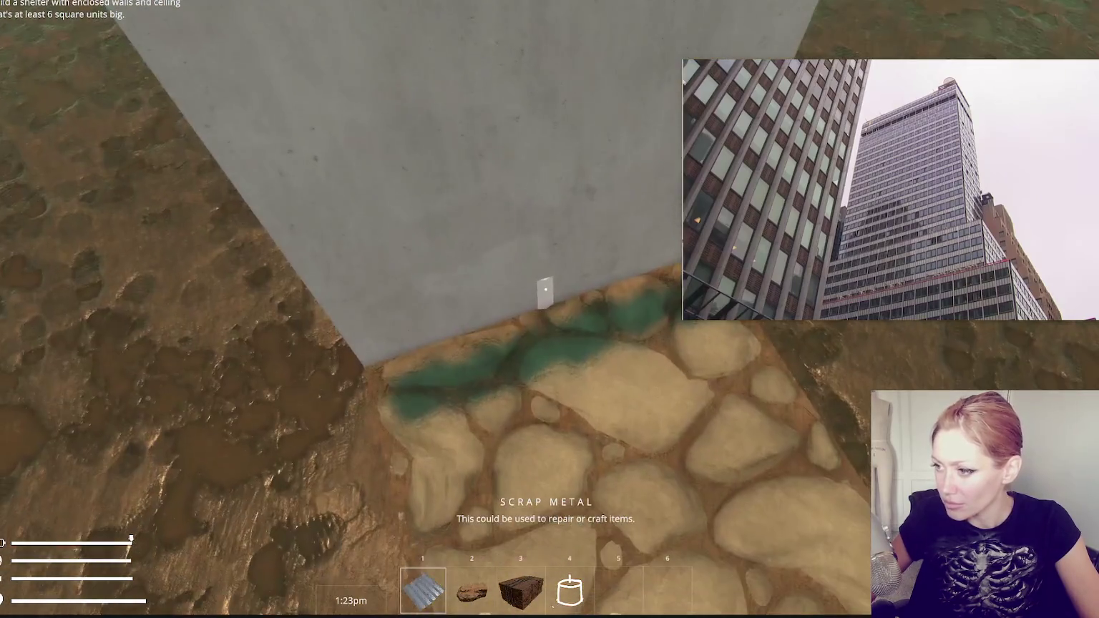
pyautogui.click(546, 289)
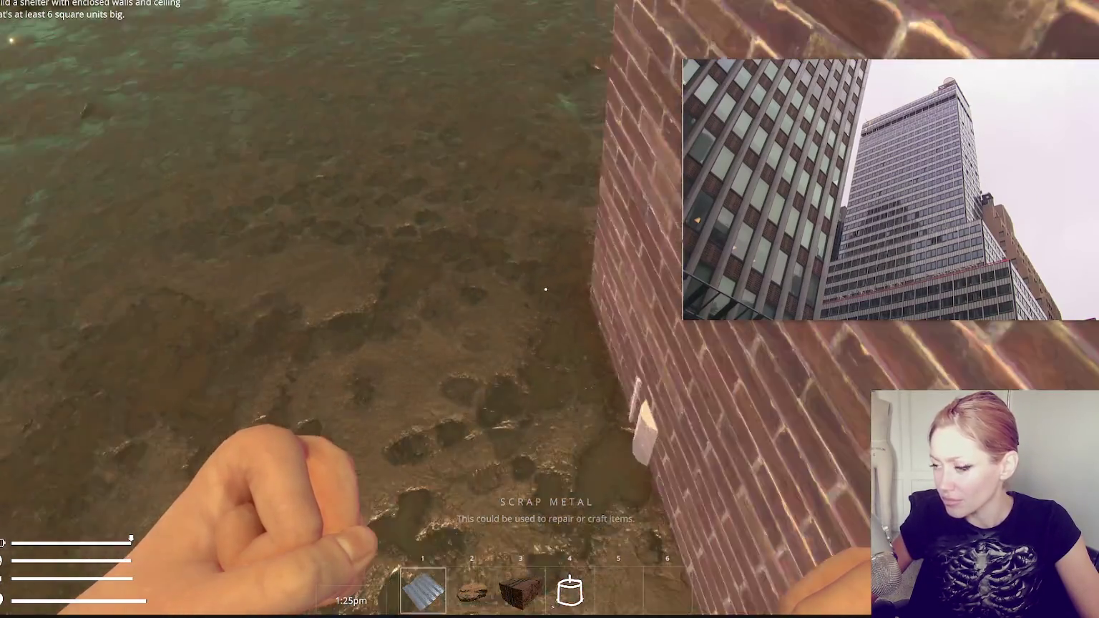
# Exit Play mode, enlarge the project panel and show the asset folders
pyautogui.press('Escape')
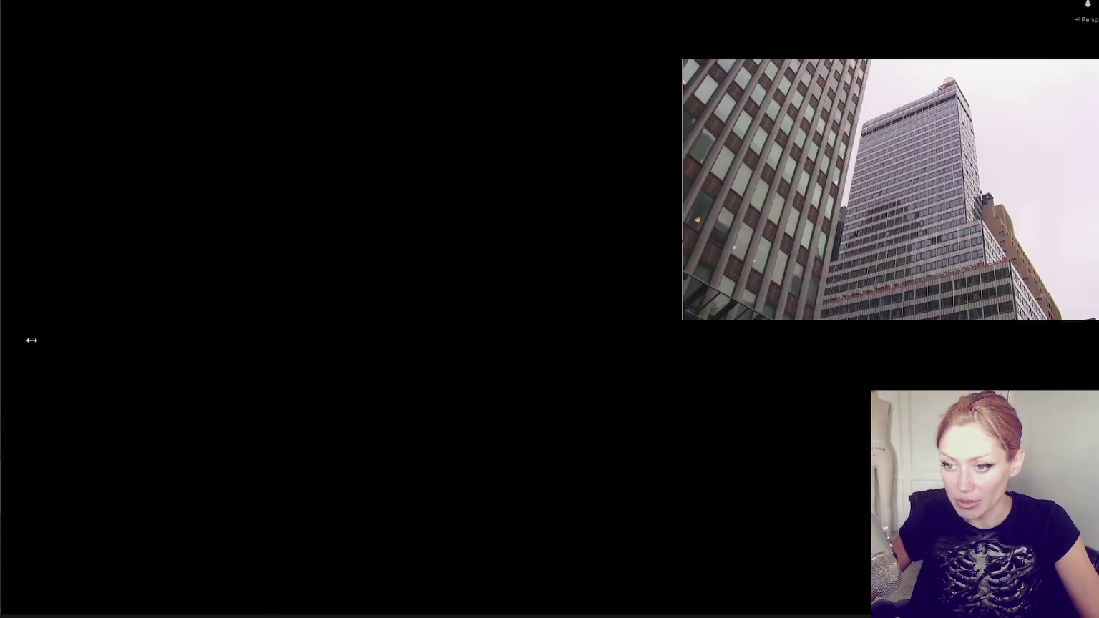
pyautogui.moveTo(31, 341); pyautogui.dragTo(258, 346)
pyautogui.moveTo(63, 415)
pyautogui.mouseDown()
pyautogui.moveTo(100, 152)
pyautogui.moveTo(99, 15)
pyautogui.mouseUp()
pyautogui.press('BackSpace')
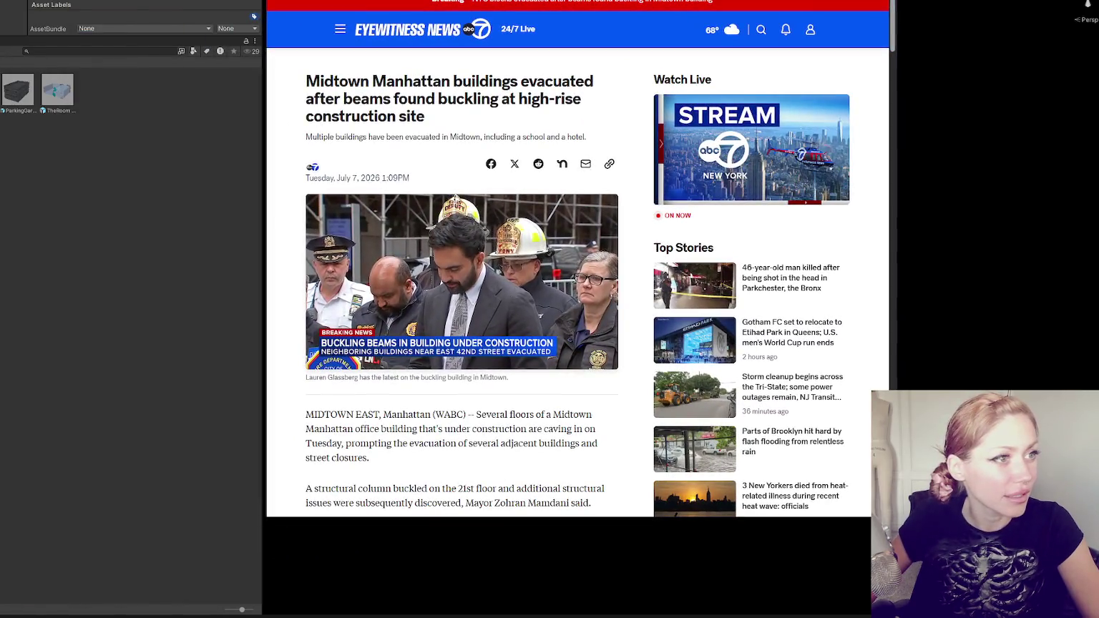
# Scroll the ABC7 article on the evacuated Midtown buildings down to the buckling-column photo
pyautogui.moveTo(378, 286)
pyautogui.scroll(-5, 663, 302)
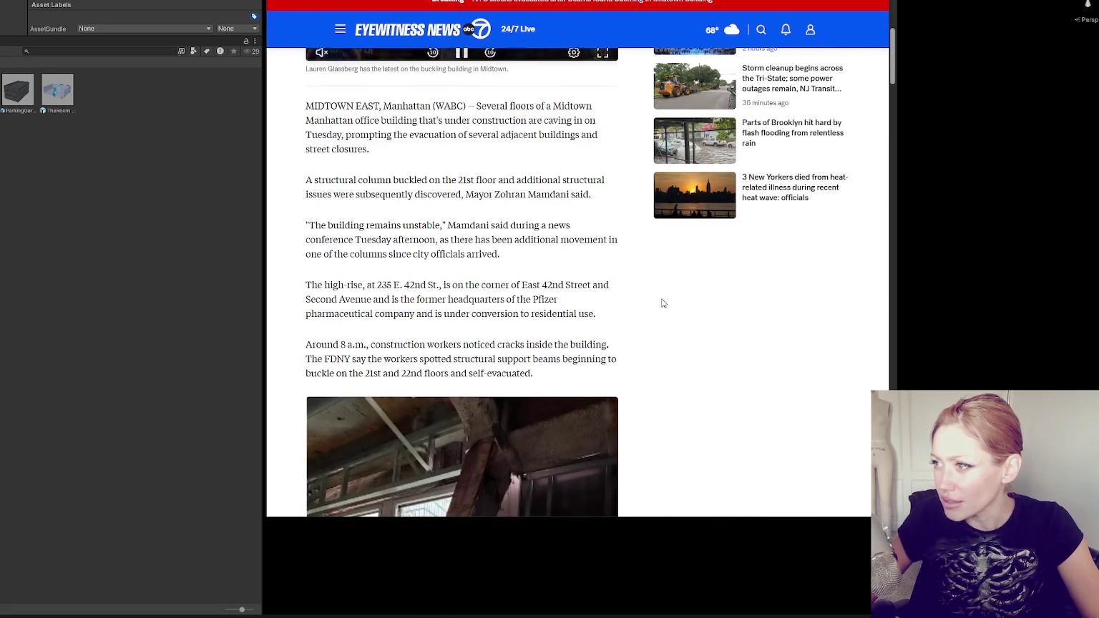
pyautogui.scroll(-9, 663, 302)
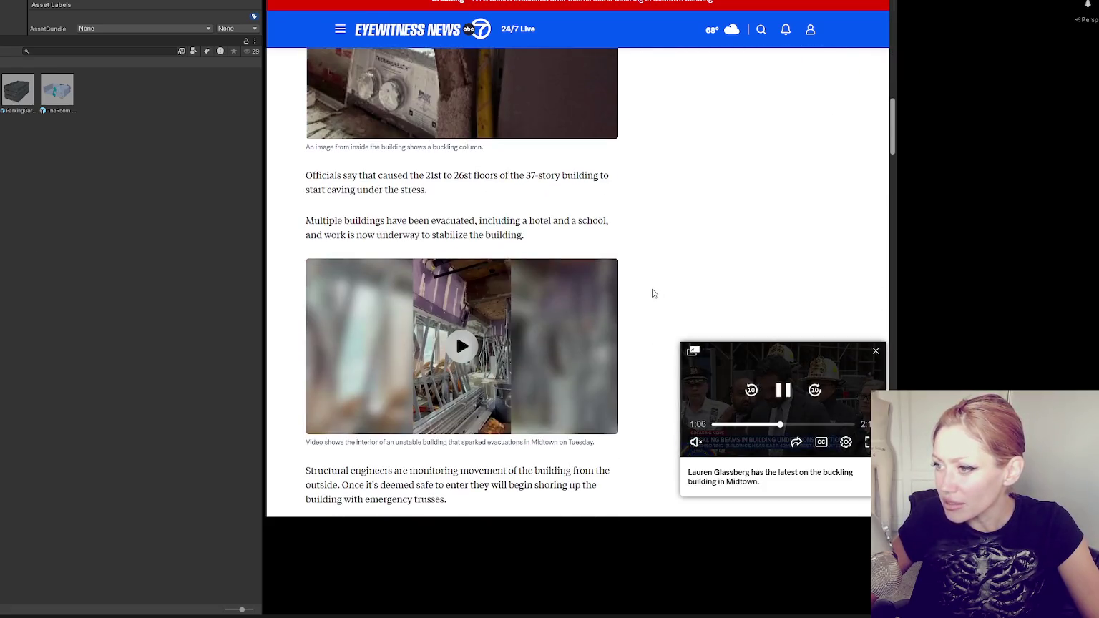
pyautogui.scroll(4, 532, 213)
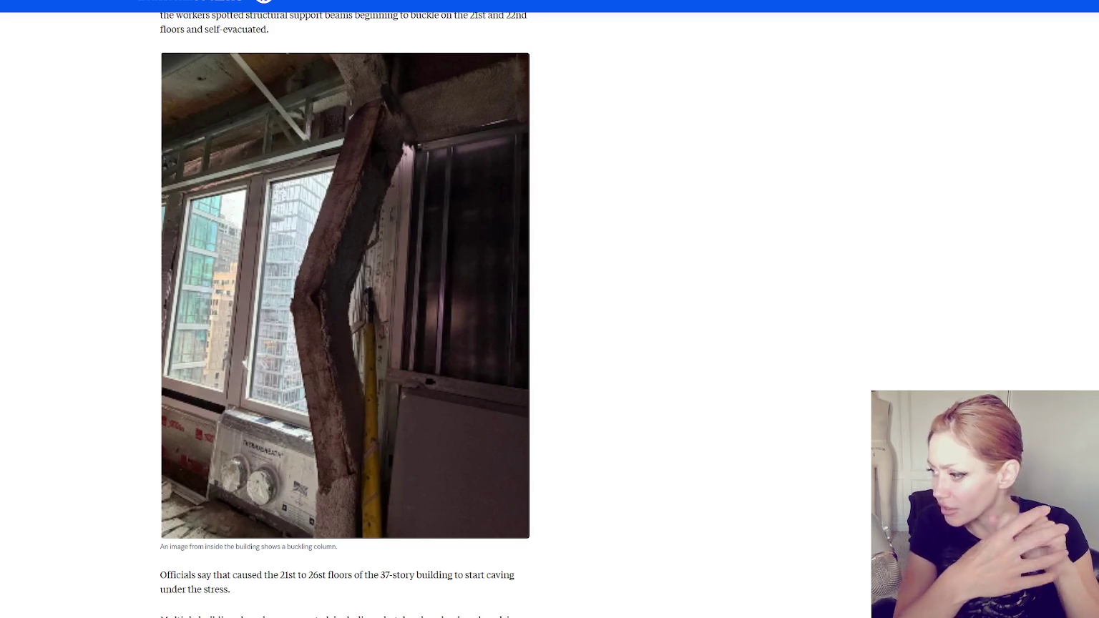
# Scroll past the evacuation list and tip form, then play the violations video full screen
pyautogui.scroll(-2, 268, 199)
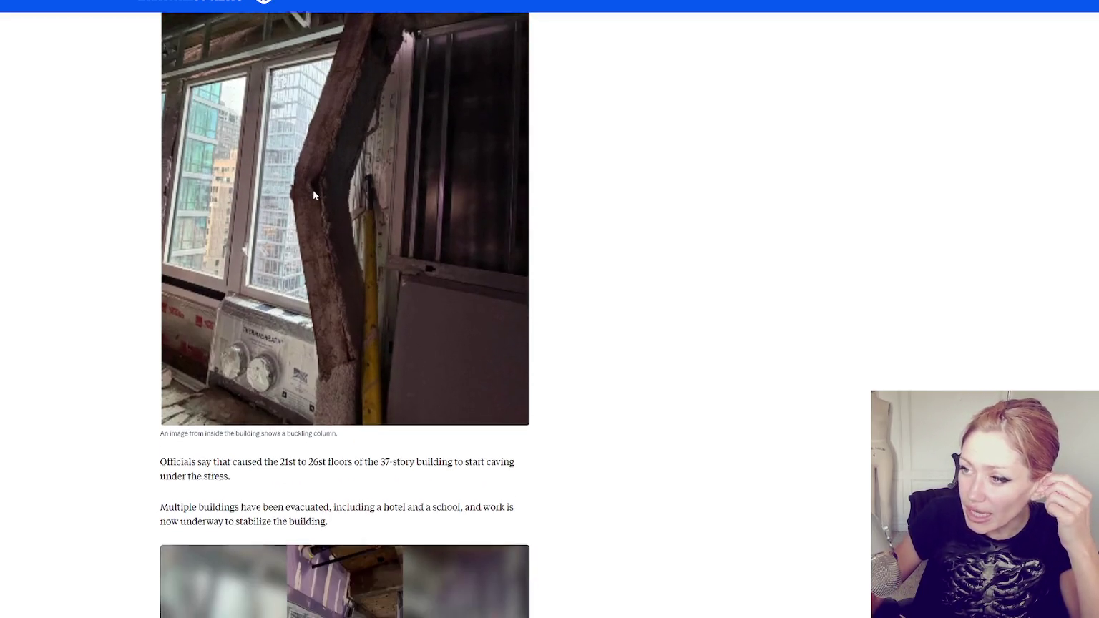
pyautogui.scroll(-5, 313, 189)
pyautogui.scroll(-5, 464, 181)
pyautogui.scroll(-15, 464, 181)
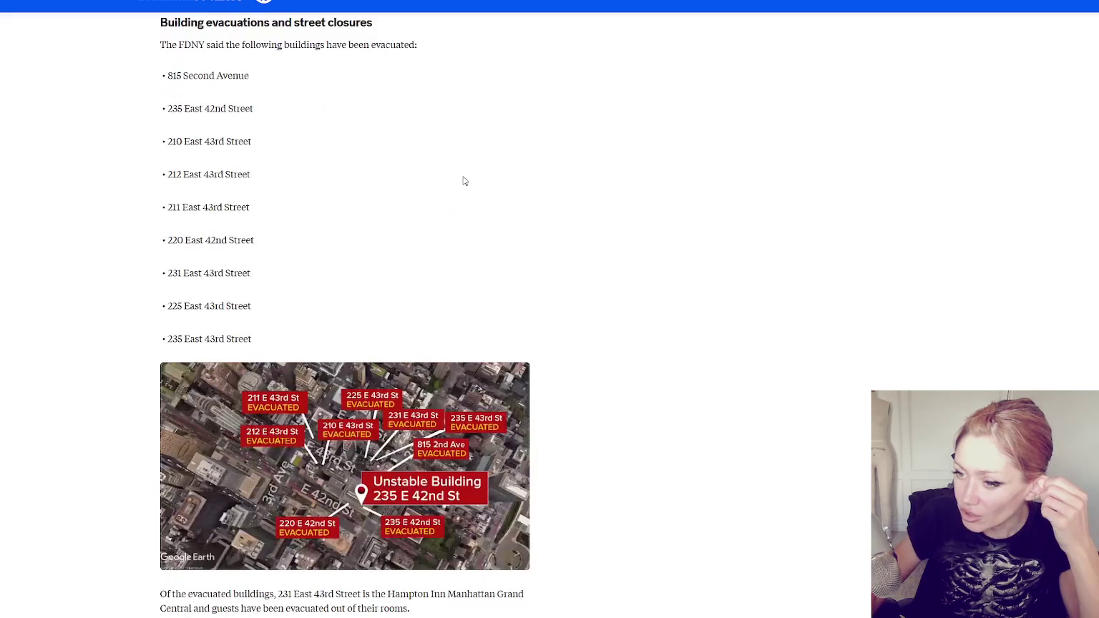
pyautogui.scroll(3, 464, 181)
pyautogui.scroll(-12, 464, 181)
pyautogui.scroll(-5, 473, 184)
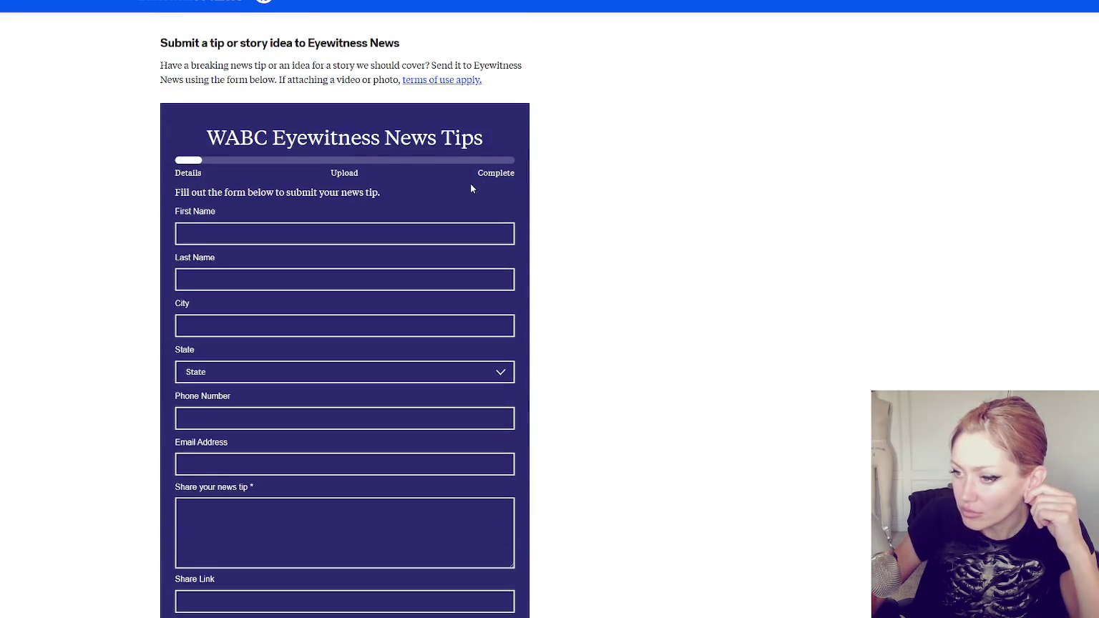
pyautogui.scroll(10, 473, 184)
pyautogui.click(322, 314)
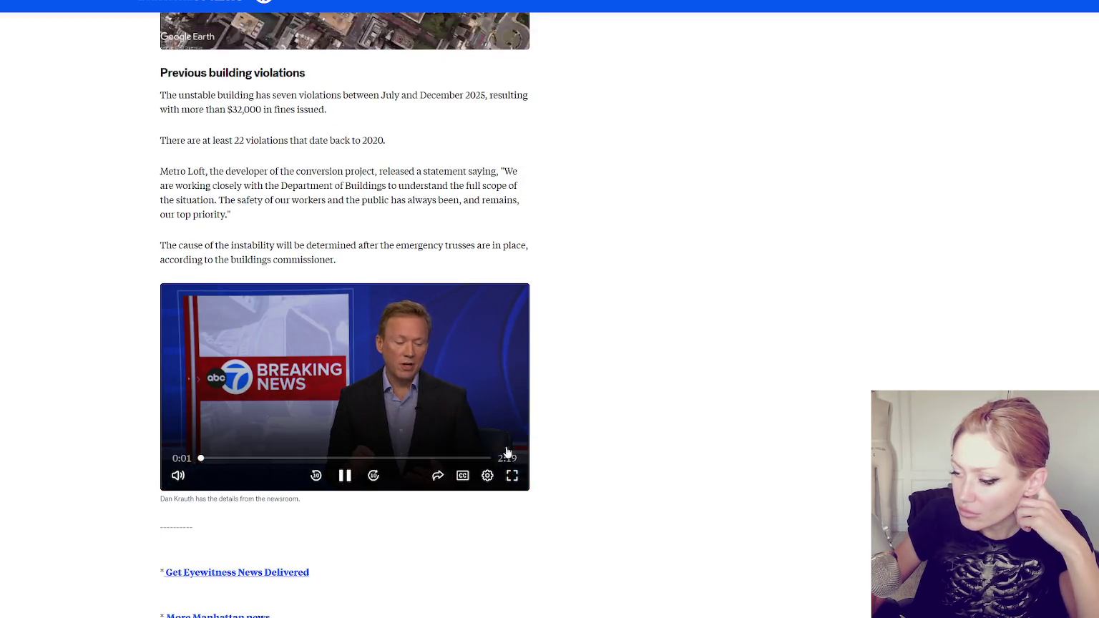
pyautogui.click(512, 478)
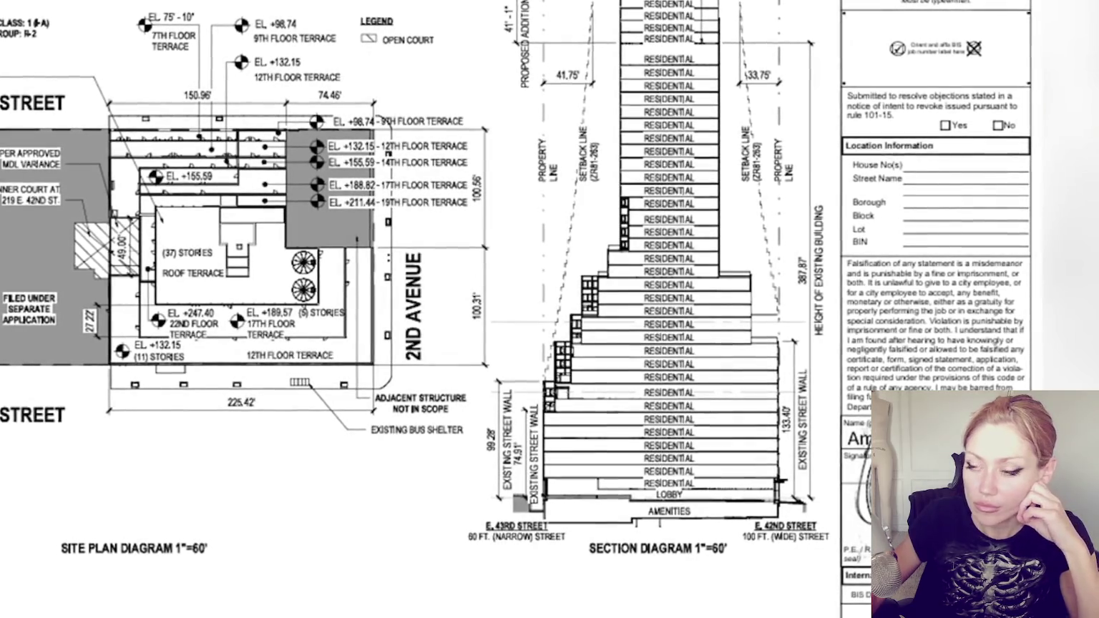
# Watch the full-screen site plan and section diagrams until the video ends
pyautogui.moveTo(213, 325)
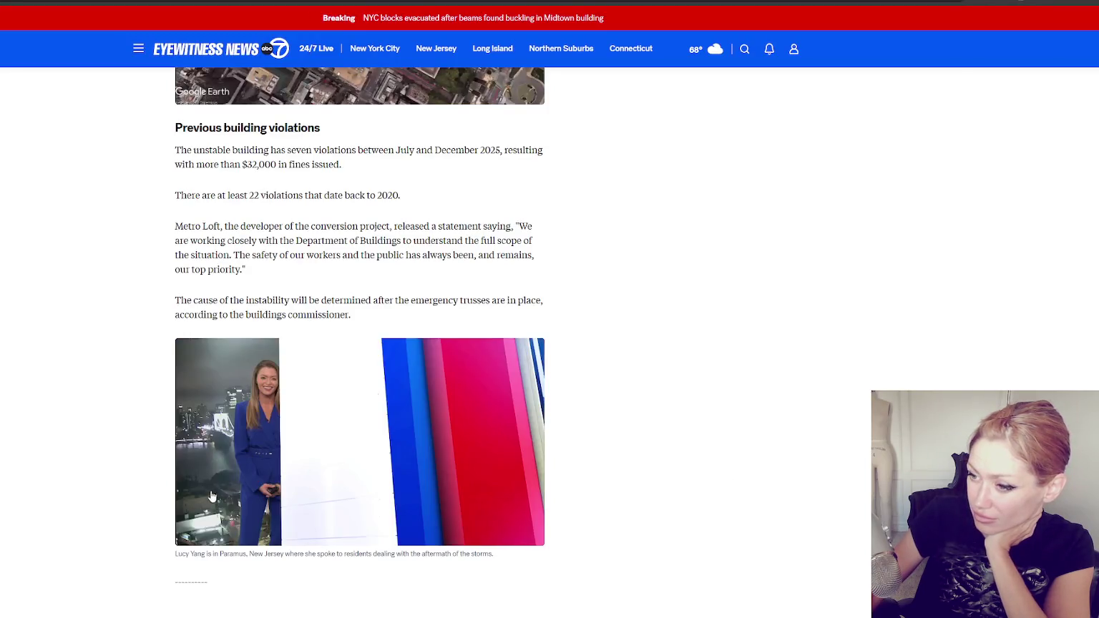
# Pause the autoplaying next video and scroll to the 'Previous building violations' heading
pyautogui.click(360, 530)
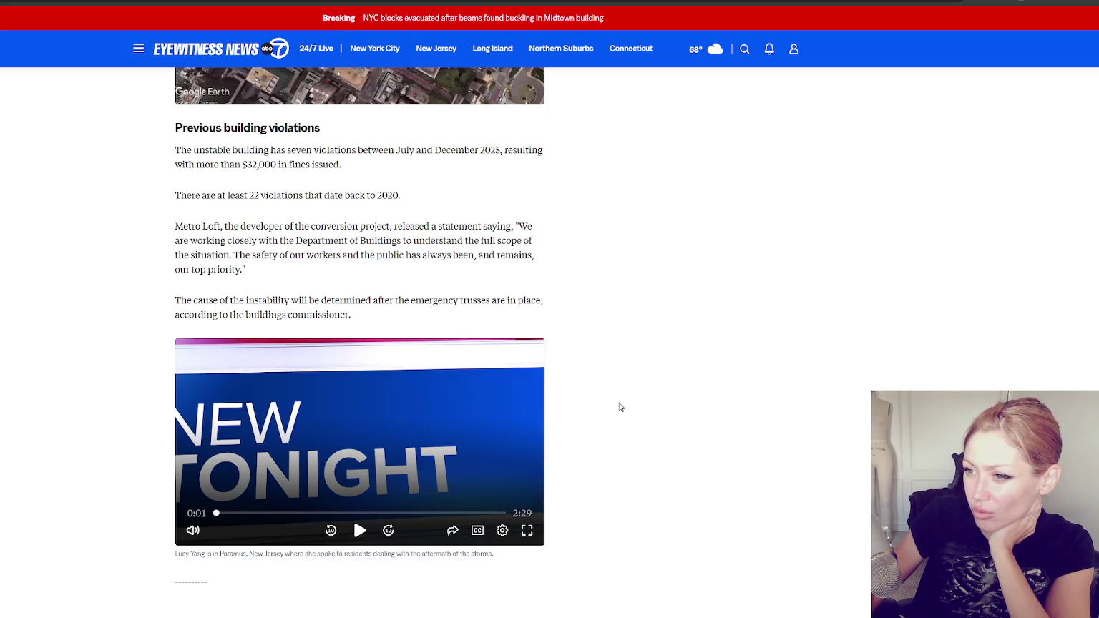
pyautogui.scroll(-3, 633, 351)
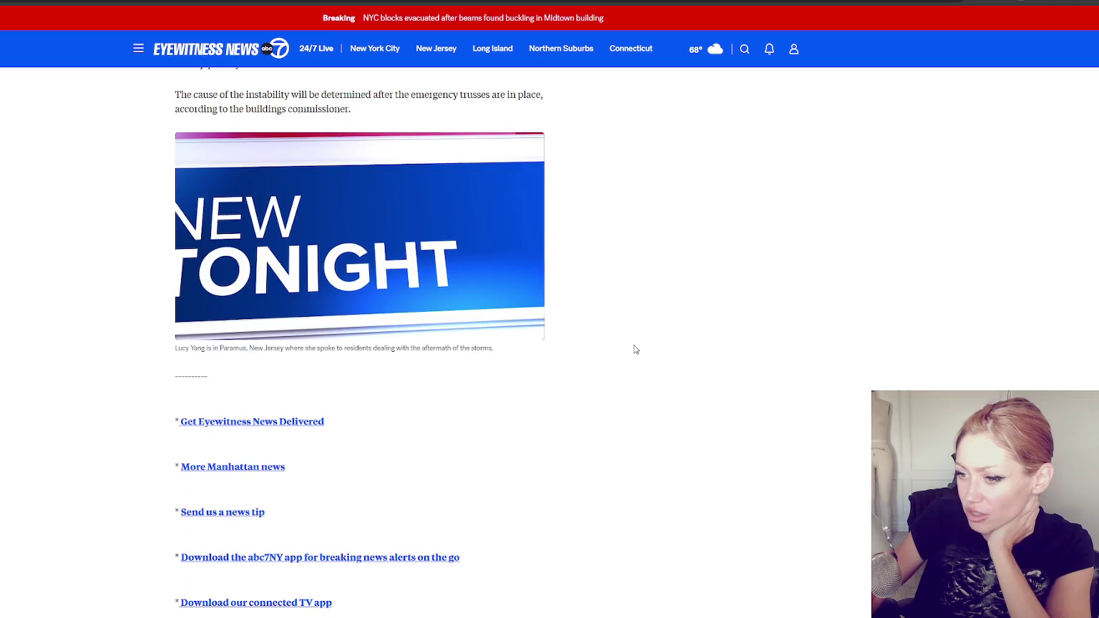
pyautogui.scroll(-12, 633, 349)
pyautogui.scroll(1, 669, 341)
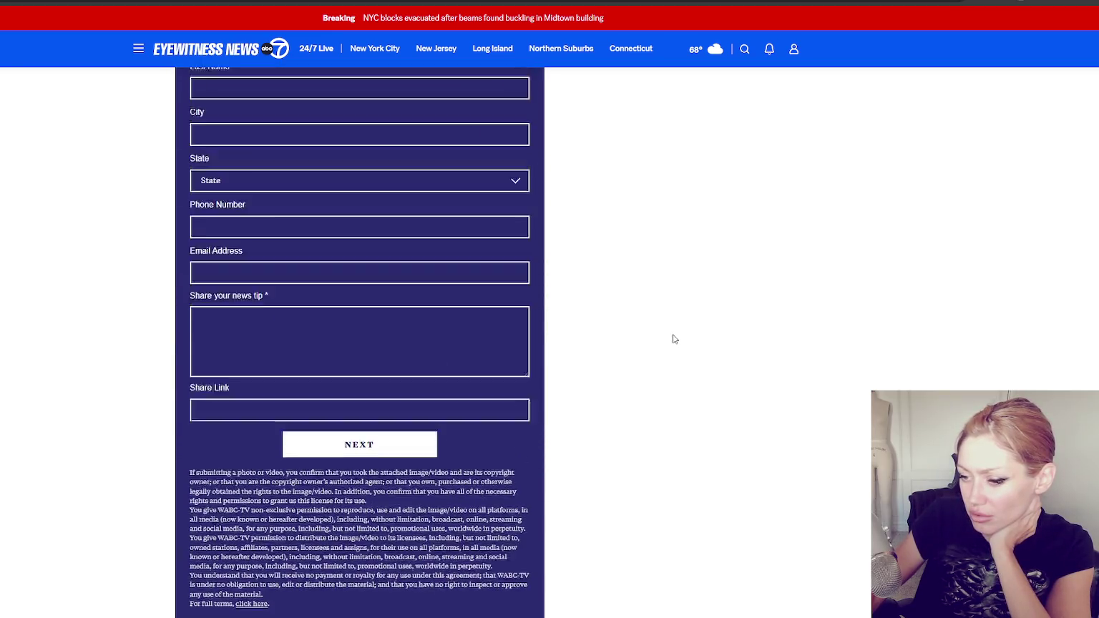
pyautogui.scroll(8, 676, 339)
pyautogui.scroll(5, 682, 330)
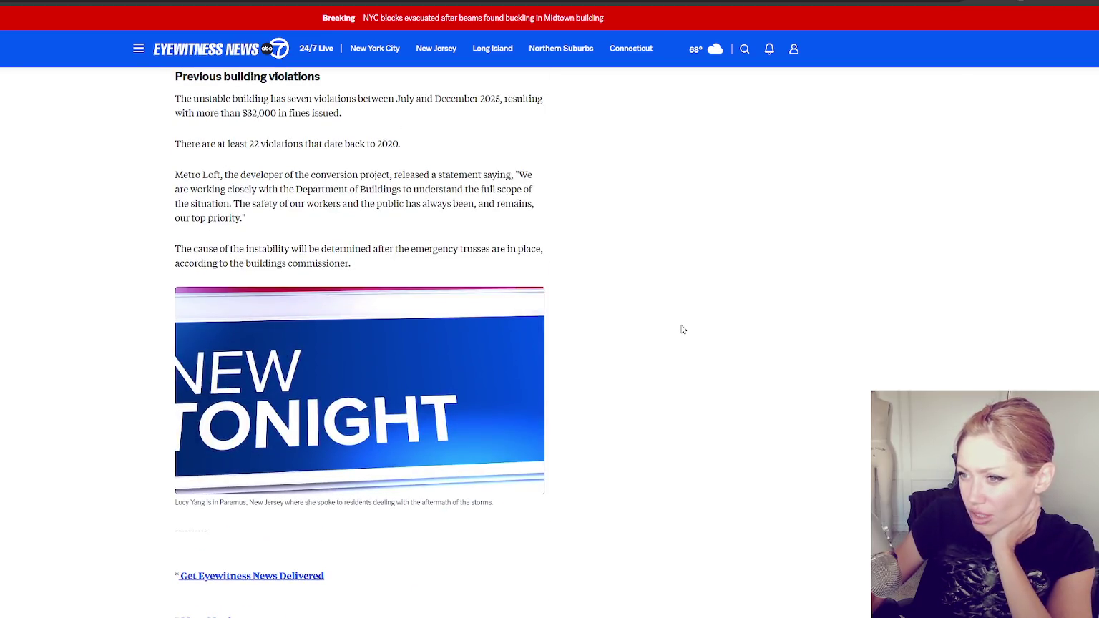
pyautogui.scroll(2, 682, 330)
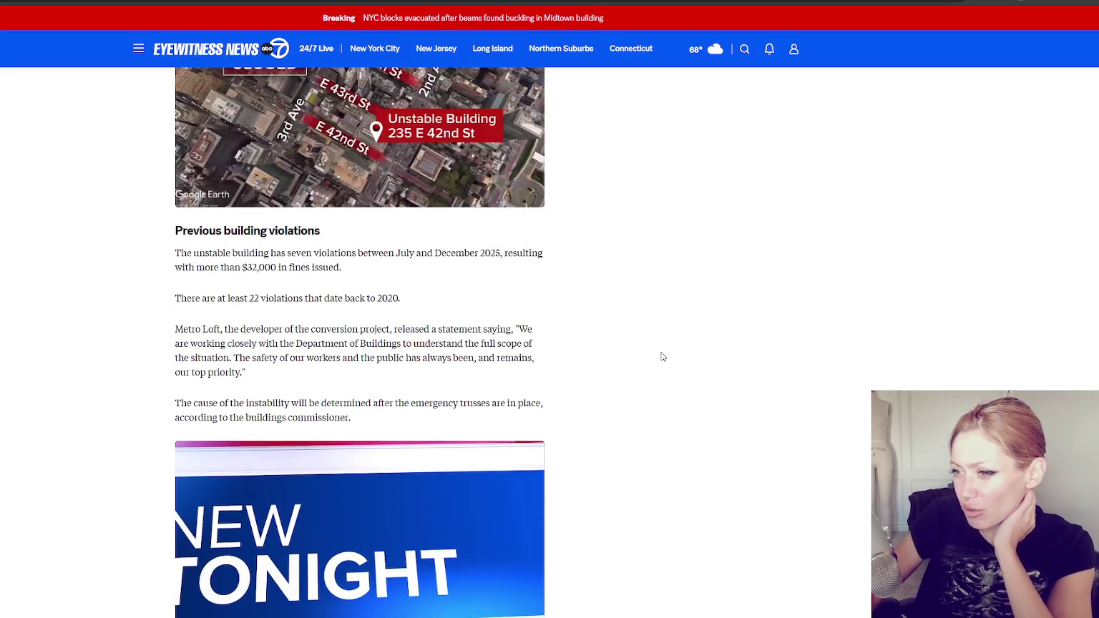
# Highlight the 22-violations sentence and the seven-violations-and-fines paragraph, then deselect each
pyautogui.moveTo(195, 298); pyautogui.dragTo(433, 296)
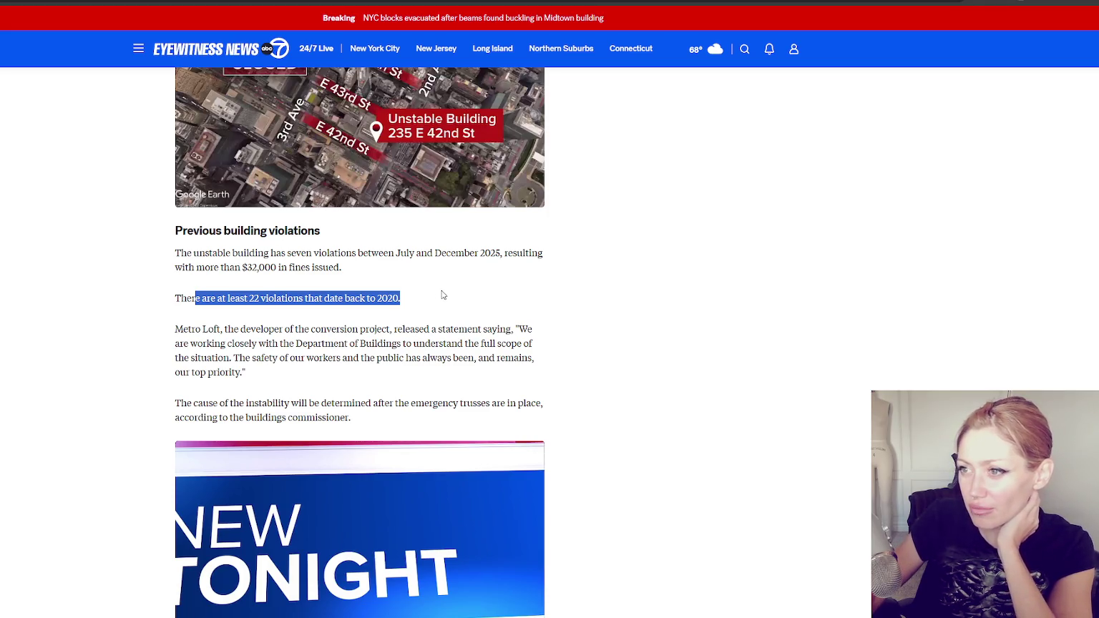
pyautogui.click(479, 328)
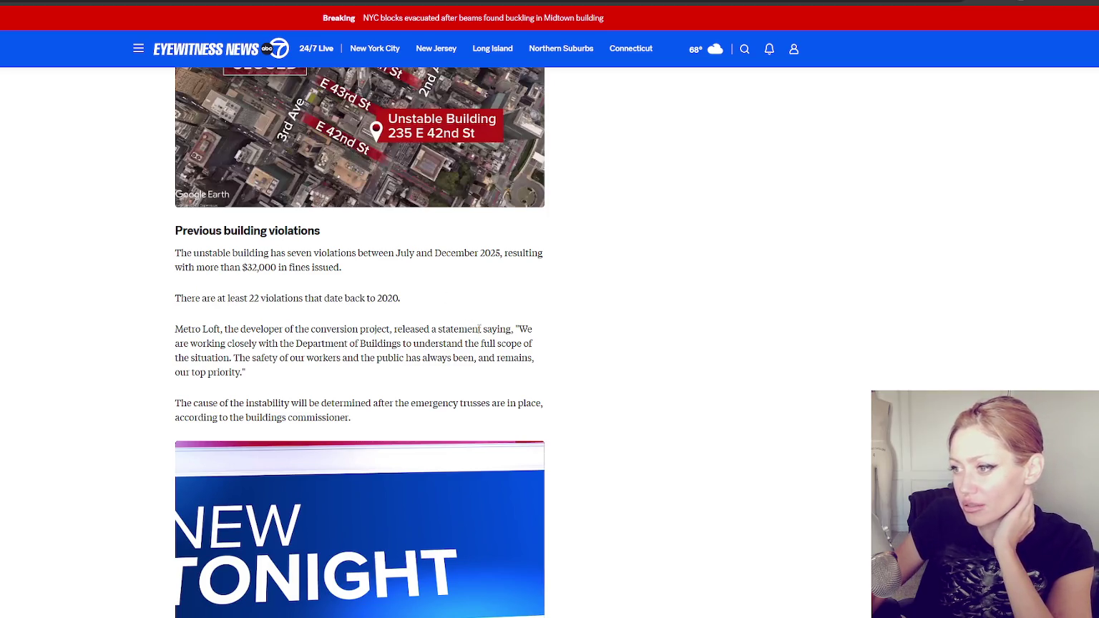
pyautogui.moveTo(176, 253); pyautogui.dragTo(385, 277)
pyautogui.click(404, 297)
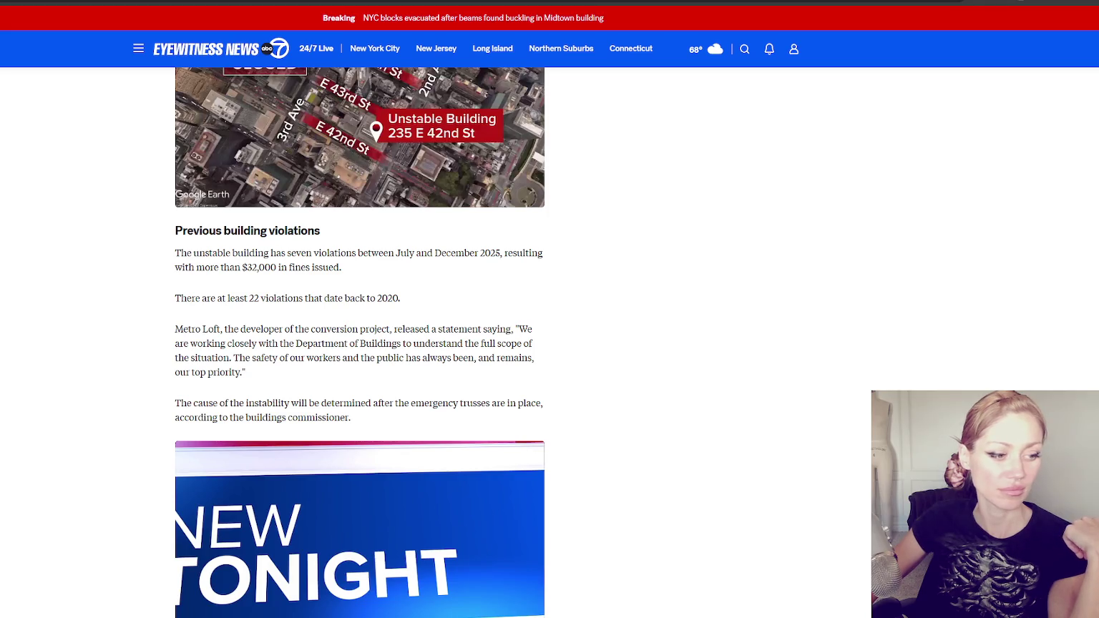
# Select the 'at least 22 violations since 2020' sentence, then switch focus away from the browser
pyautogui.moveTo(175, 300); pyautogui.dragTo(401, 293)
pyautogui.tripleClick(399, 298)
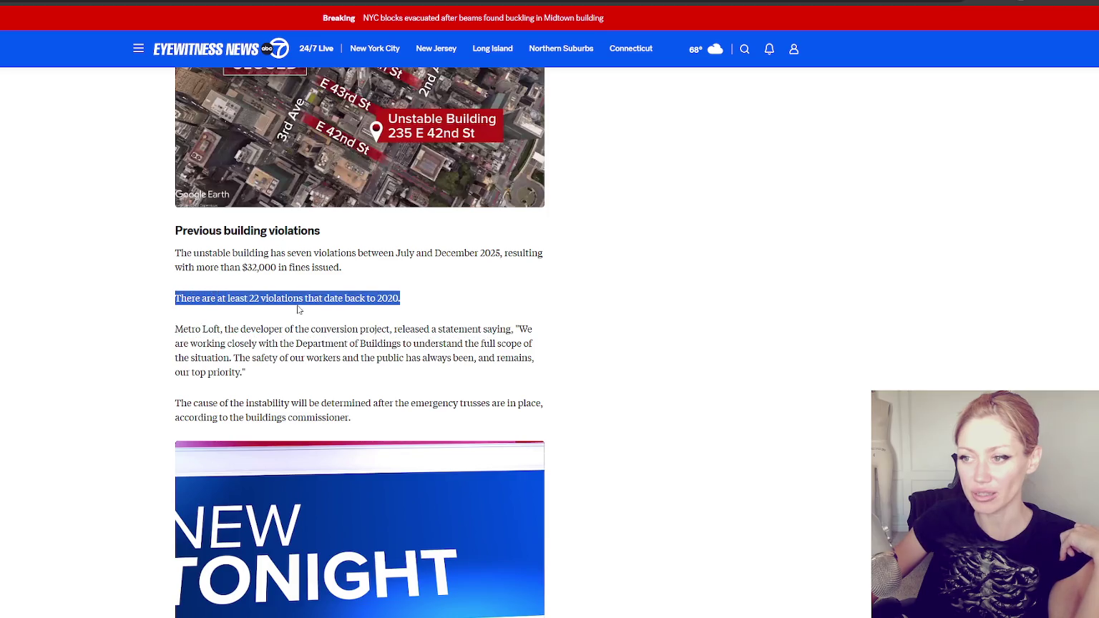
pyautogui.scroll(3, 272, 281)
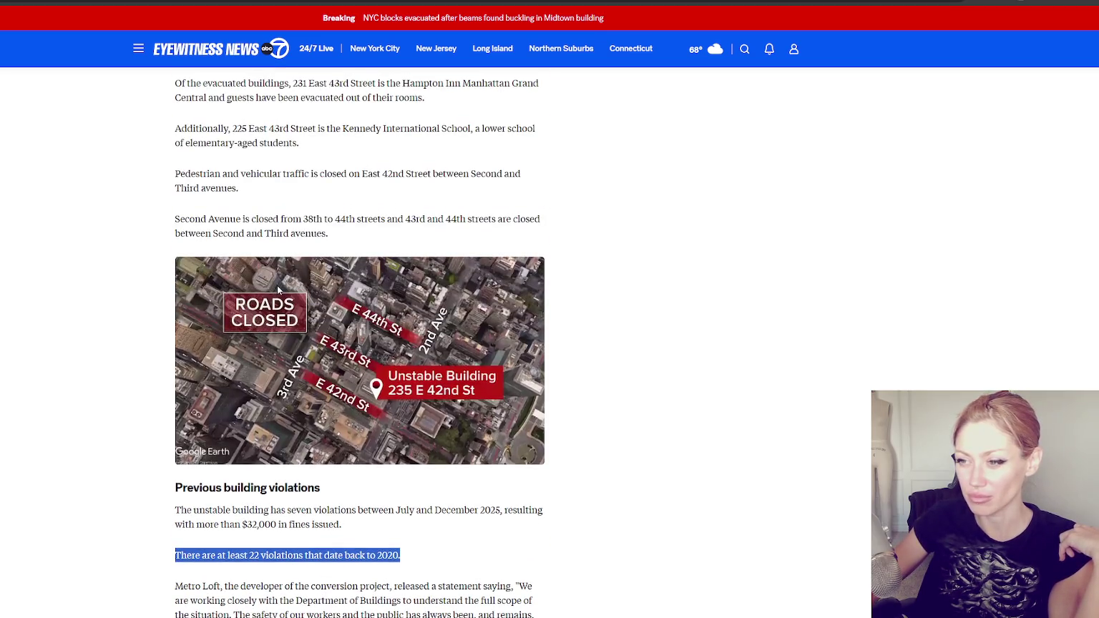
pyautogui.scroll(-2, 338, 376)
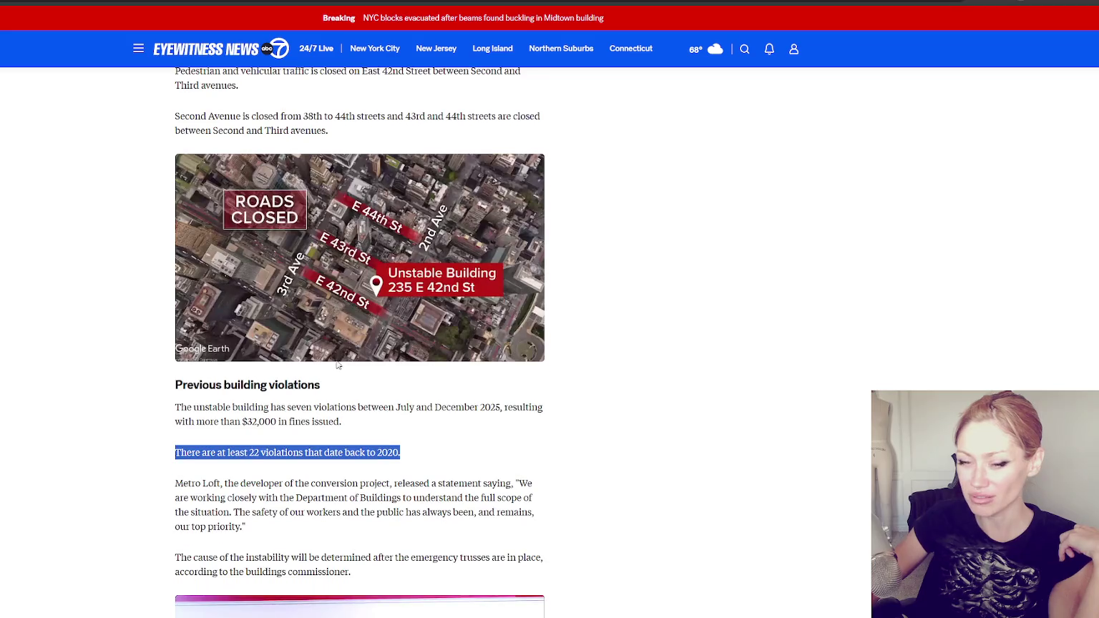
pyautogui.hotkey('alt', 'Tab')
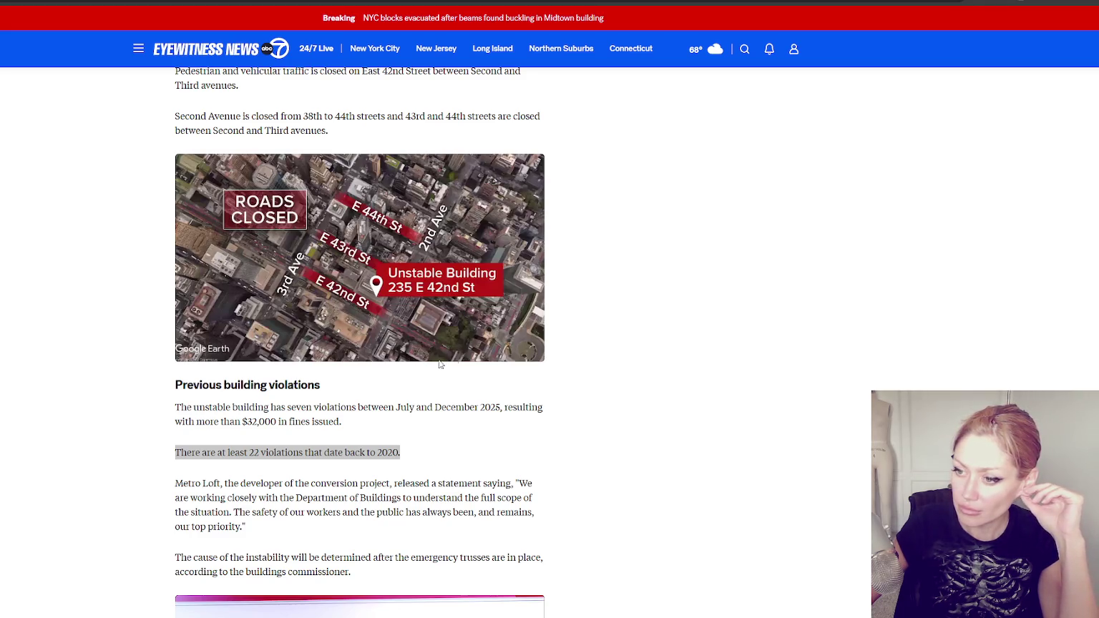
pyautogui.scroll(3, 477, 352)
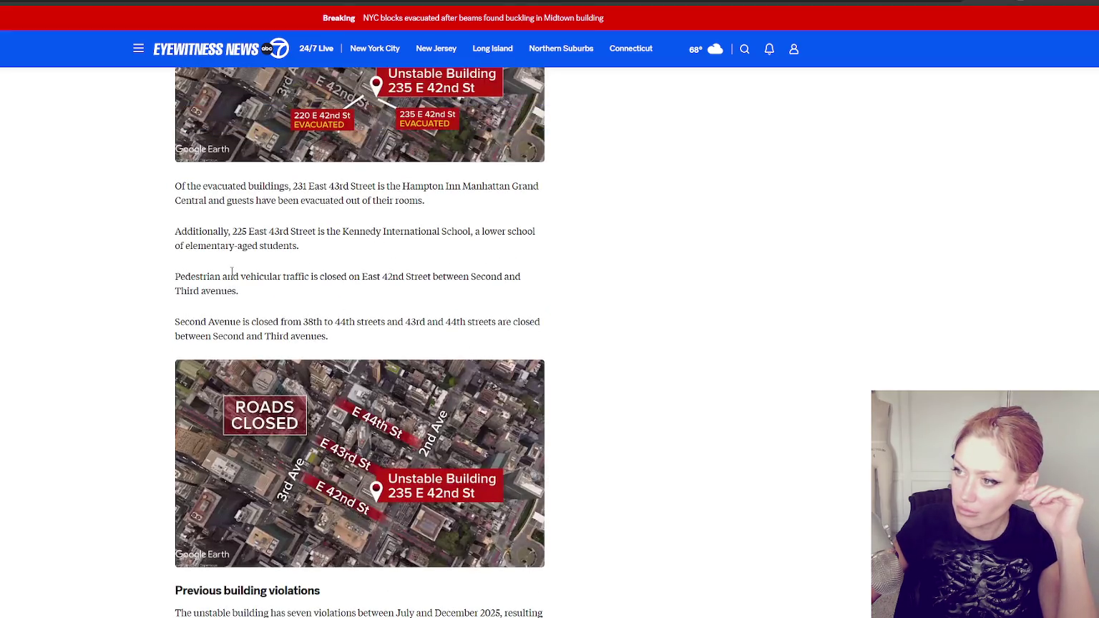
# Select and deselect the four evacuation and road-closure paragraphs, then open the map's context menu
pyautogui.moveTo(175, 180); pyautogui.dragTo(386, 338)
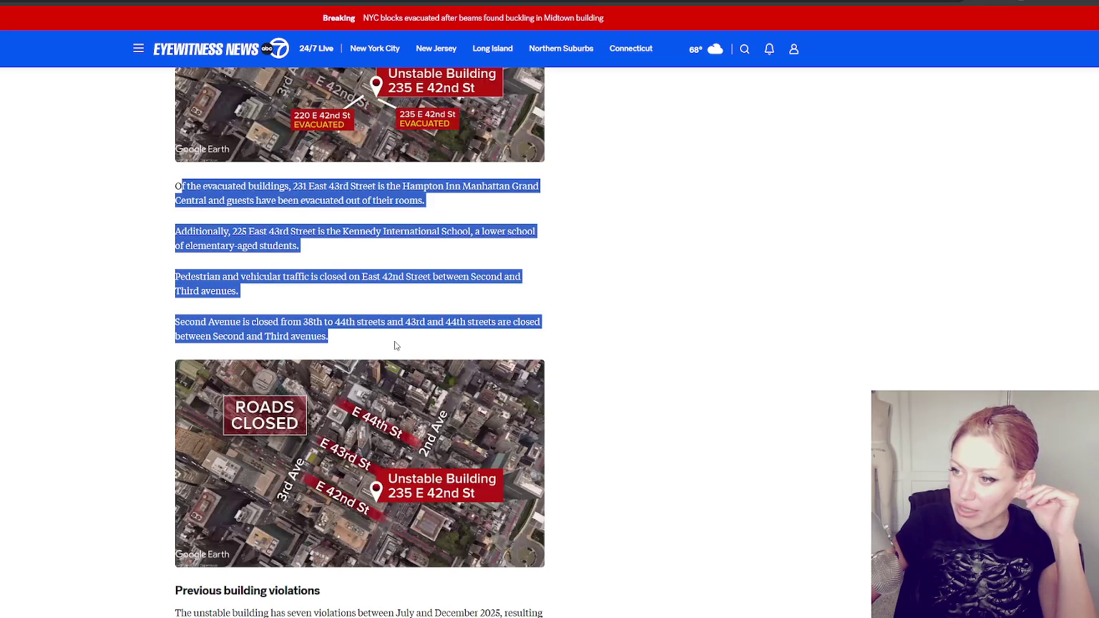
pyautogui.click(395, 345)
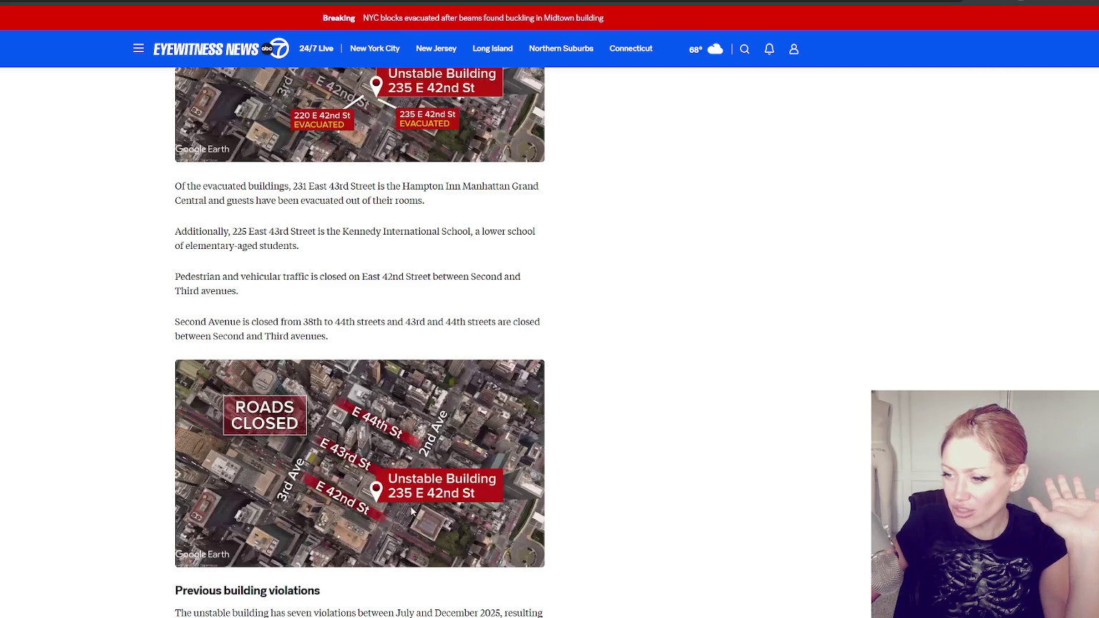
pyautogui.rightClick(374, 417)
# Dismiss the map menu, widen the Unity scene view, and open the Mounted Candle prefab
pyautogui.press('Escape')
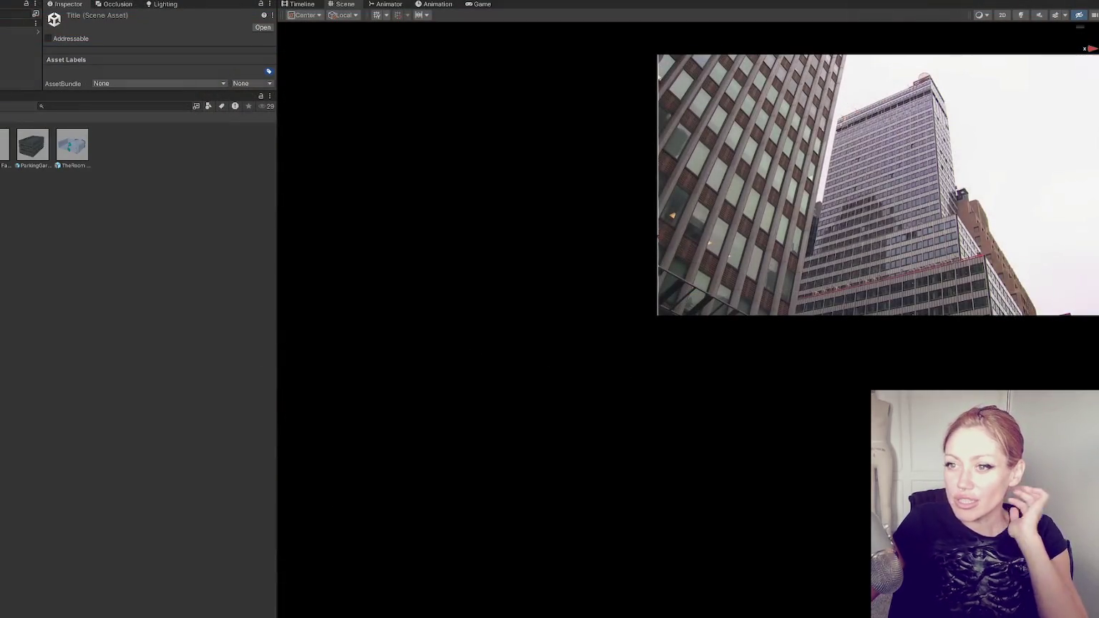
pyautogui.moveTo(277, 152); pyautogui.dragTo(58, 152)
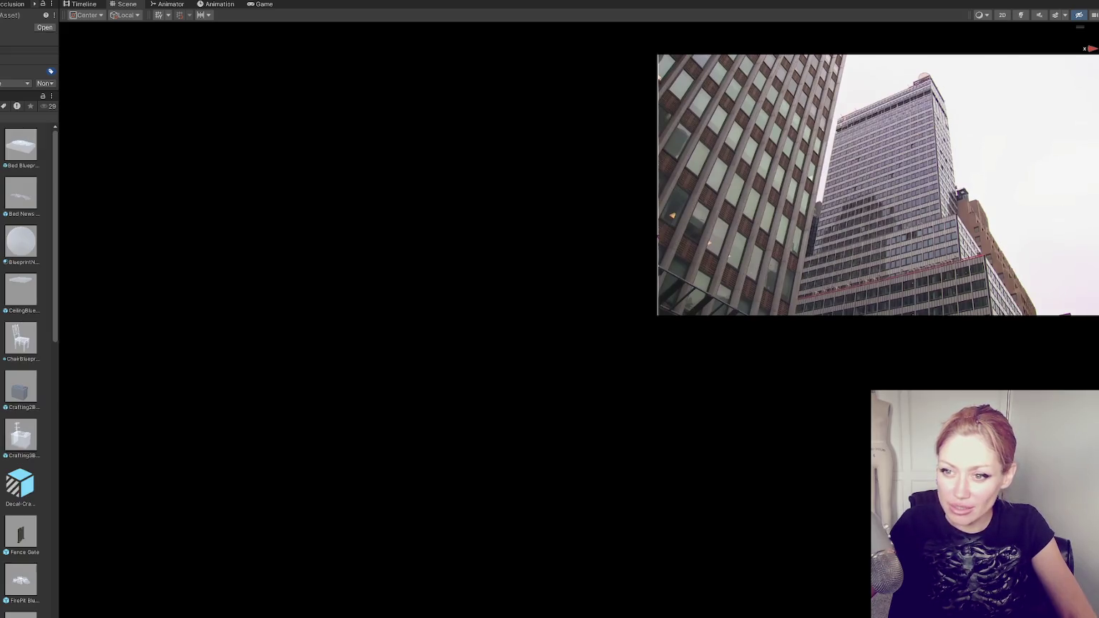
pyautogui.scroll(-3, 28, 358)
pyautogui.scroll(-5, 29, 358)
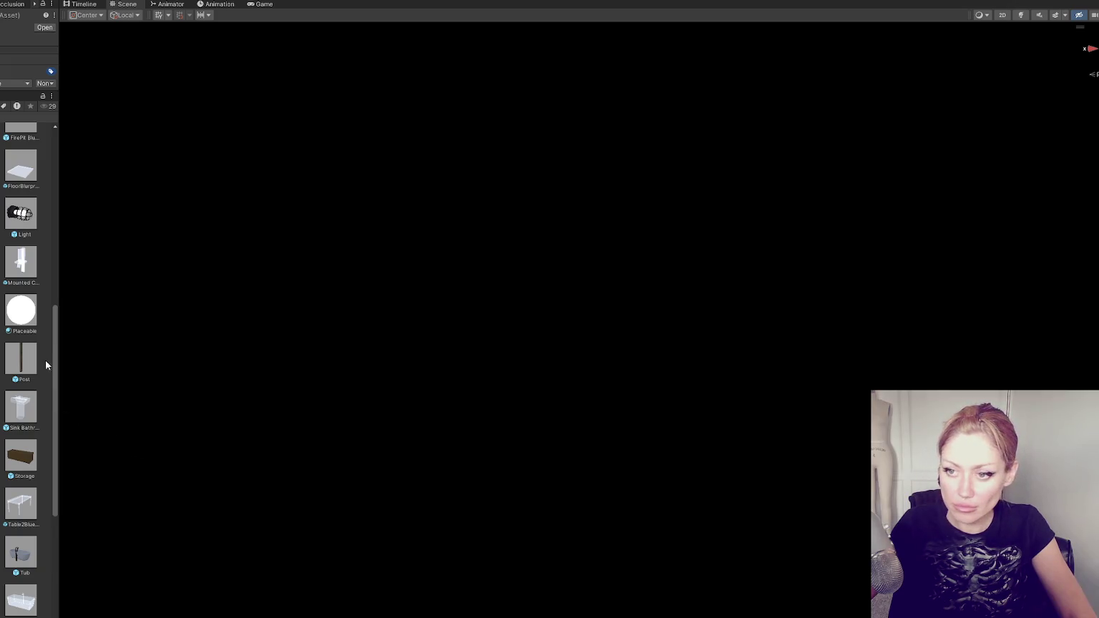
pyautogui.doubleClick(21, 262)
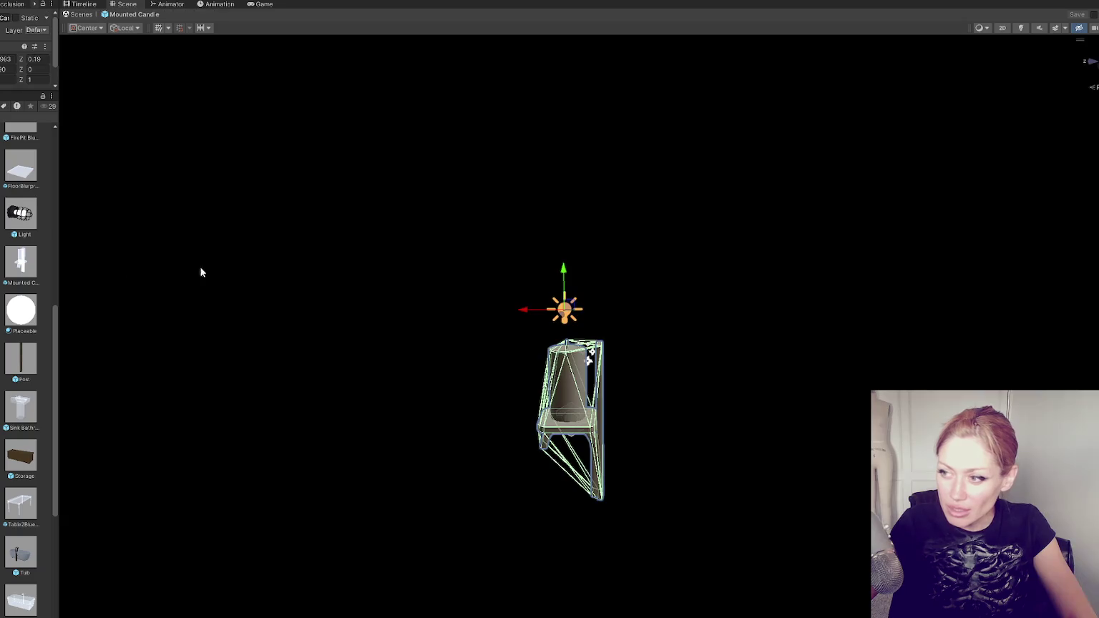
# Set the Mounted Candle's Rotation X to 0, save it, and open Mounted Candle Blueprint
pyautogui.moveTo(16, 92)
pyautogui.mouseDown()
pyautogui.moveTo(16, 333)
pyautogui.moveTo(16, 189)
pyautogui.mouseUp()
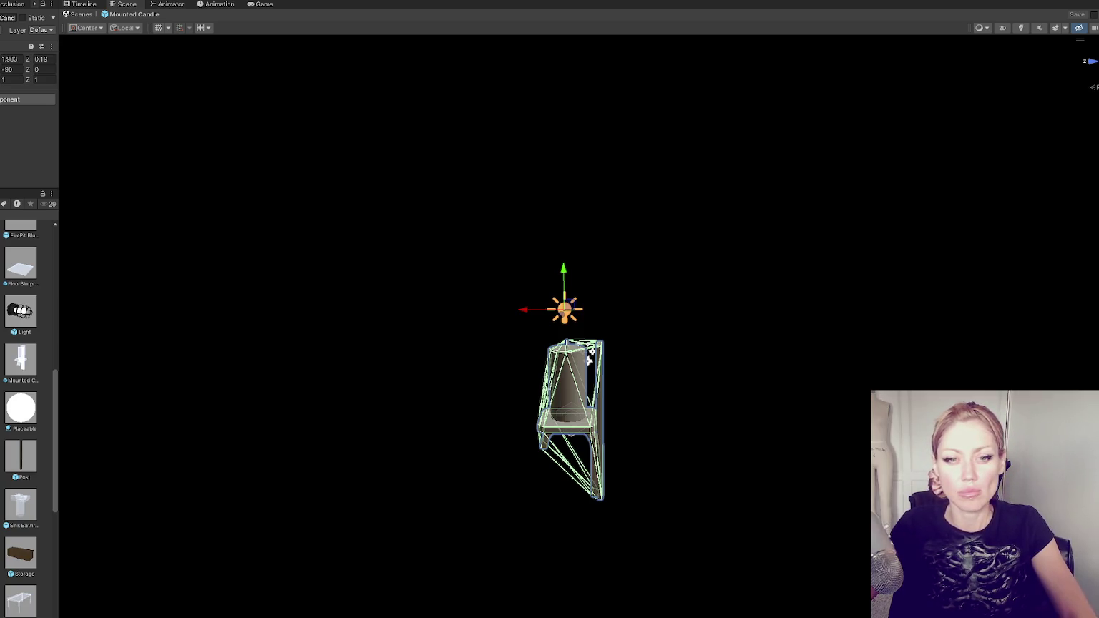
pyautogui.click(25, 324)
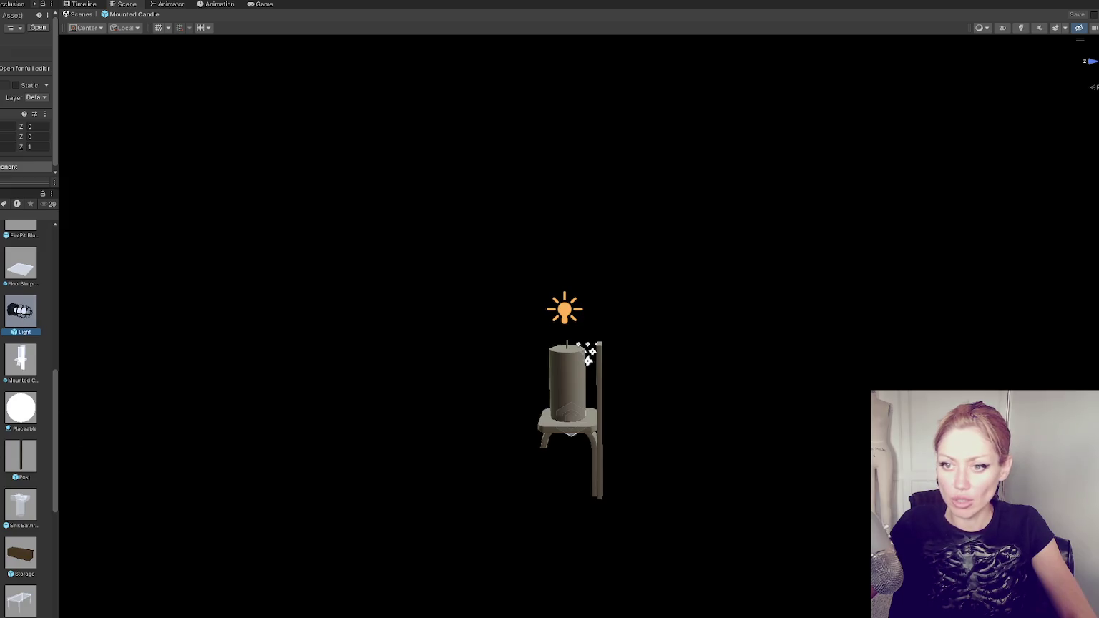
pyautogui.click(569, 380)
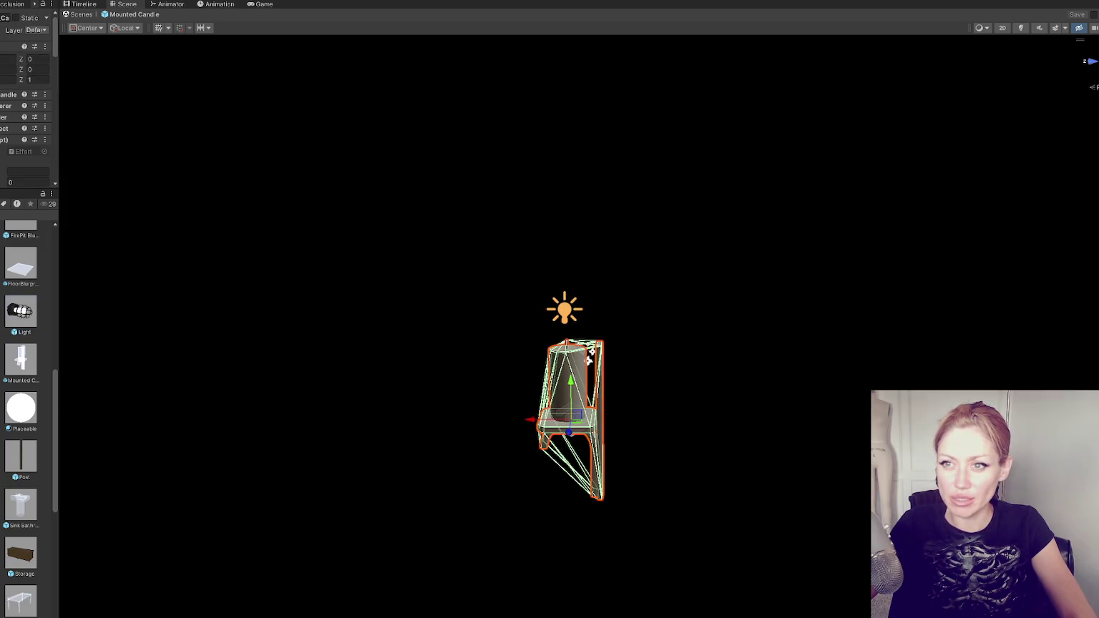
pyautogui.click(10, 58)
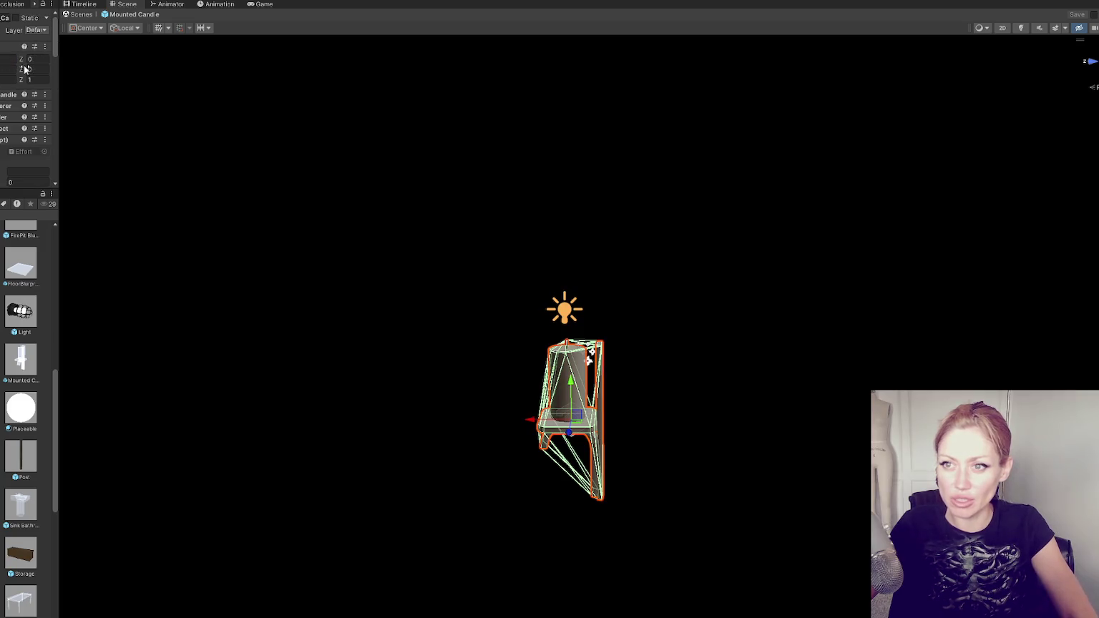
pyautogui.click(41, 59)
pyautogui.press('Return')
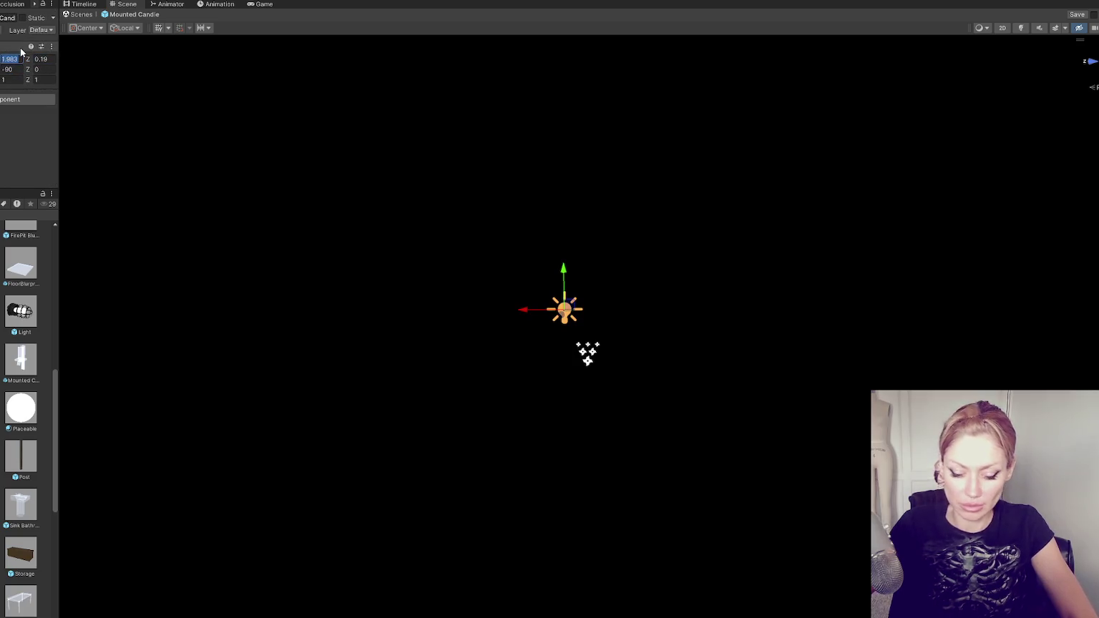
pyautogui.write('0')
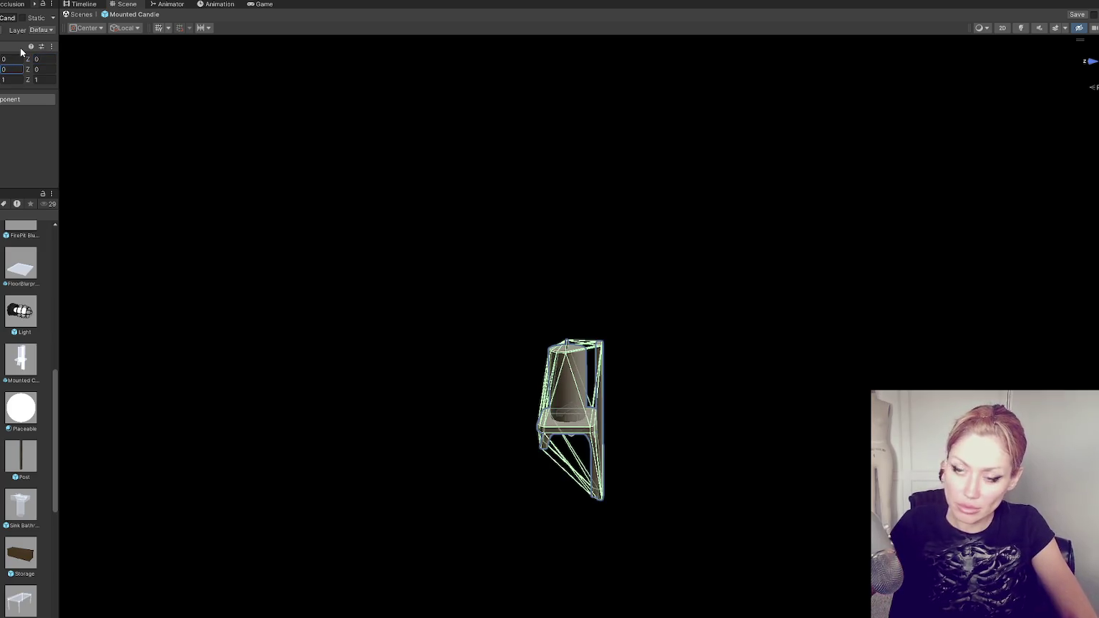
pyautogui.click(12, 362)
pyautogui.click(458, 346)
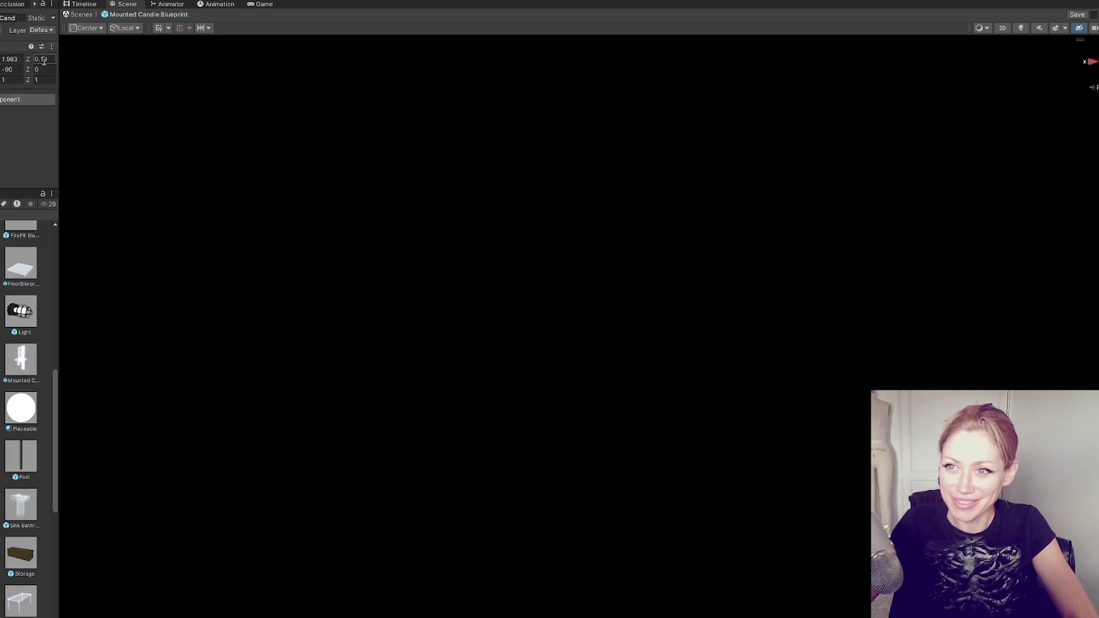
# Give the blueprint Position Z 0.19, Position X 0 and Rotation X 0, then save it
pyautogui.click(26, 60)
pyautogui.write('0.19')
pyautogui.press('Tab')
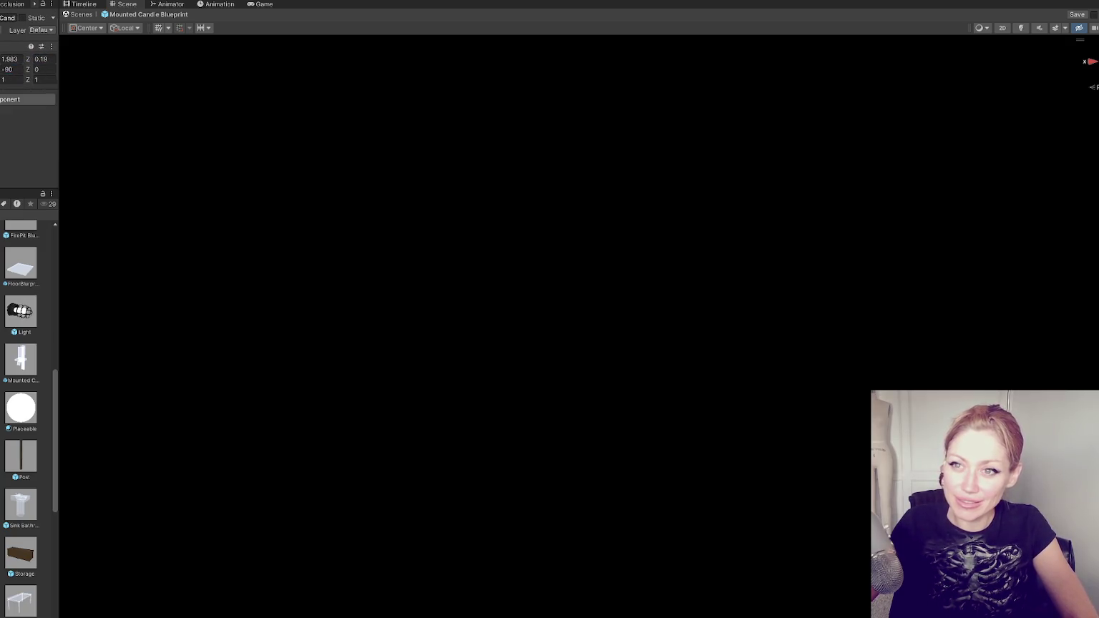
pyautogui.write('0')
pyautogui.press('Tab')
pyautogui.write('0')
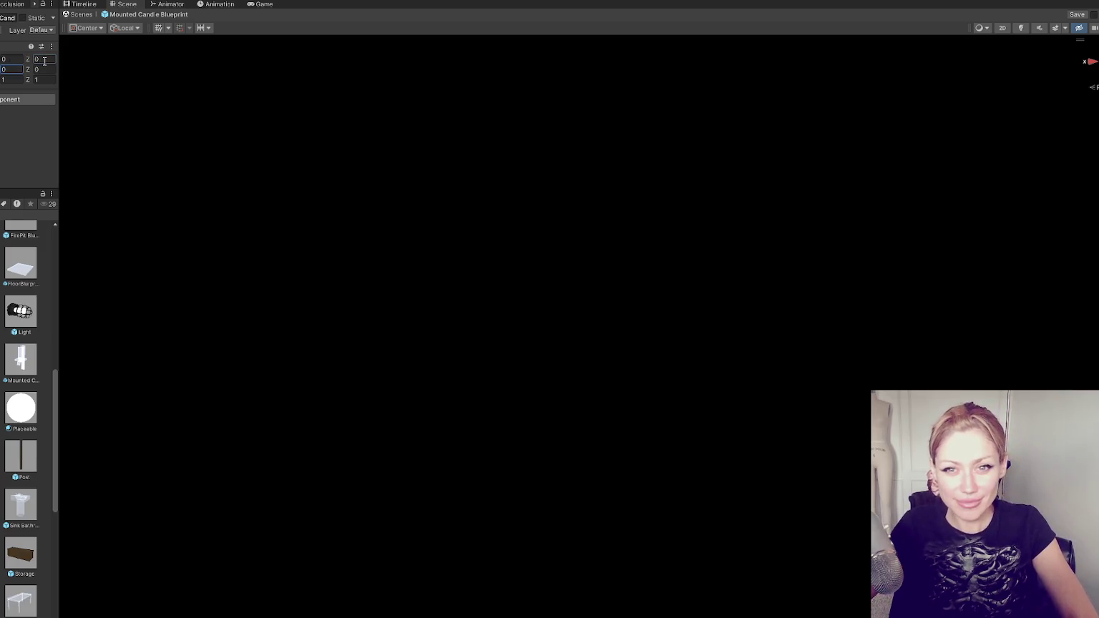
pyautogui.press('Return')
pyautogui.hotkey('ctrl', 's')
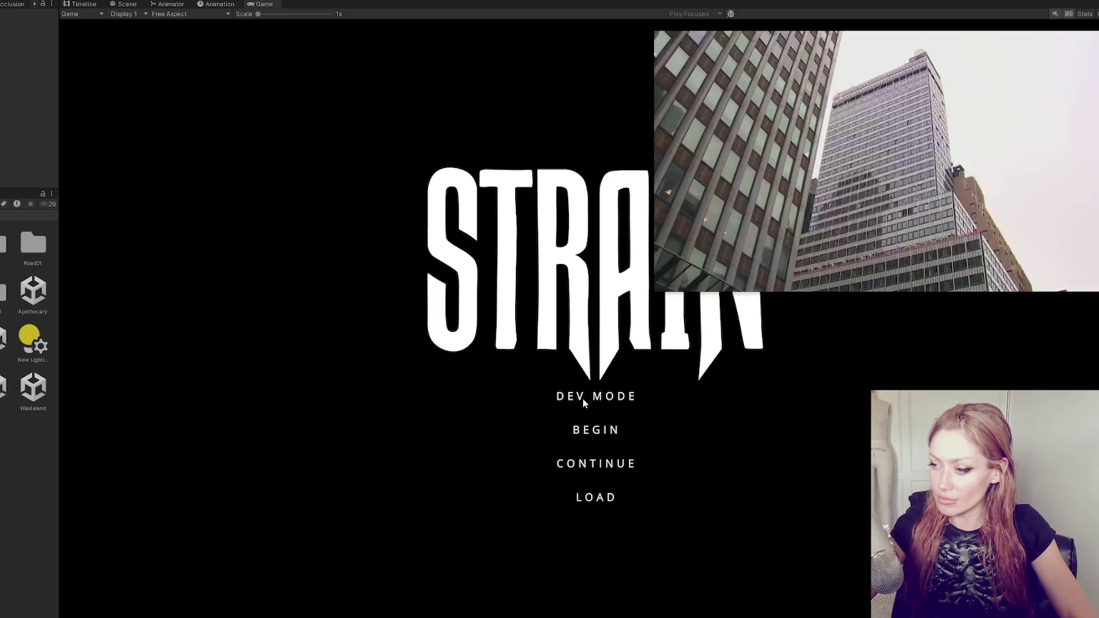
# Start the game in dev mode, try then cancel a wall, and select the floor tile from BUILD
pyautogui.click(580, 403)
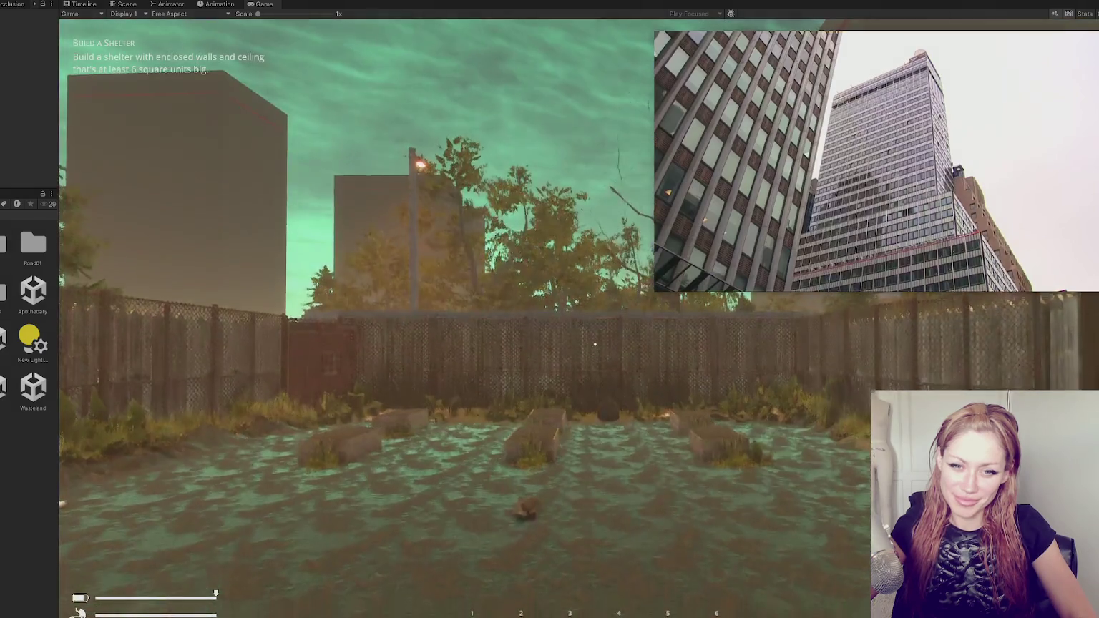
pyautogui.press('Tab')
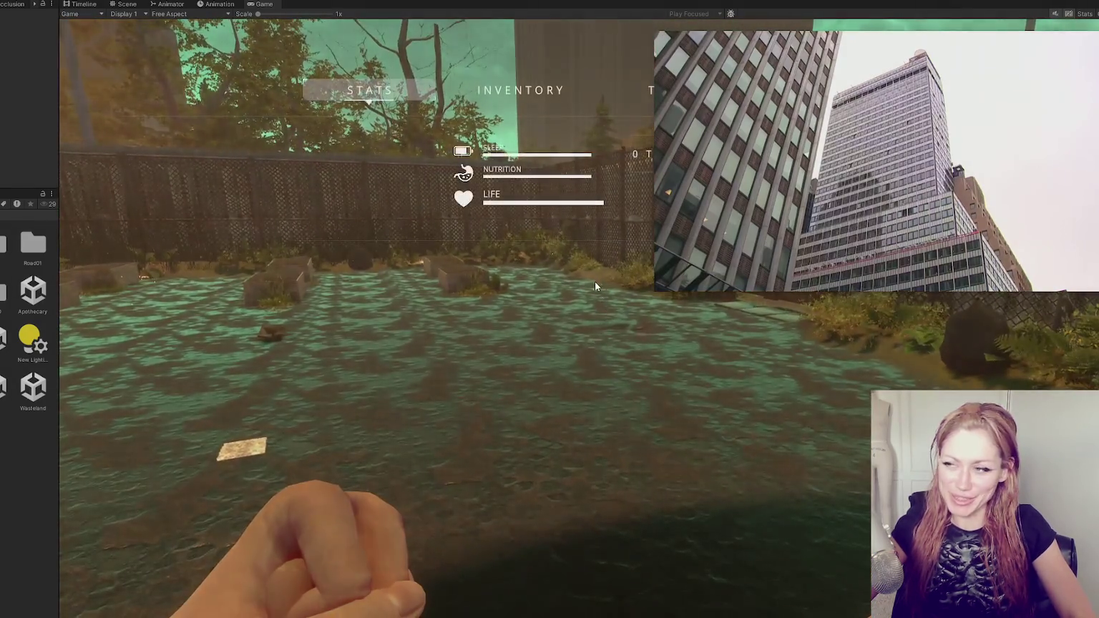
pyautogui.press('b')
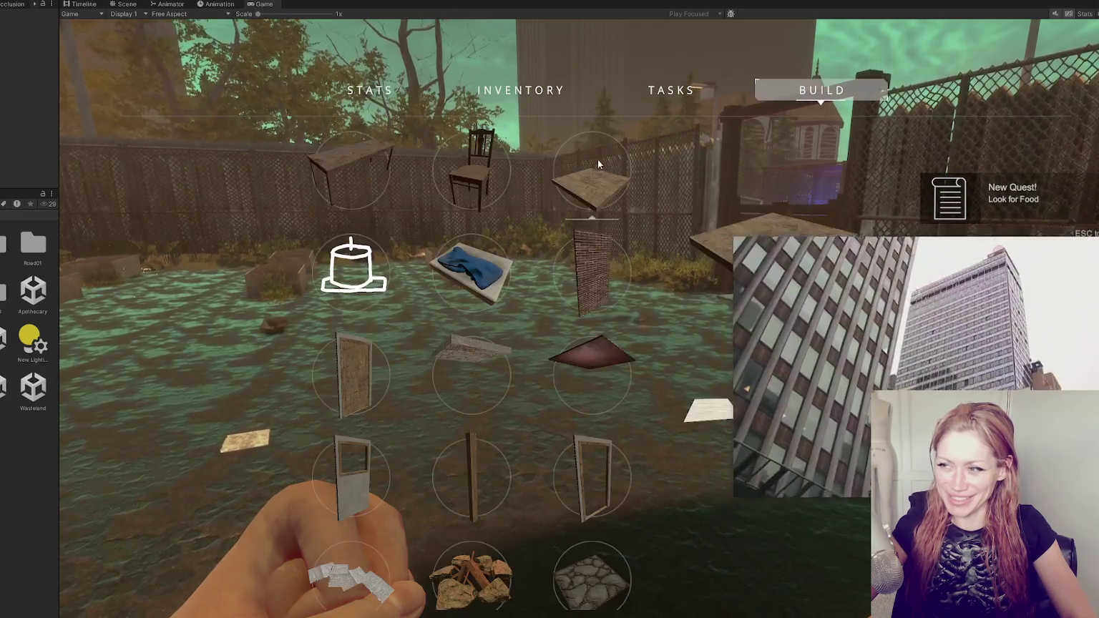
pyautogui.click(597, 275)
pyautogui.press('Escape')
pyautogui.press('Tab')
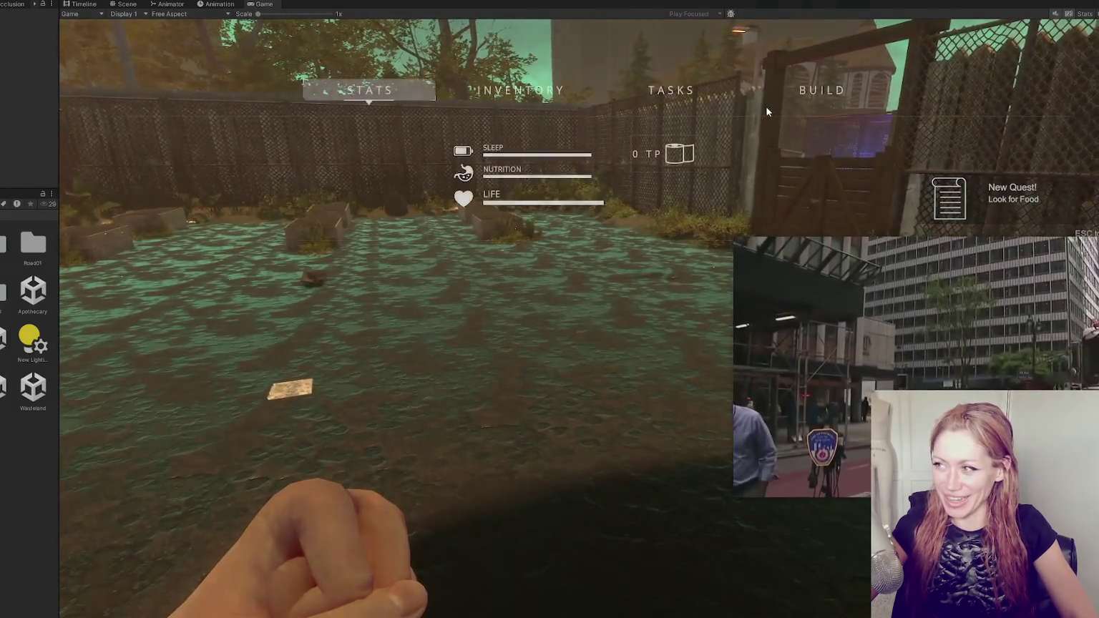
pyautogui.click(810, 89)
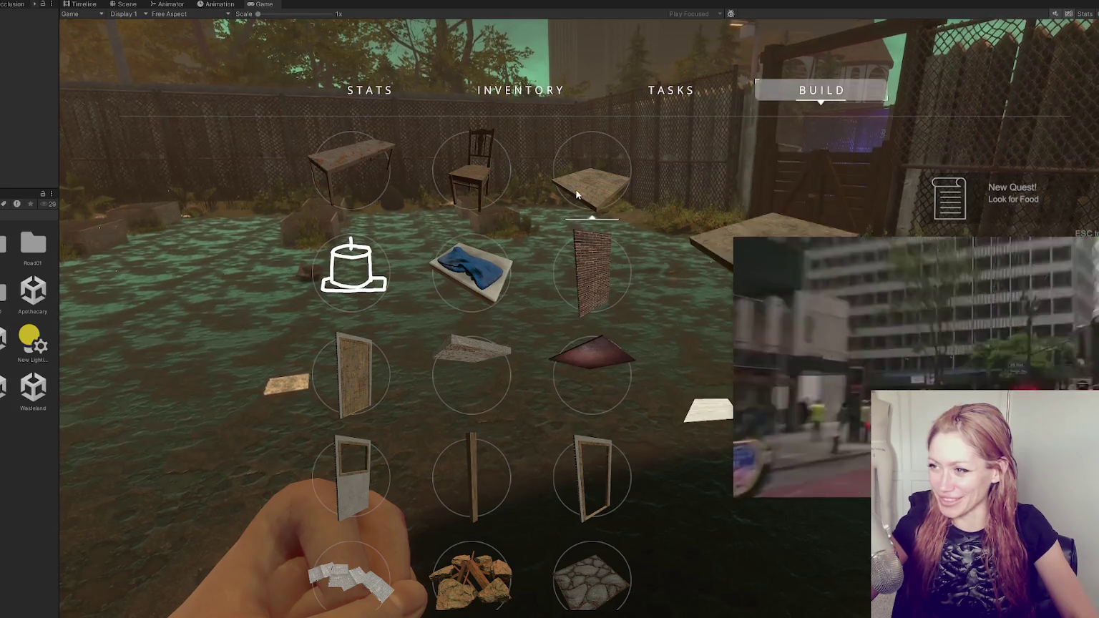
pyautogui.click(589, 177)
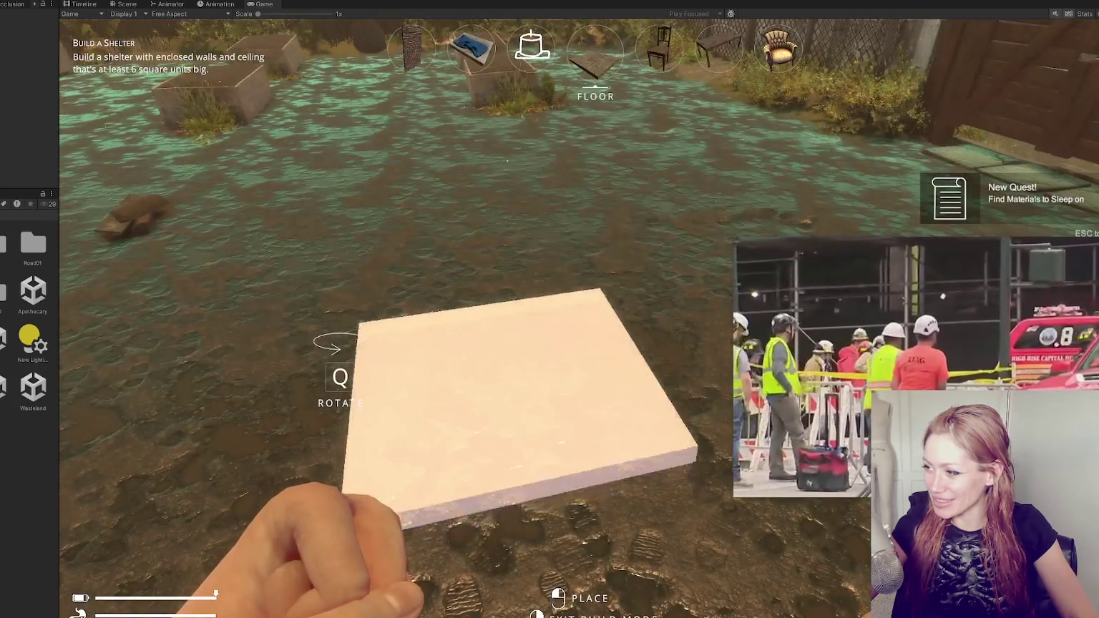
# Drop the floor tile on the ground in front of the player and leave build mode
pyautogui.click(550, 309)
pyautogui.press('Tab')
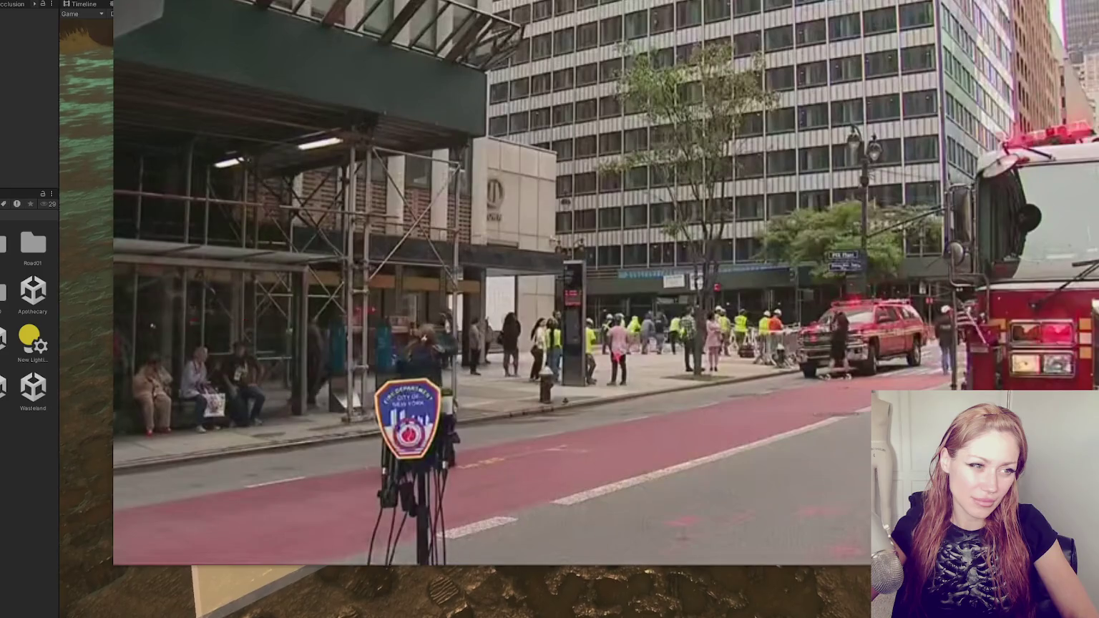
# Shrink the news video to a small player, move Chrome up-left, and highlight the inspectors sentence
pyautogui.scroll(-3, 572, 590)
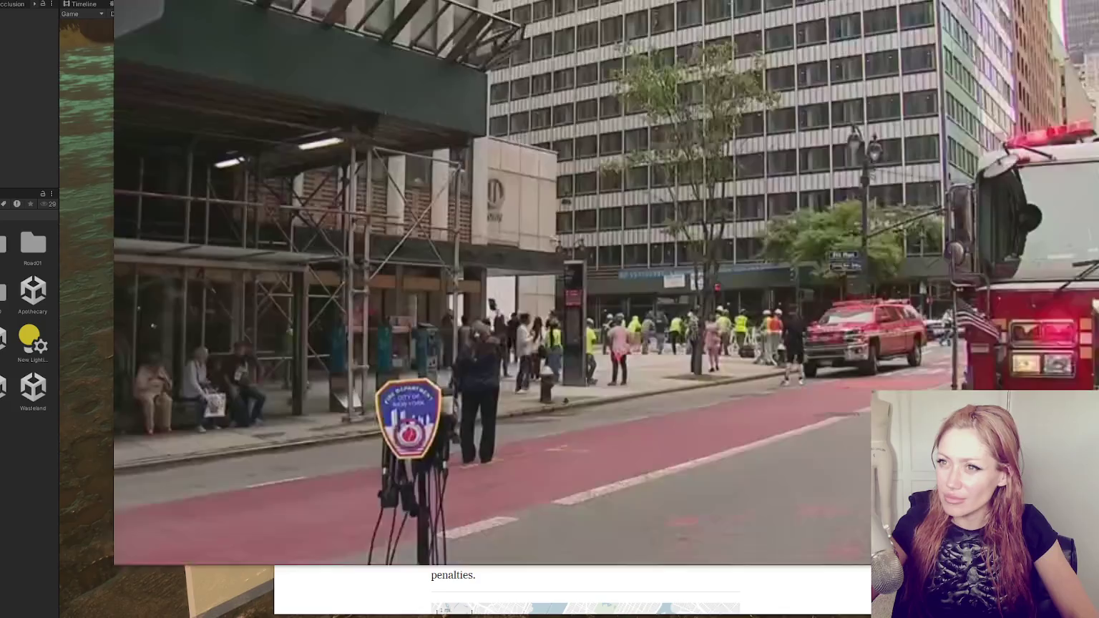
pyautogui.doubleClick(771, 84)
pyautogui.moveTo(727, 50); pyautogui.dragTo(611, 10)
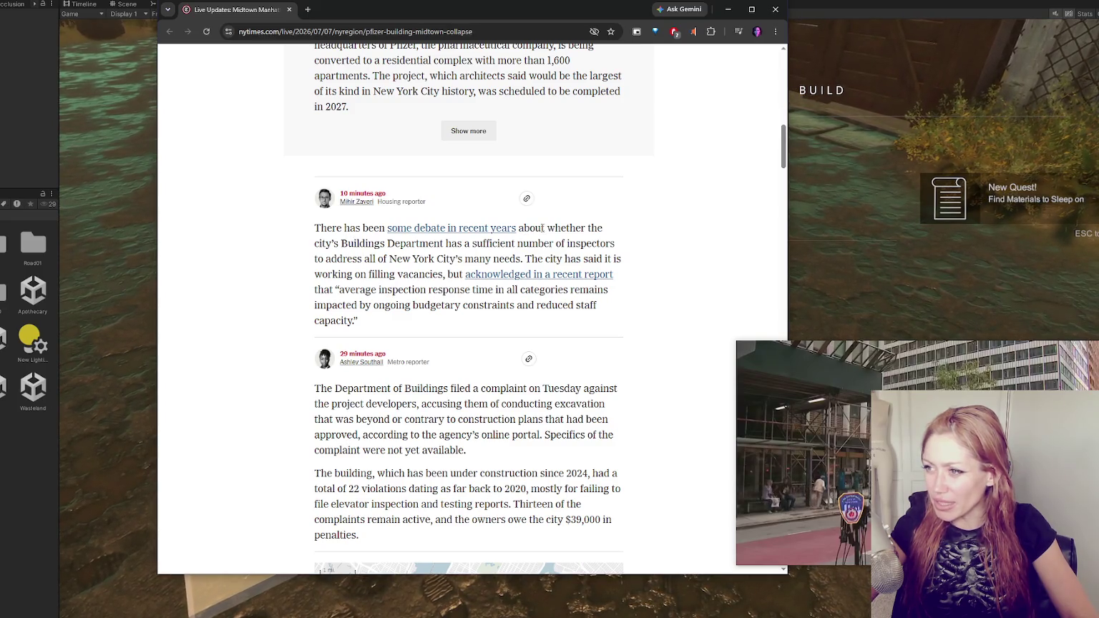
pyautogui.moveTo(550, 229)
pyautogui.mouseDown()
pyautogui.moveTo(465, 244)
pyautogui.moveTo(588, 245)
pyautogui.mouseUp()
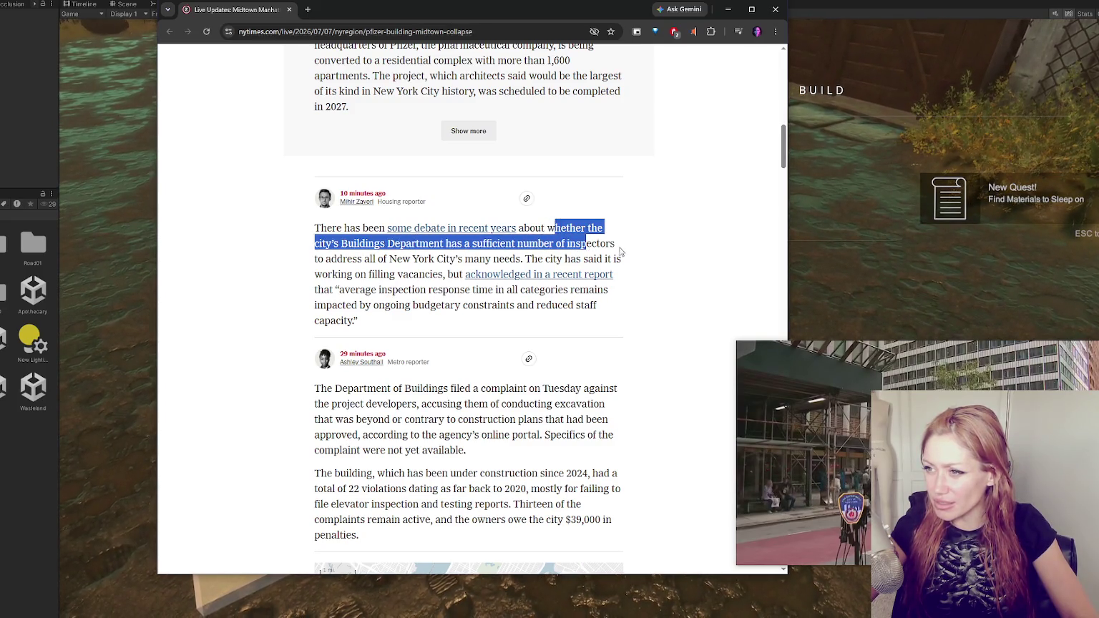
# Clear the highlight and scroll down to the 22 violations paragraph and evacuation map
pyautogui.click(621, 250)
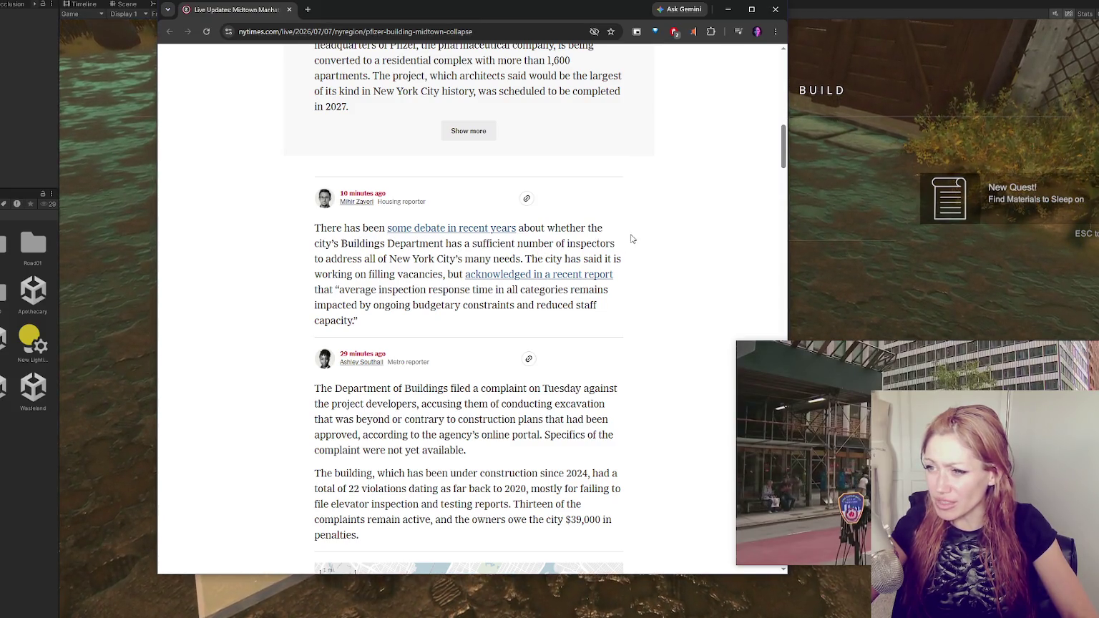
pyautogui.scroll(-2, 632, 238)
pyautogui.scroll(-1, 637, 233)
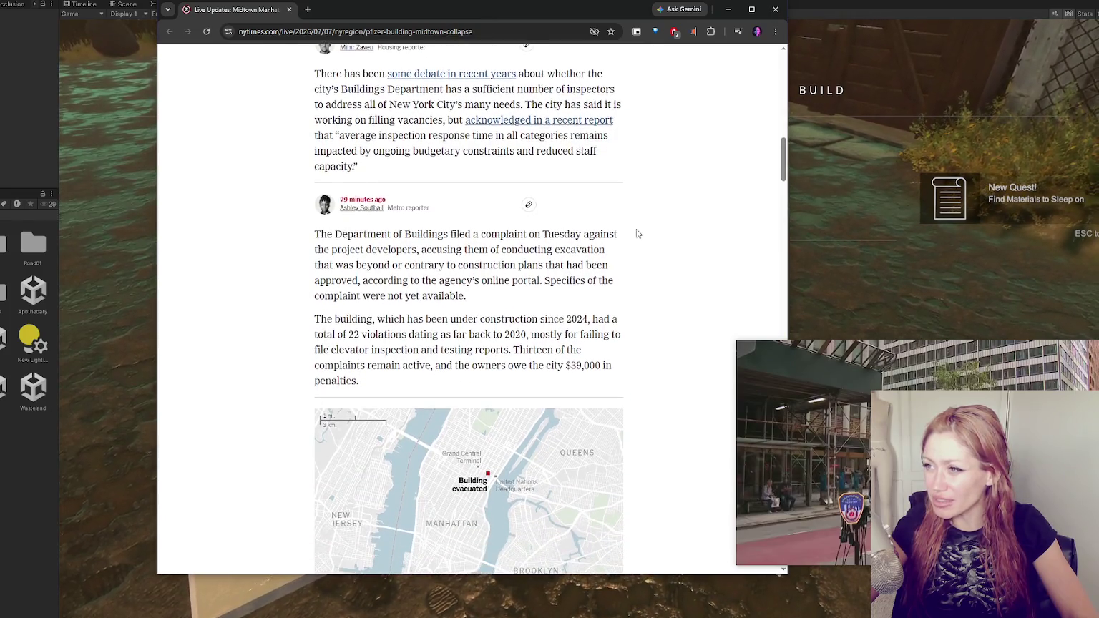
pyautogui.scroll(-2, 655, 340)
pyautogui.scroll(-1, 652, 336)
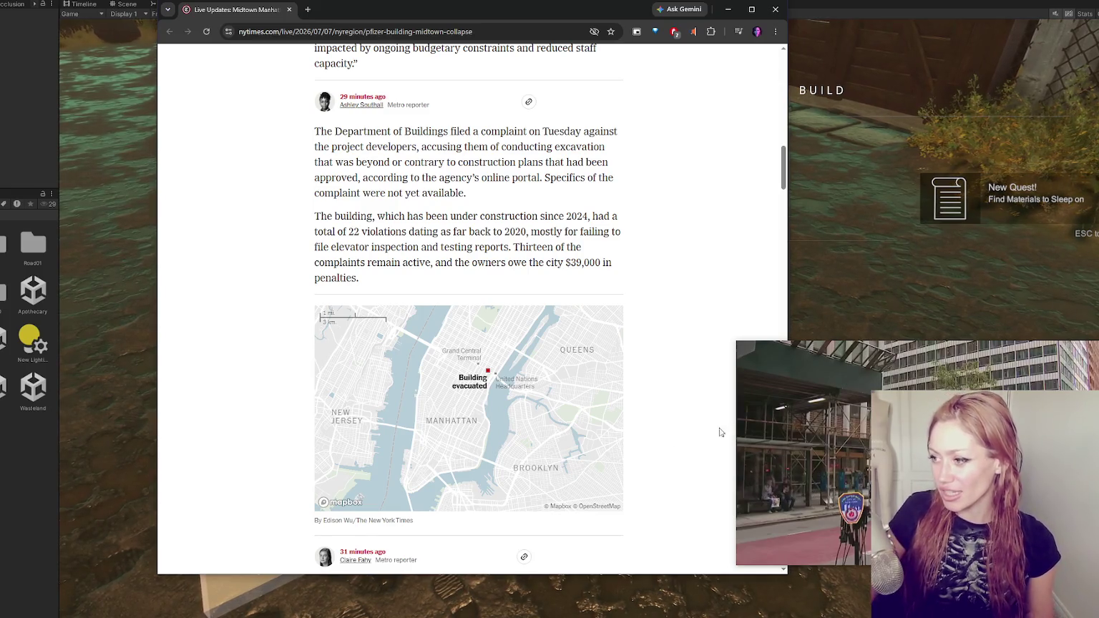
pyautogui.moveTo(760, 536)
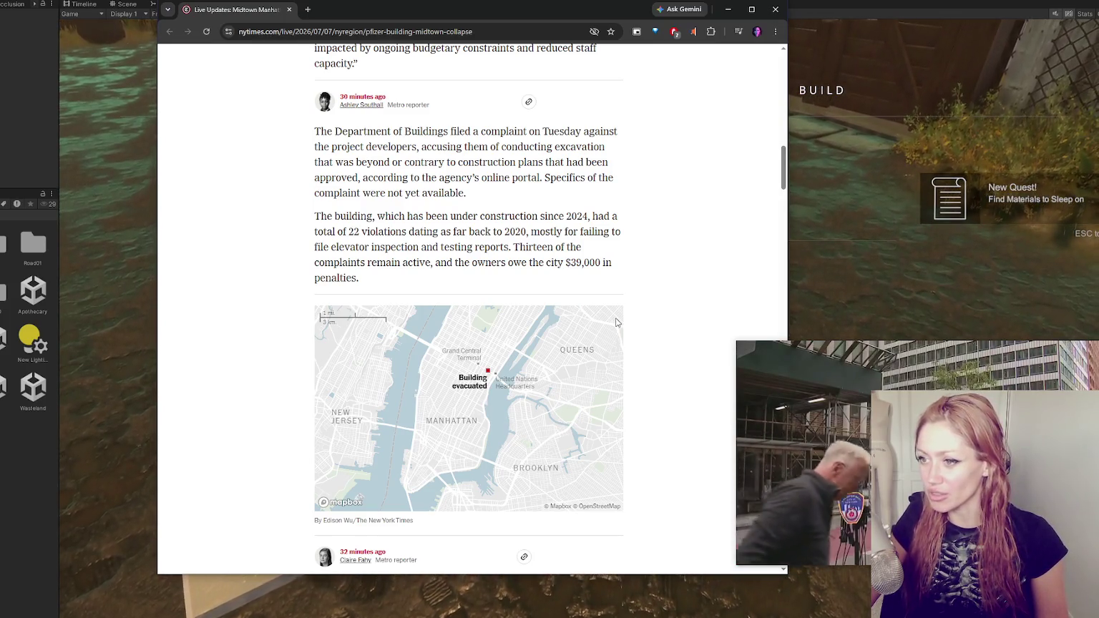
pyautogui.moveTo(773, 501)
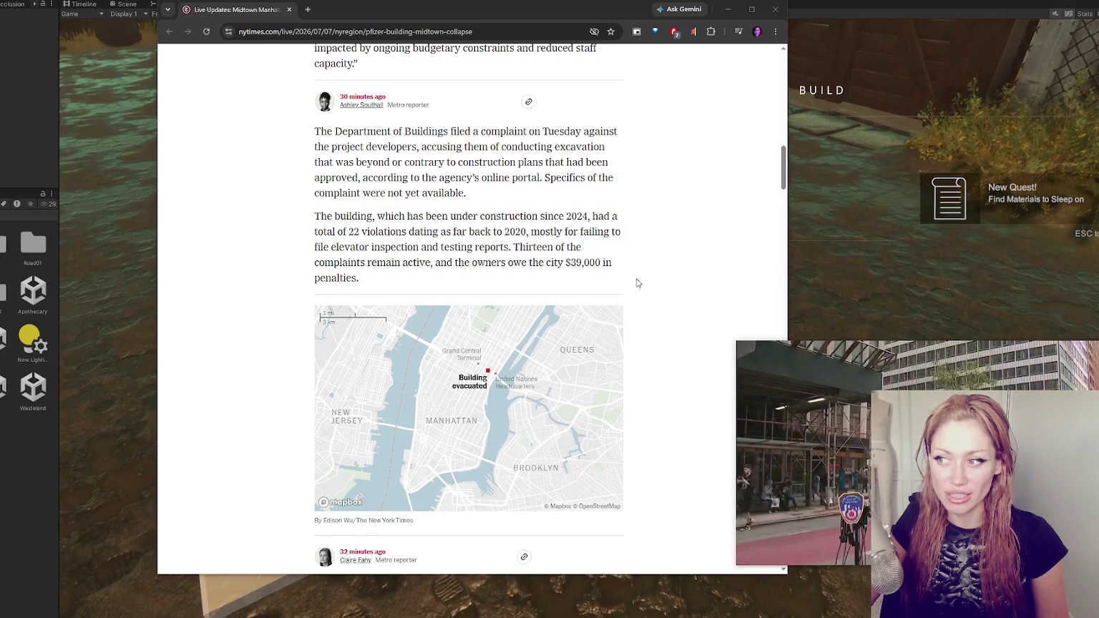
# Highlight the $39,000 the building's owners owe the city
pyautogui.moveTo(571, 264); pyautogui.dragTo(618, 264)
pyautogui.click(618, 266)
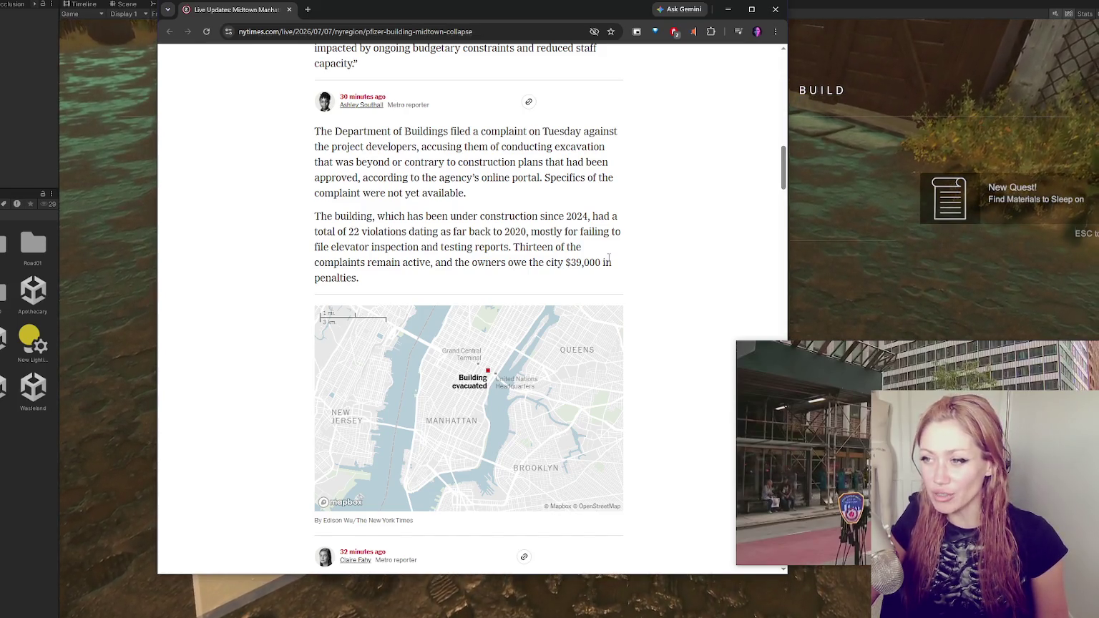
pyautogui.moveTo(558, 263); pyautogui.dragTo(649, 269)
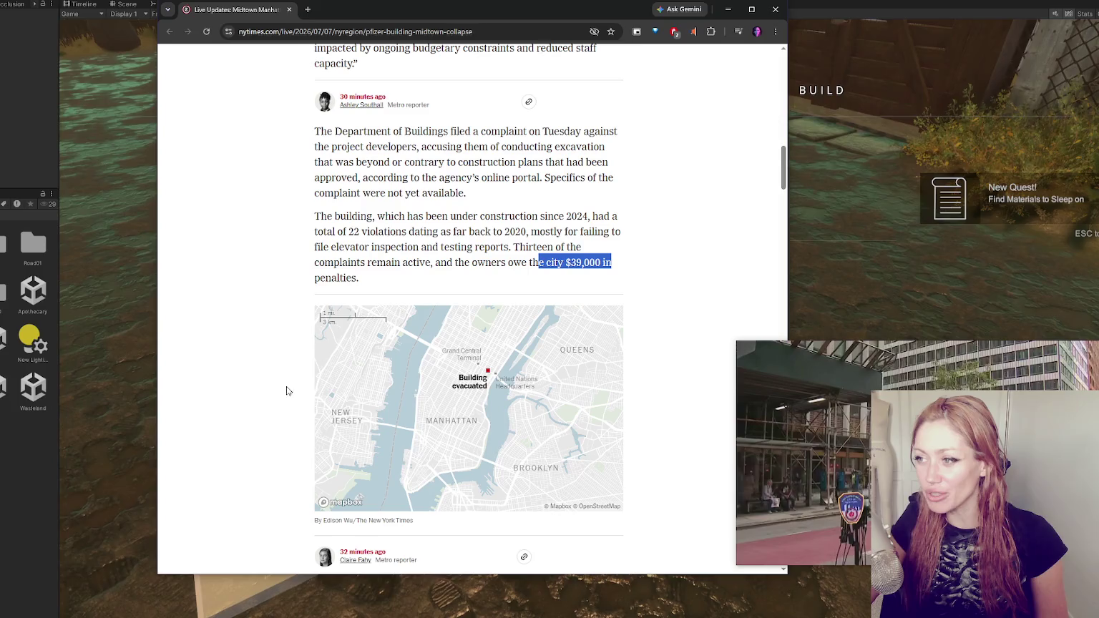
pyautogui.scroll(-1, 200, 341)
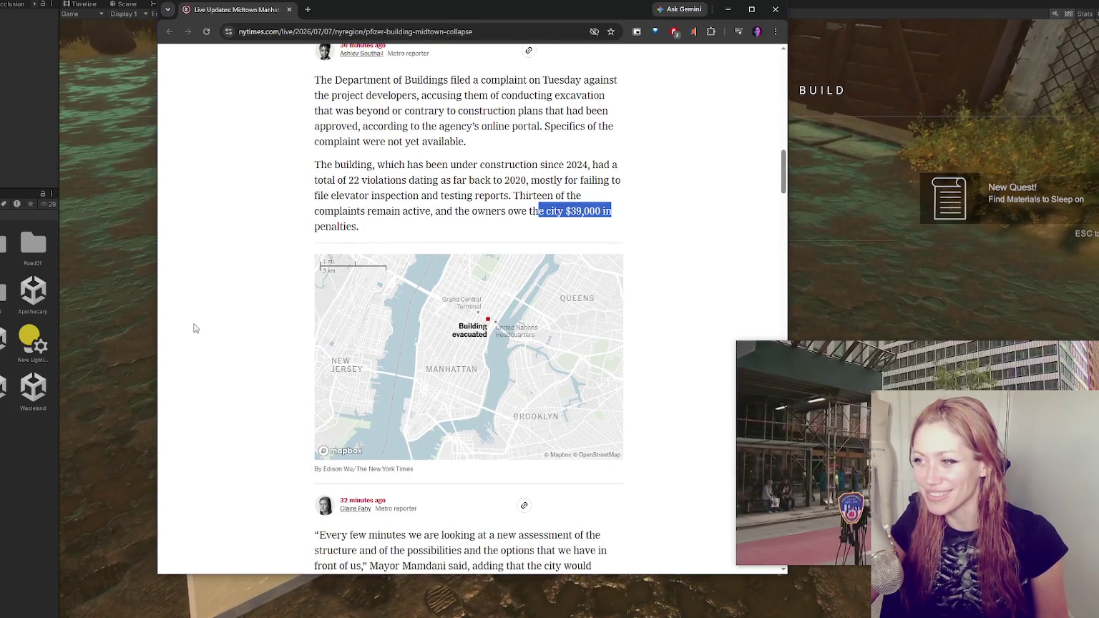
# Clear the selection and scroll through the later live updates down to the hour-old entries
pyautogui.scroll(1, 195, 319)
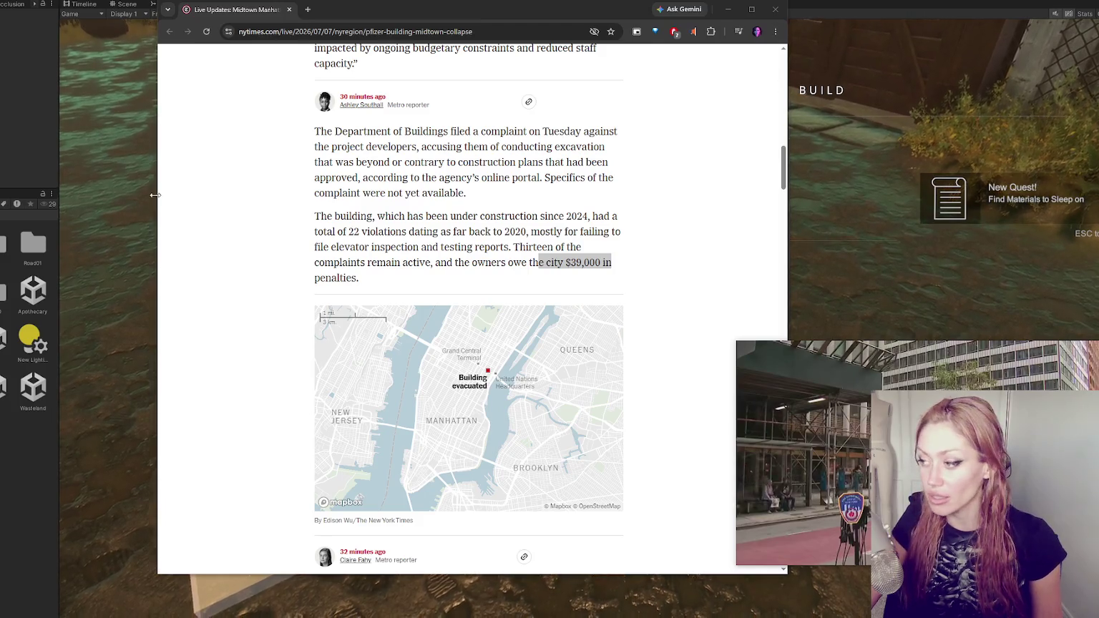
pyautogui.moveTo(1071, 389)
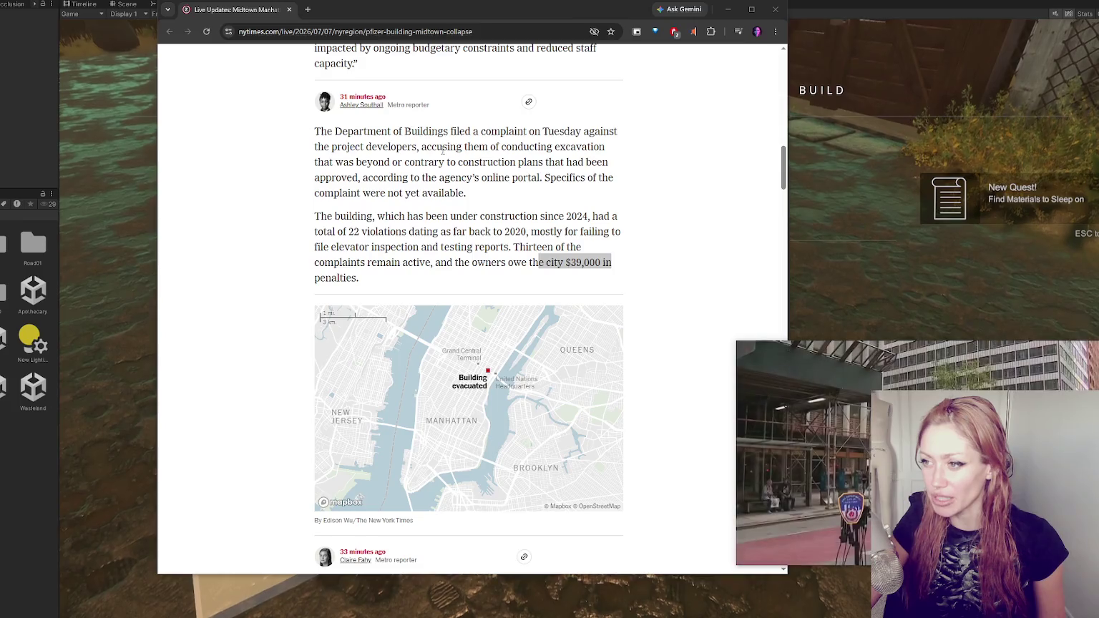
pyautogui.scroll(-5, 529, 203)
pyautogui.scroll(-2, 529, 202)
pyautogui.scroll(7, 405, 195)
pyautogui.click(405, 194)
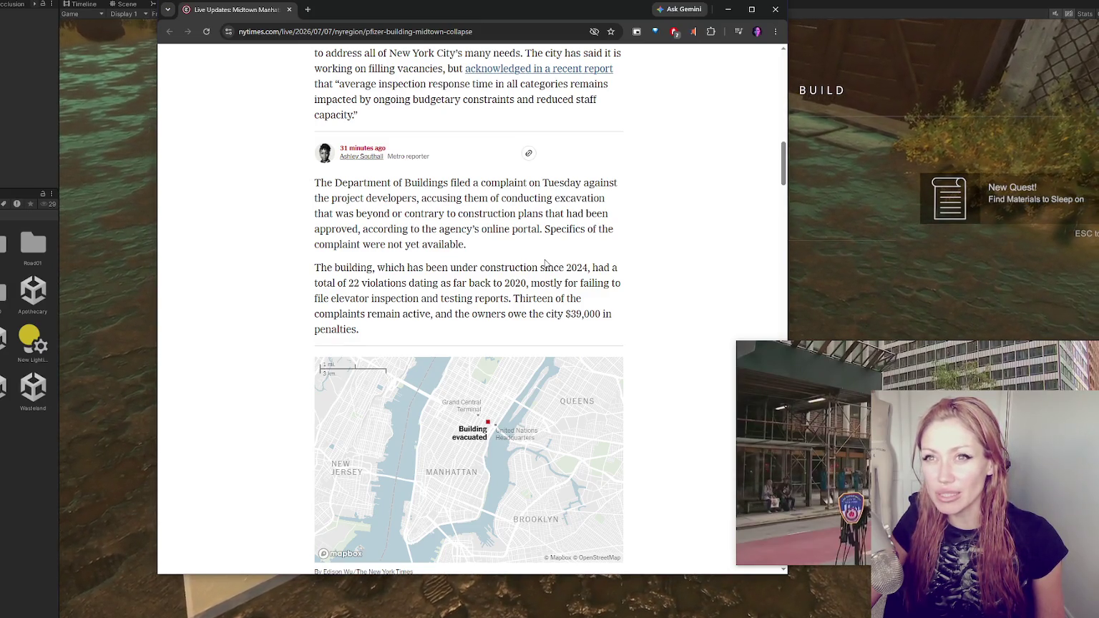
pyautogui.scroll(-6, 544, 263)
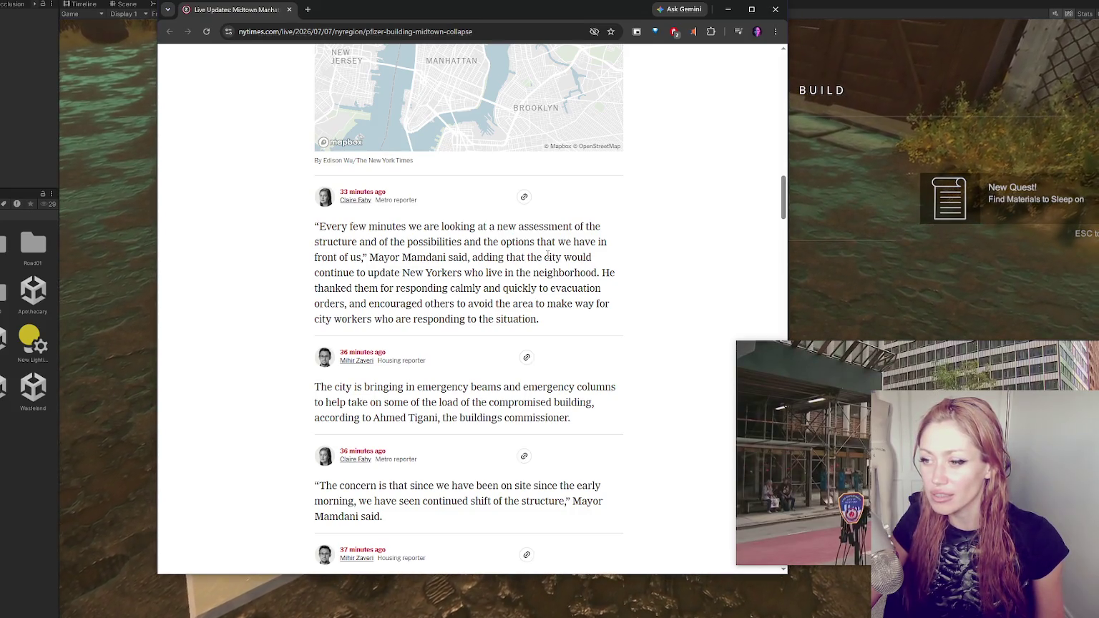
pyautogui.scroll(2, 547, 255)
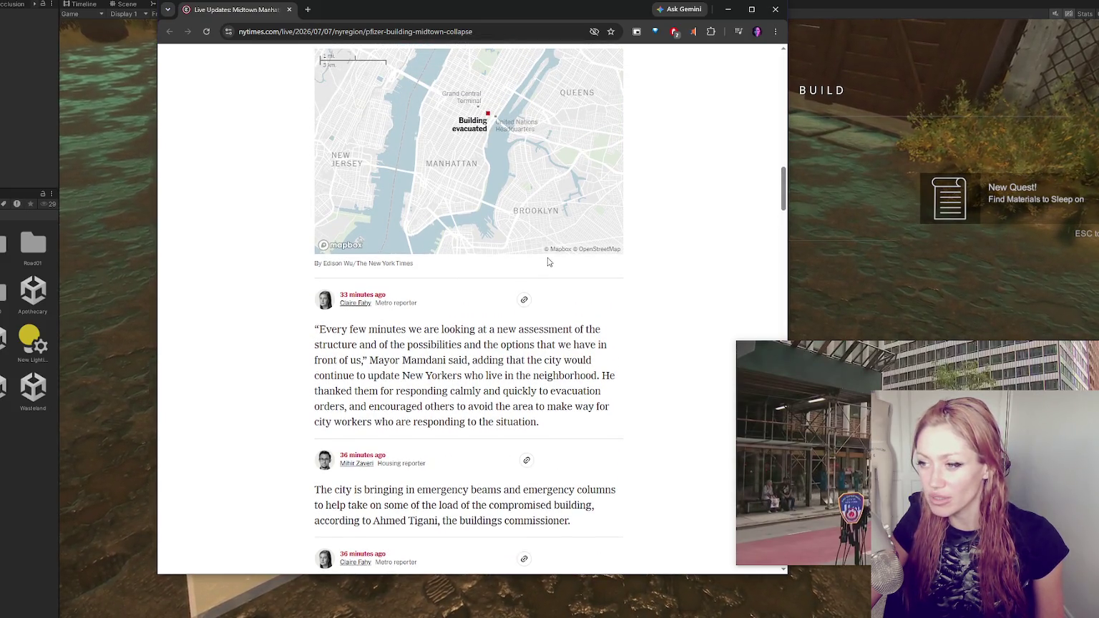
pyautogui.scroll(-2, 548, 262)
pyautogui.scroll(-5, 538, 283)
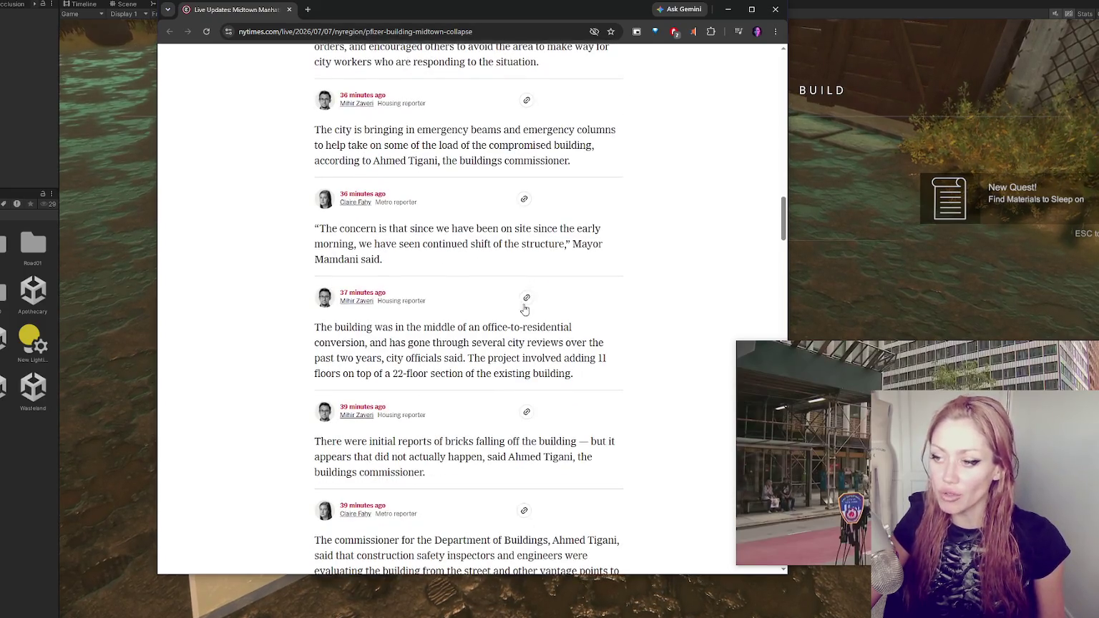
pyautogui.scroll(14, 525, 308)
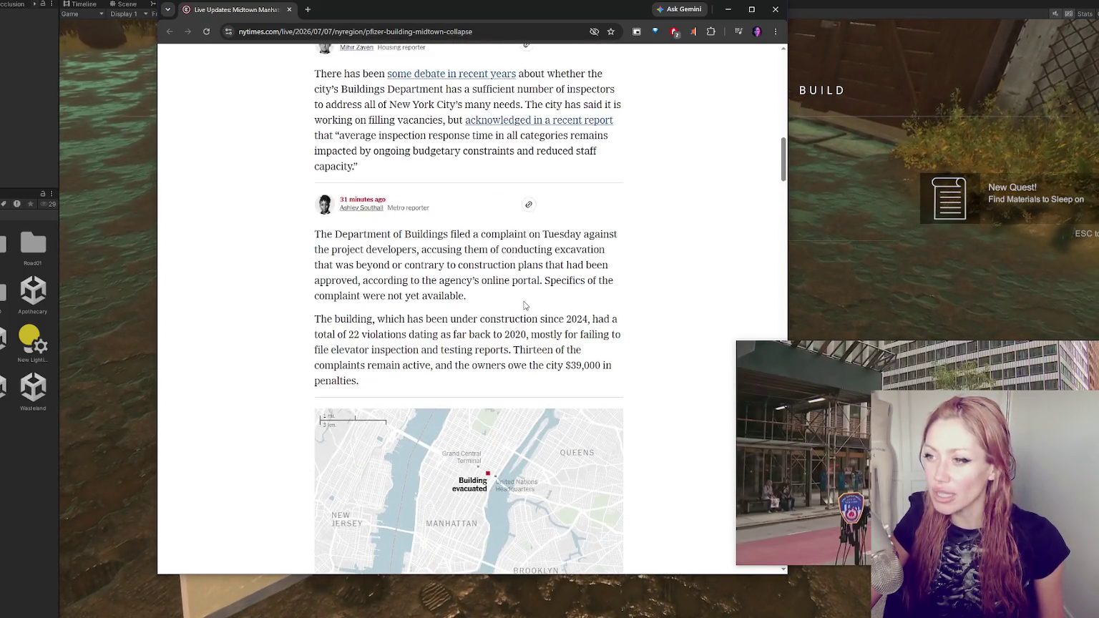
pyautogui.scroll(-18, 527, 299)
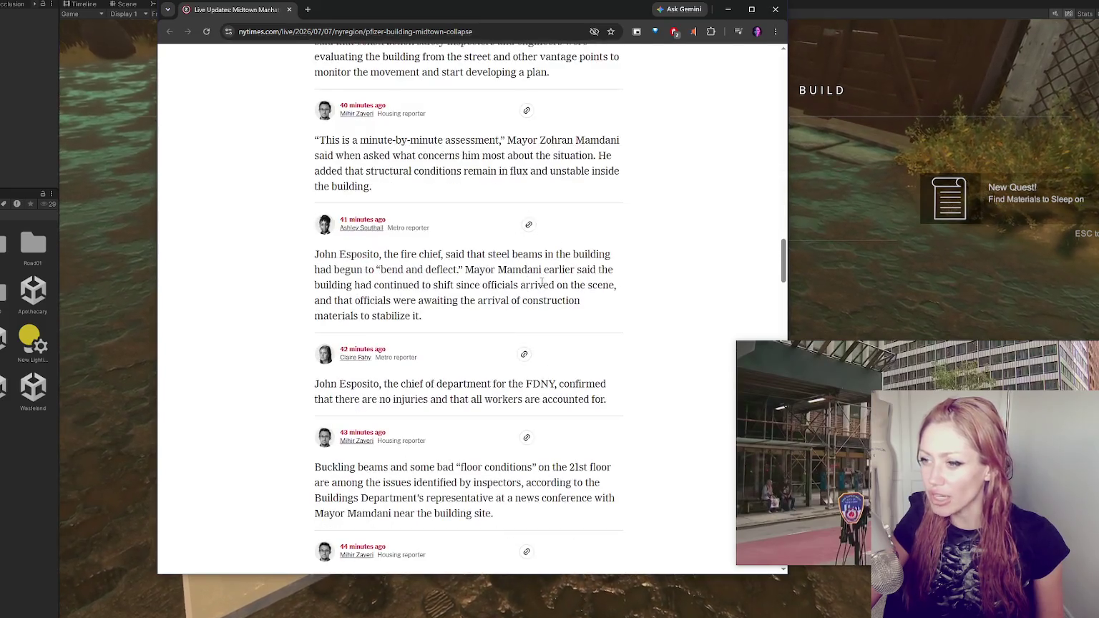
pyautogui.scroll(-20, 544, 279)
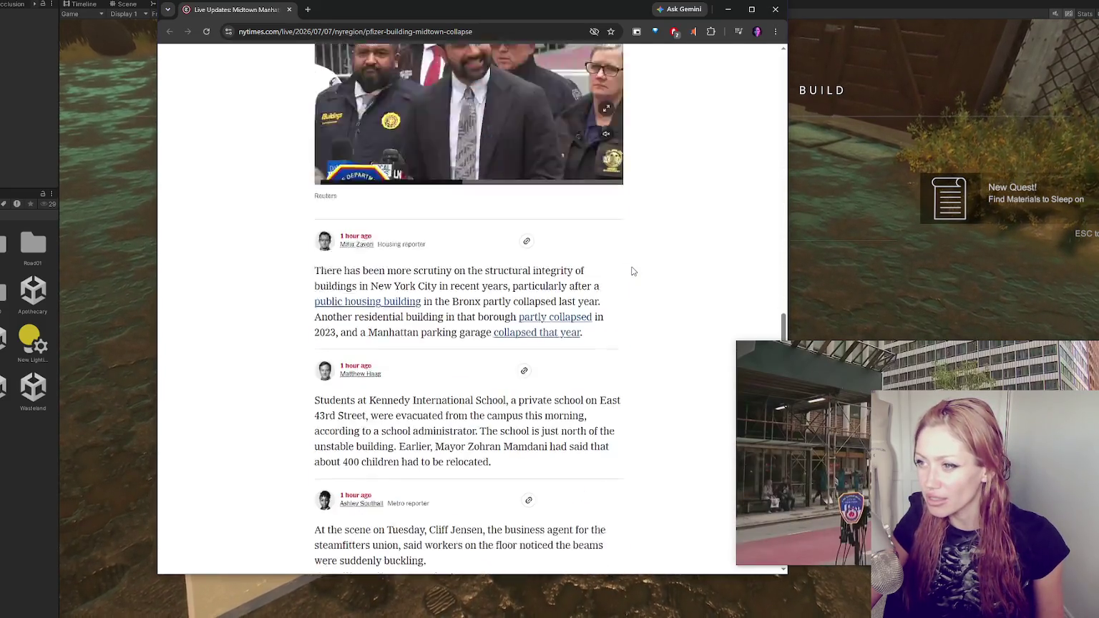
pyautogui.scroll(-4, 632, 272)
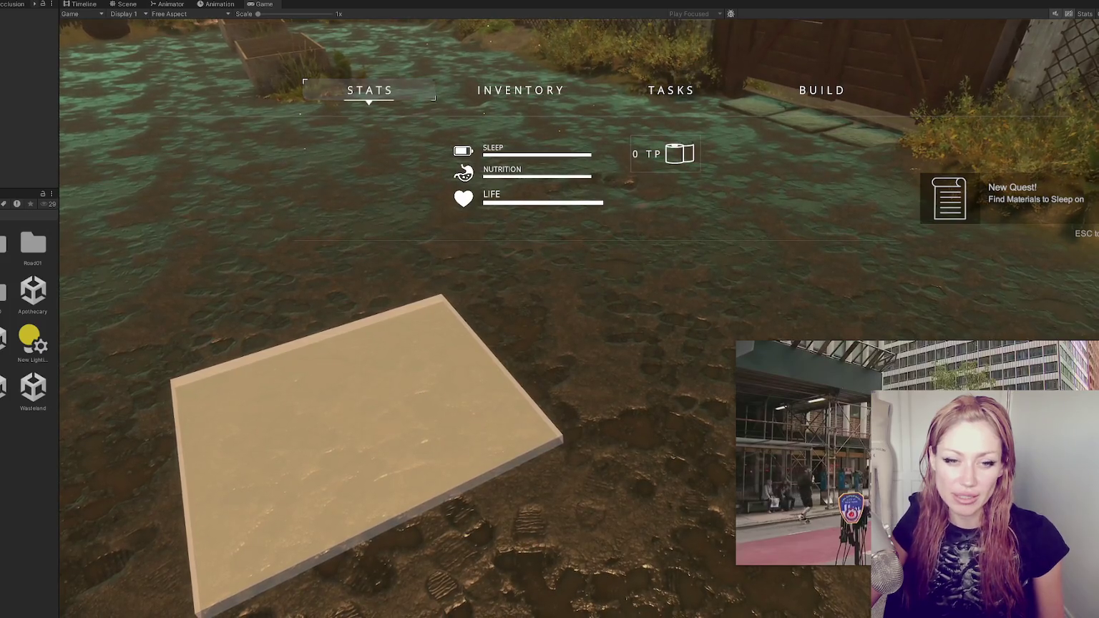
# Move the small news player higher, then choose a piece from the in-game build list
pyautogui.moveTo(840, 485)
pyautogui.moveTo(839, 485); pyautogui.dragTo(840, 329)
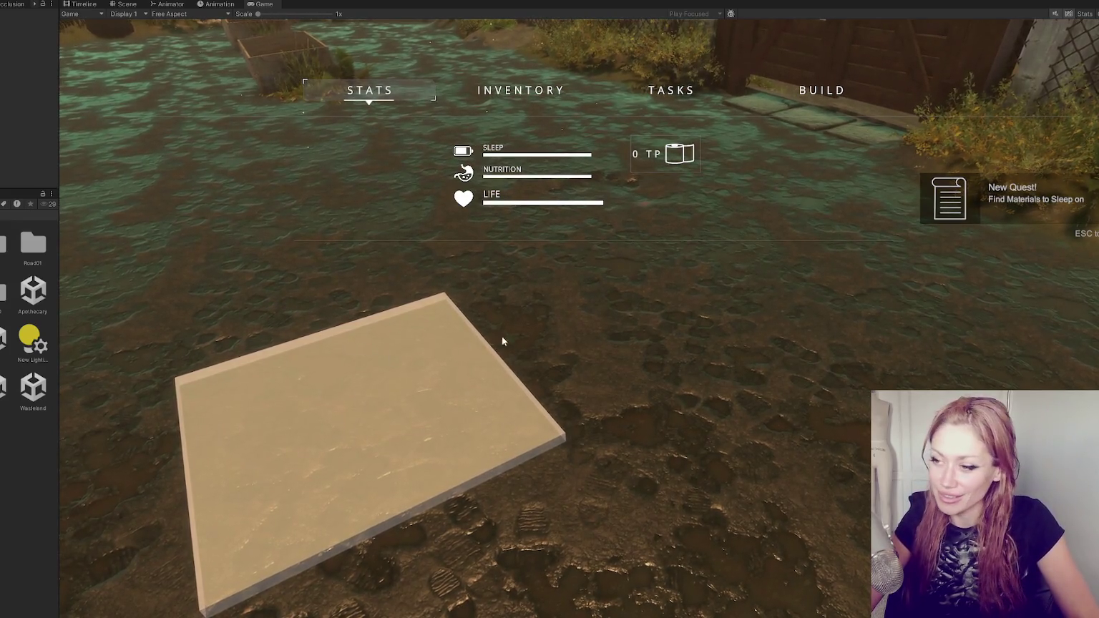
pyautogui.press('Tab')
pyautogui.press('Tab')
pyautogui.click(822, 90)
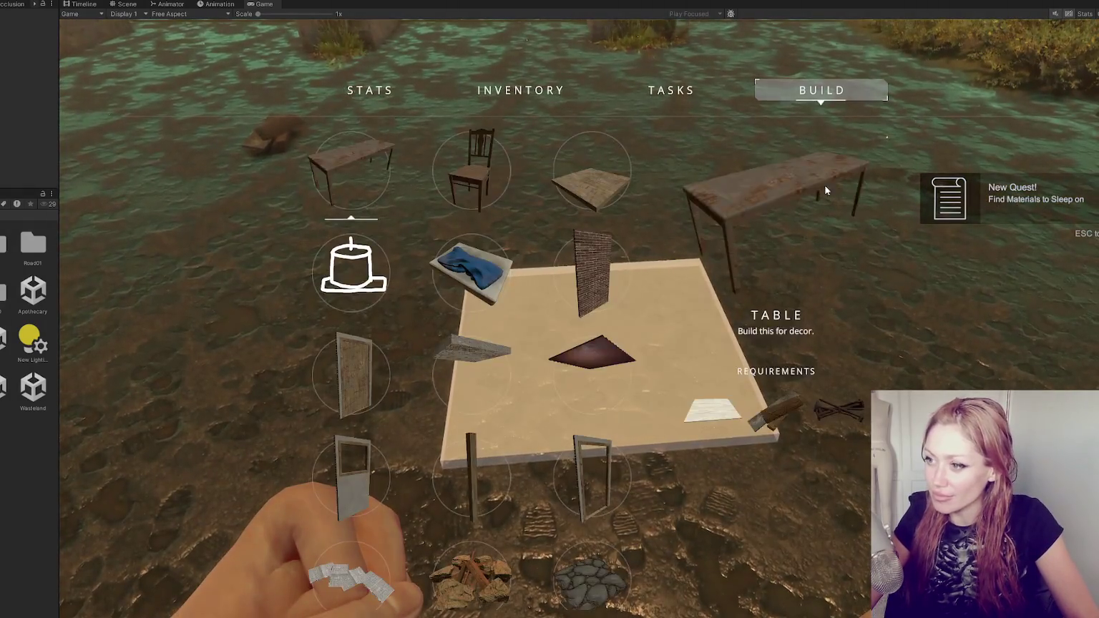
pyautogui.click(579, 257)
pyautogui.press('Tab')
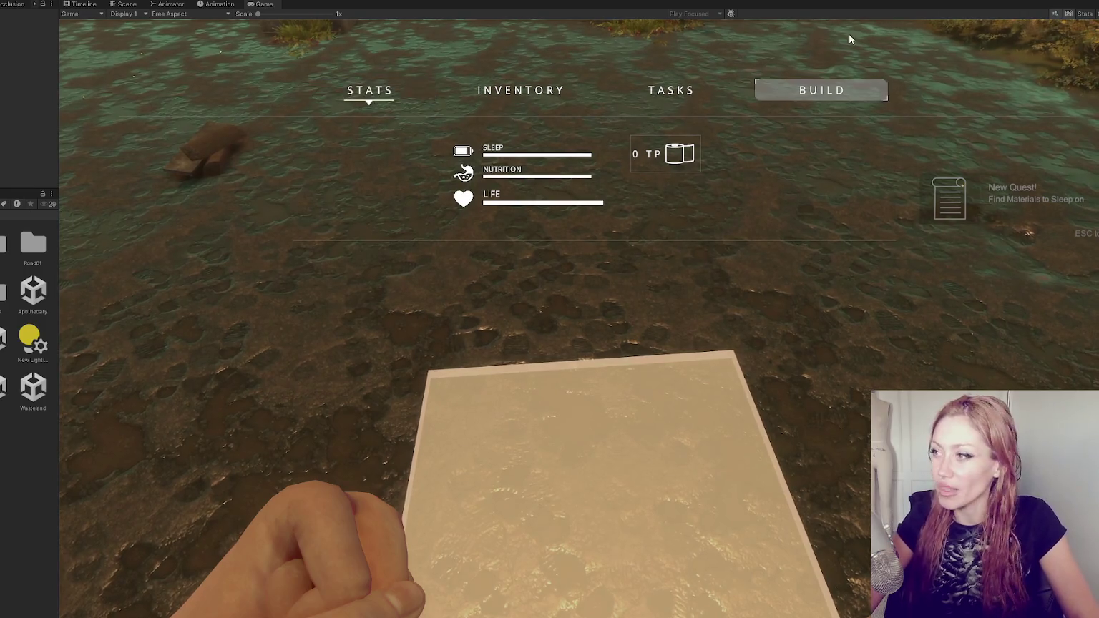
# Spawn a 'wooden board' through the command field and select the wall piece for placing
pyautogui.press('Tab')
pyautogui.press('Tab')
pyautogui.write('wooden board')
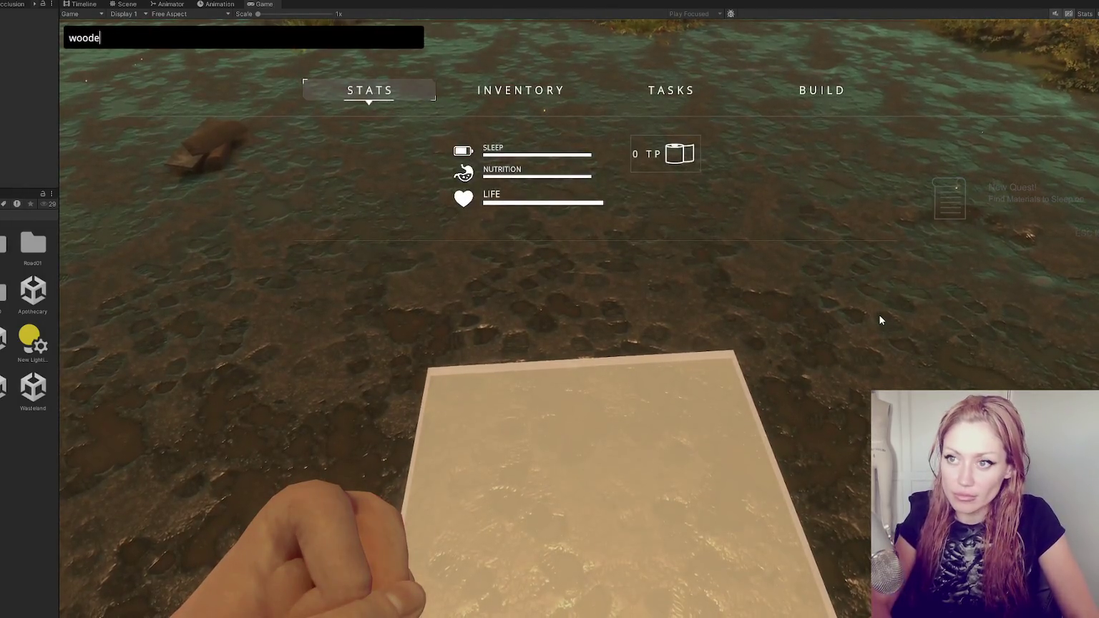
pyautogui.press('Return')
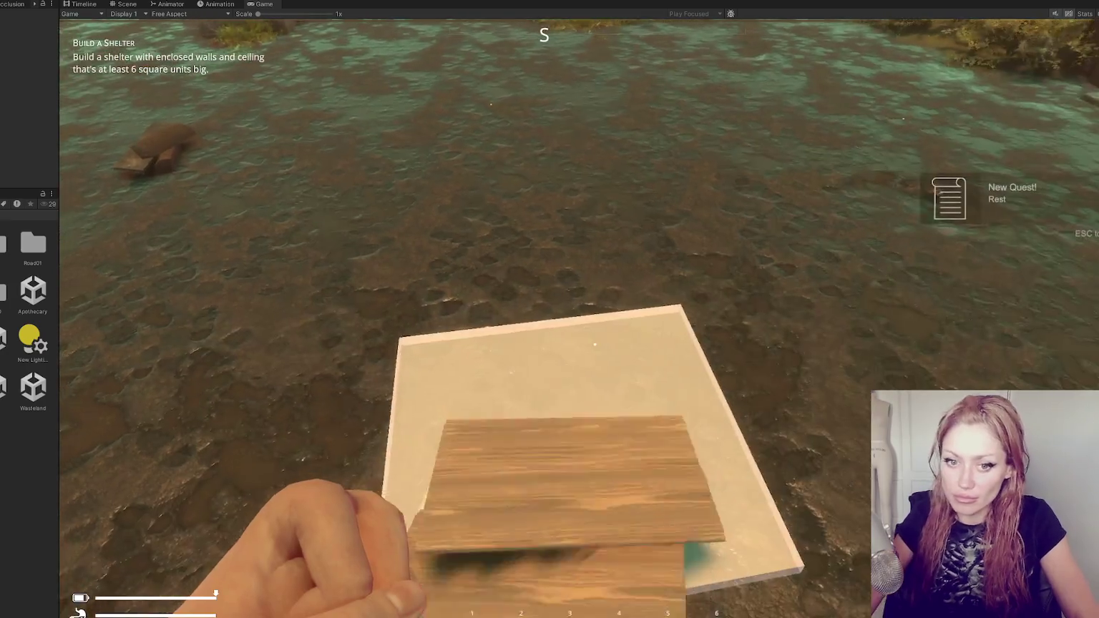
pyautogui.press('Tab')
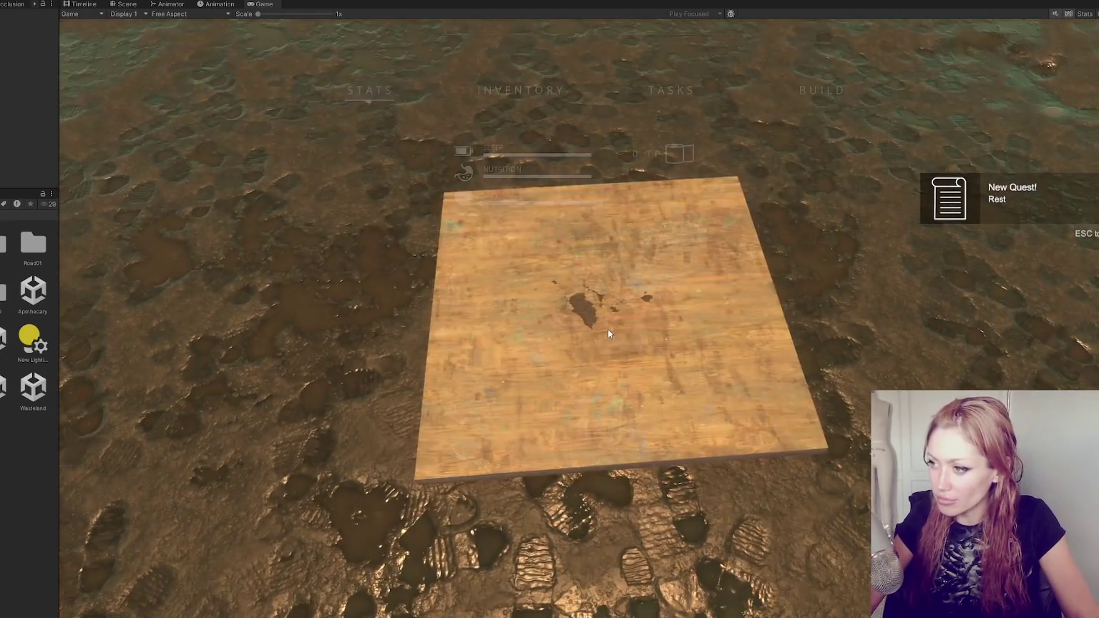
pyautogui.click(780, 218)
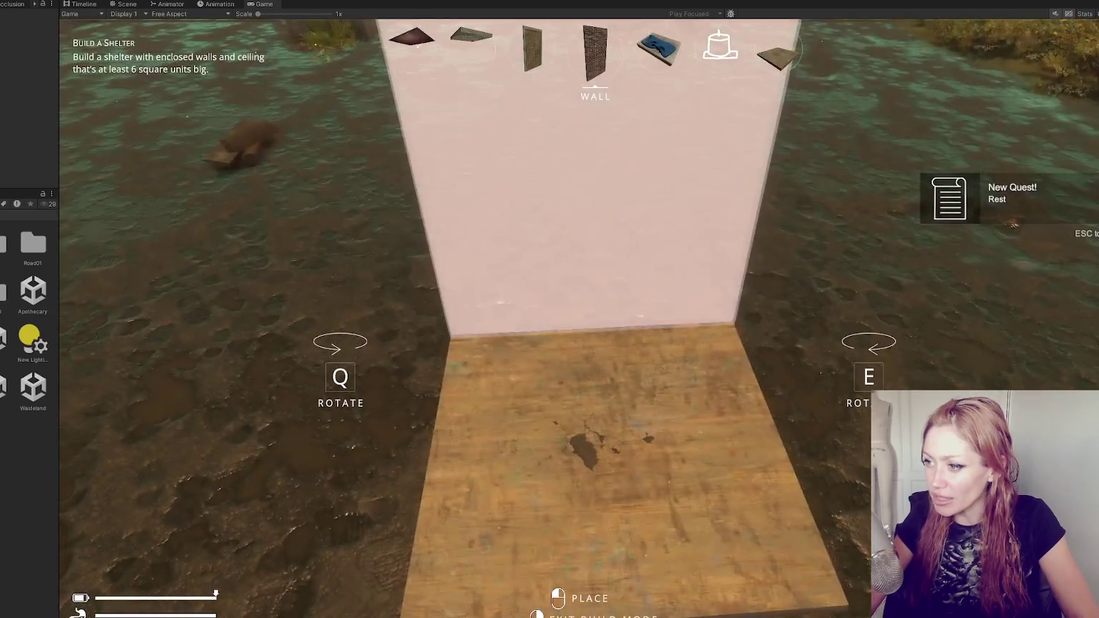
pyautogui.press('Tab')
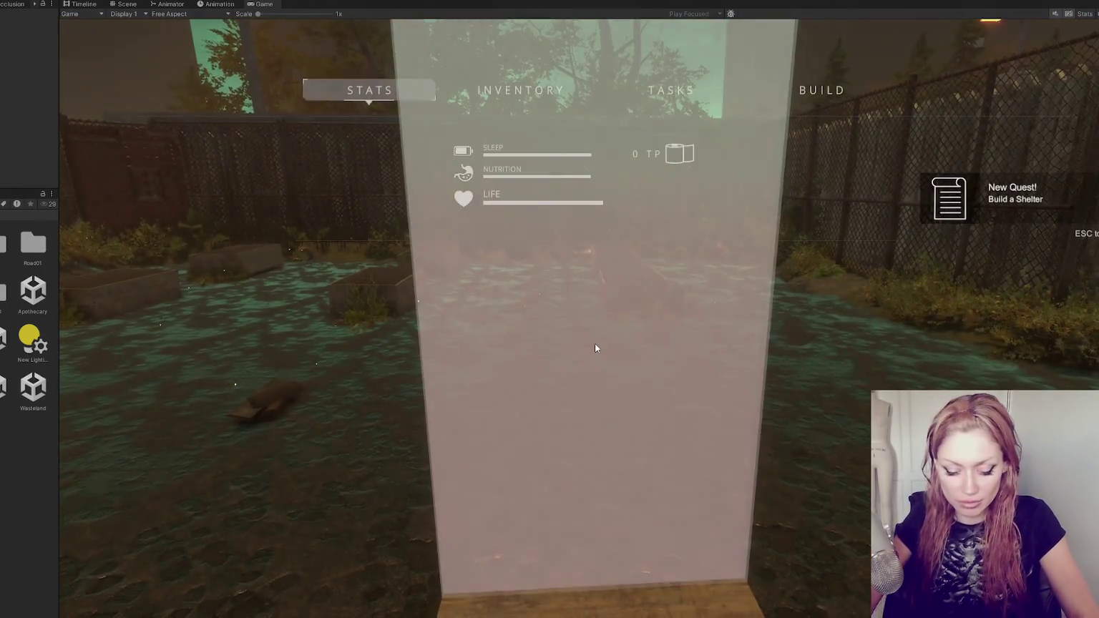
pyautogui.press('Tab')
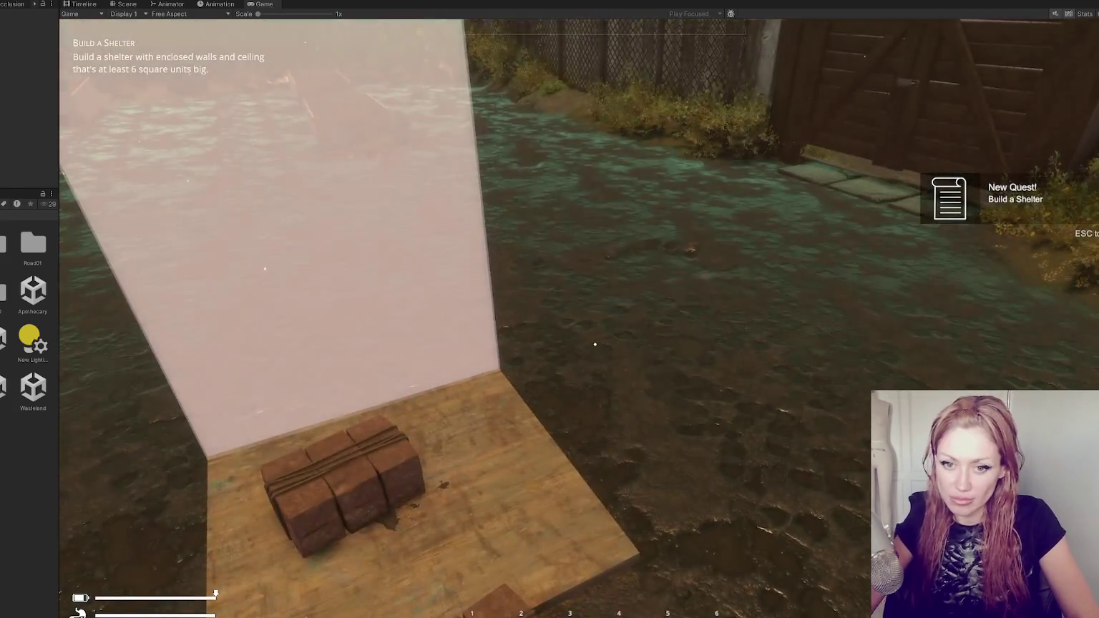
# Pick up the bricks, then walk around the wall and punch it
pyautogui.press('e')
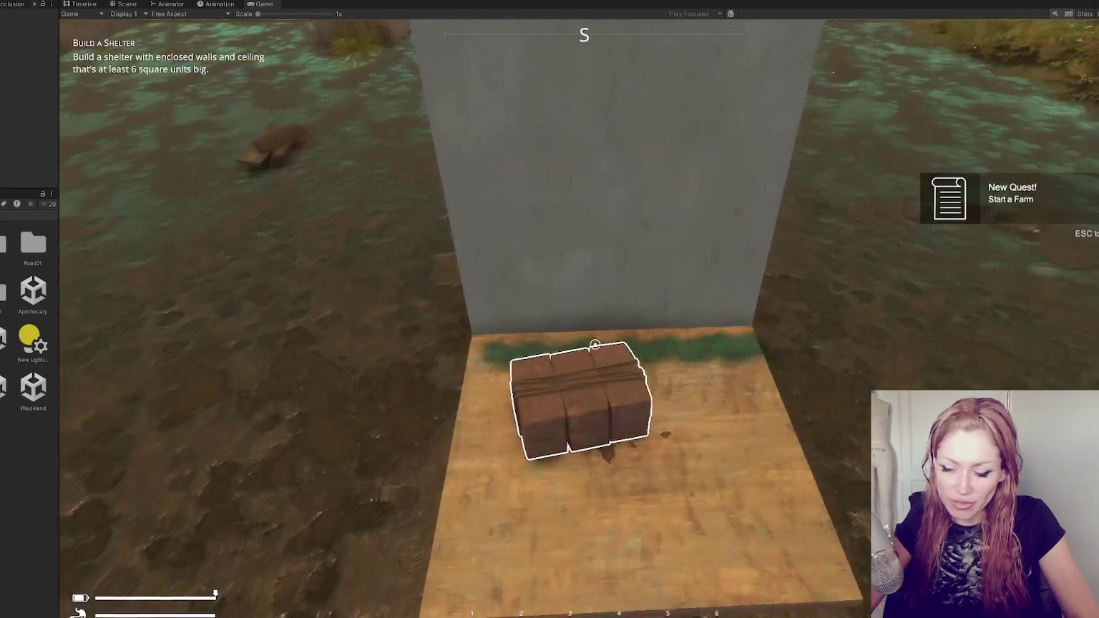
pyautogui.press('e')
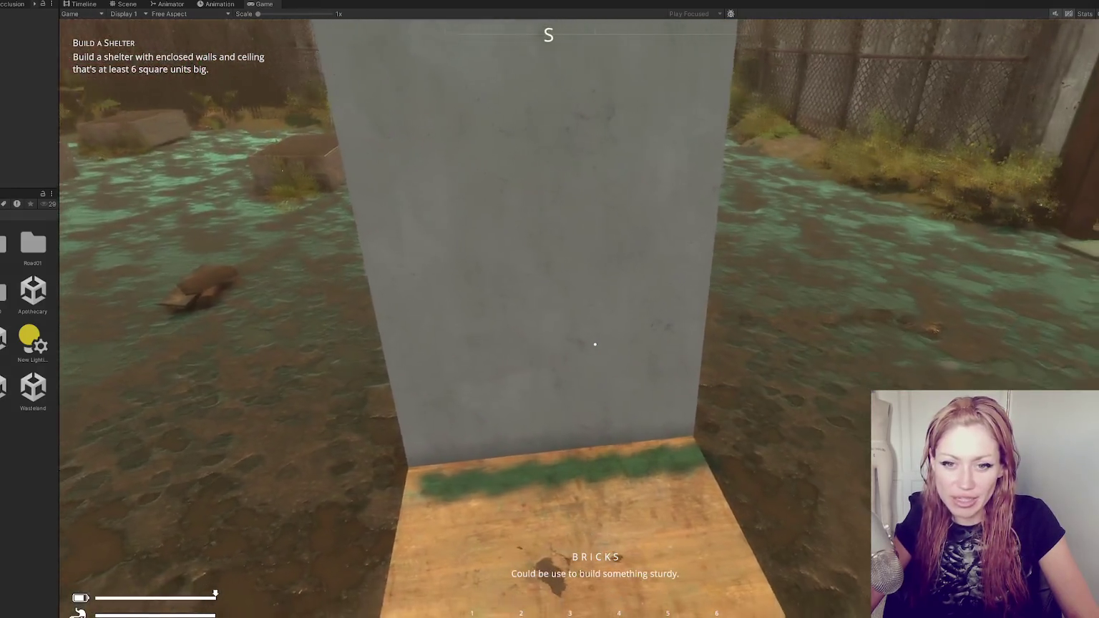
pyautogui.press('w')
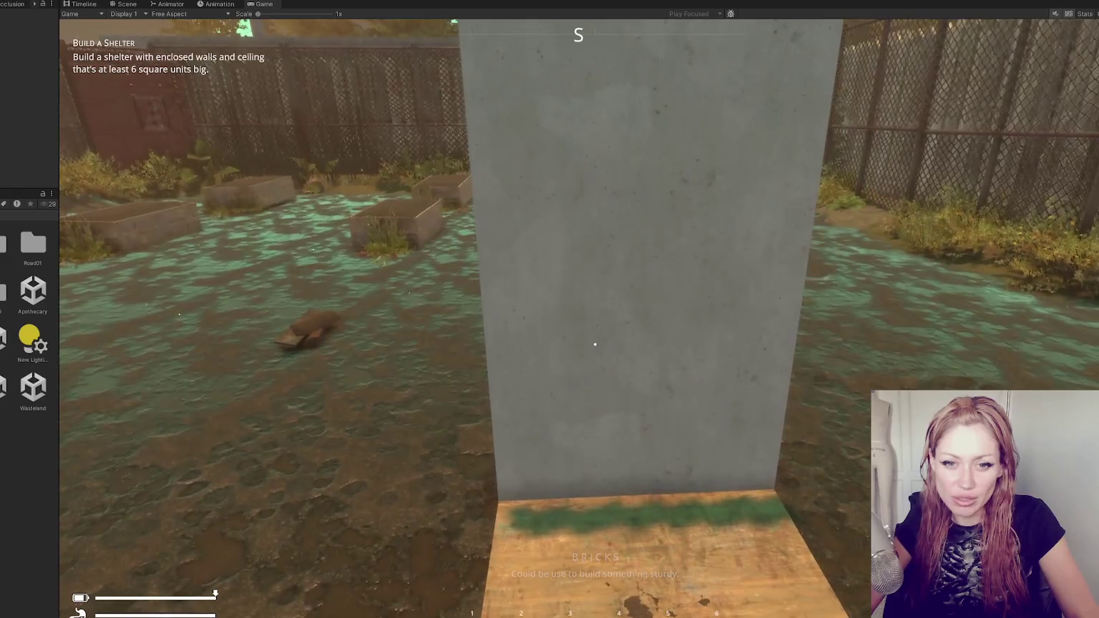
pyautogui.press('d')
pyautogui.press('s')
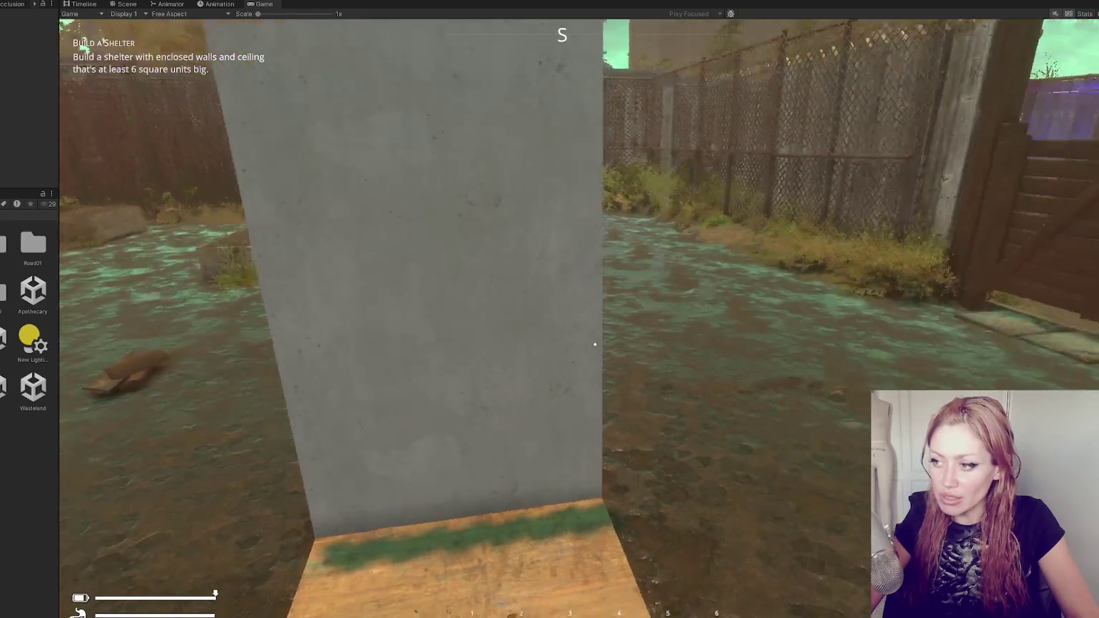
pyautogui.click(595, 344)
pyautogui.press('w')
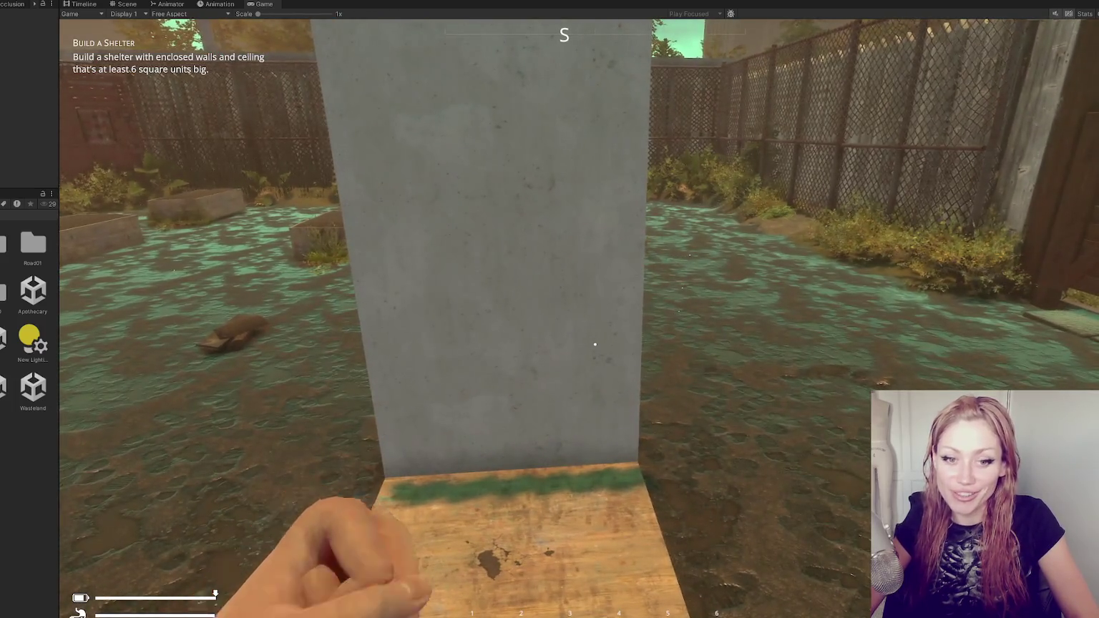
# Open the in-game menu on its BUILD list of shelter pieces, showing the Post
pyautogui.press('Tab')
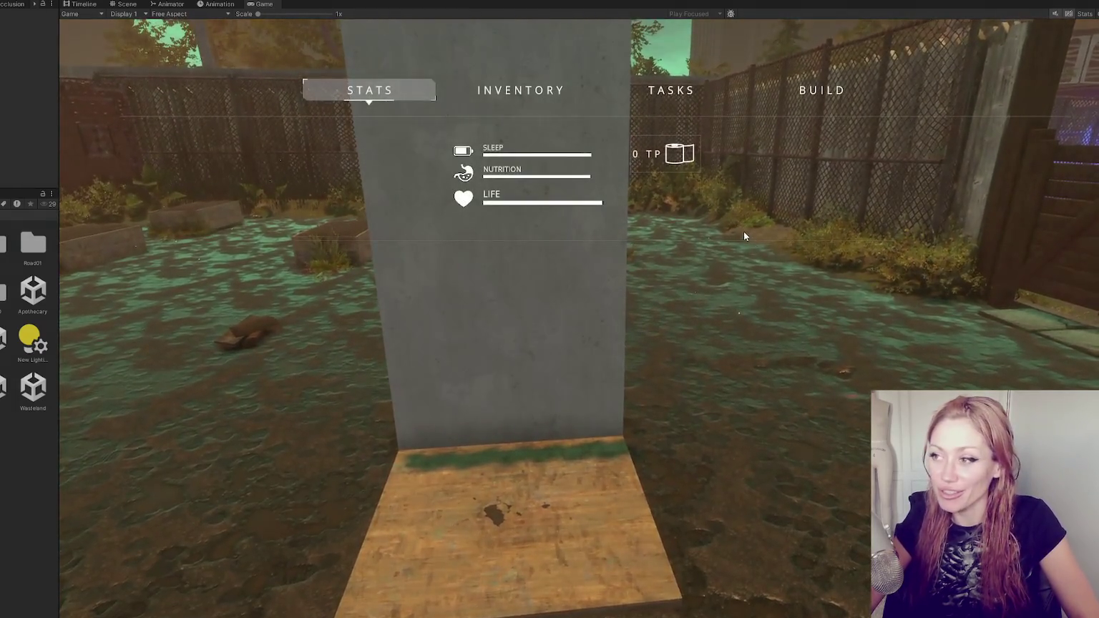
pyautogui.click(810, 104)
pyautogui.scroll(-3, 506, 326)
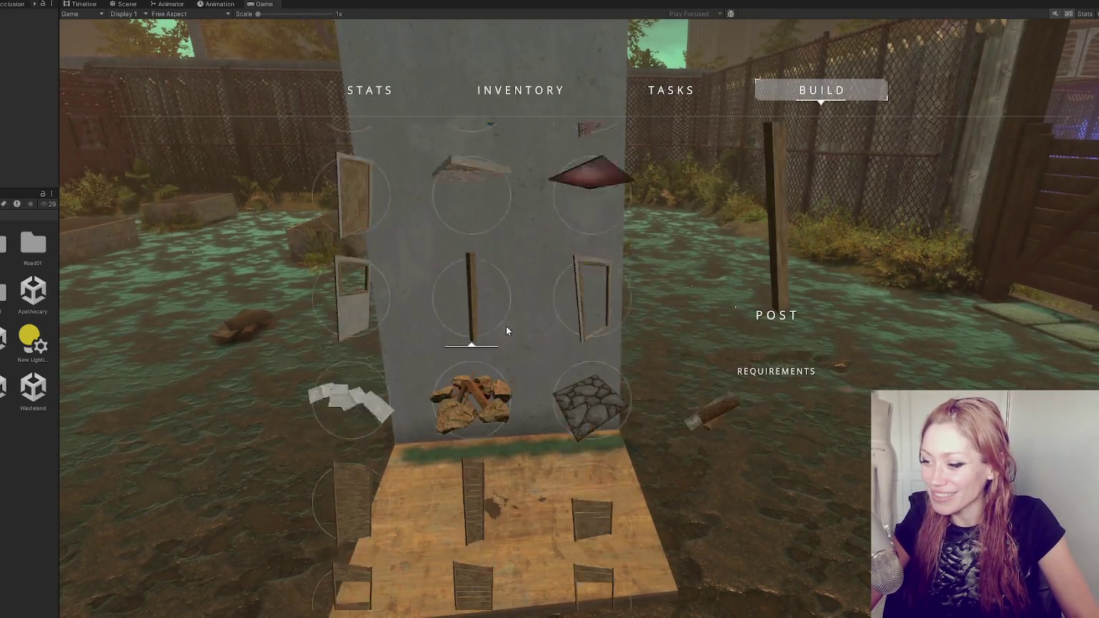
# Select the Wall Mounted Candle from BUILD and place it on the wall face
pyautogui.scroll(4, 504, 315)
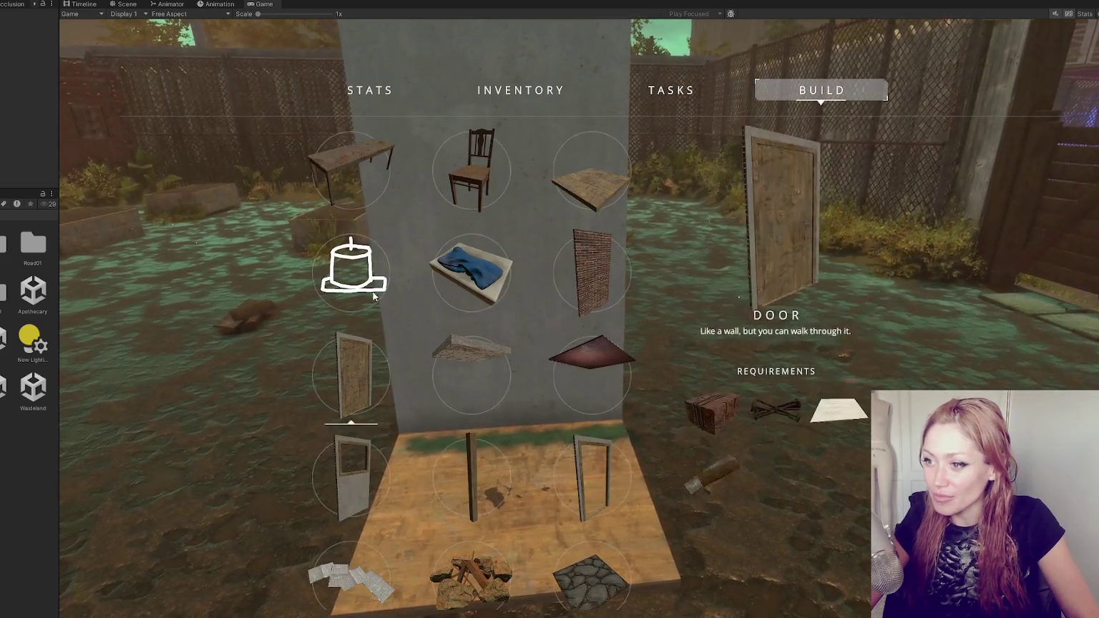
pyautogui.click(353, 268)
pyautogui.press('a')
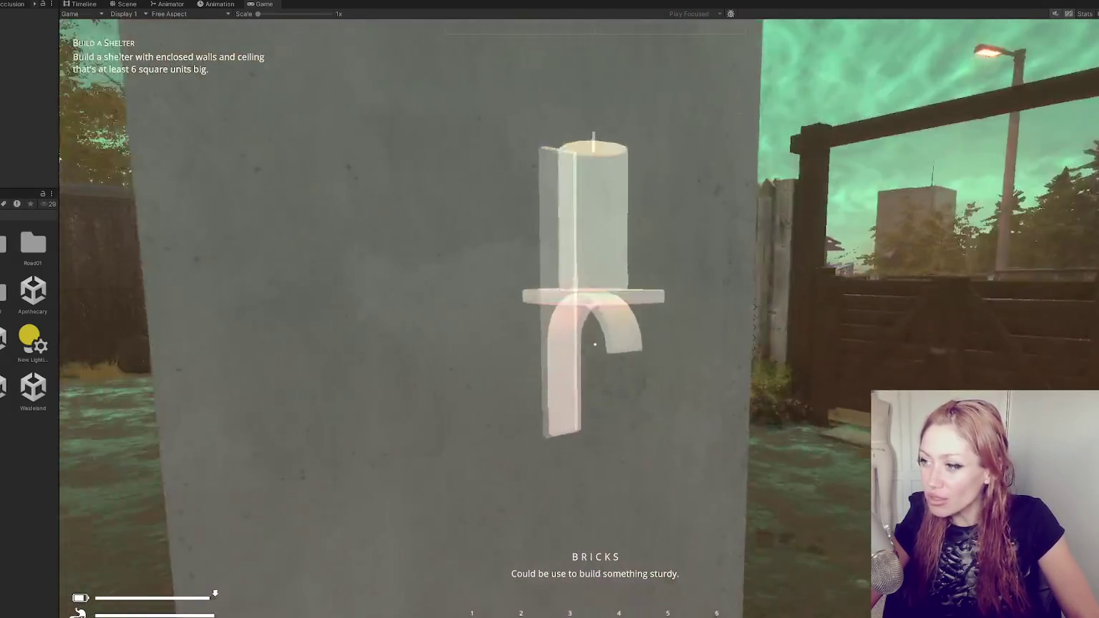
pyautogui.press('s')
pyautogui.click(579, 319)
# Spawn items with the 'p shelf', 'candles' and 'la' console commands
pyautogui.press('Tab')
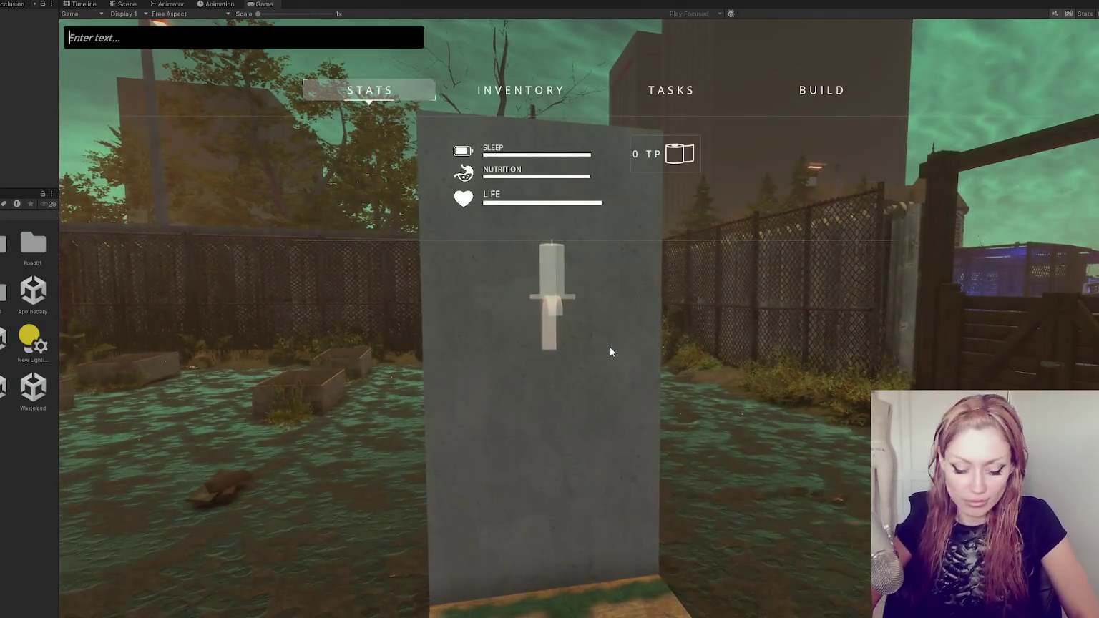
pyautogui.write('p shelf')
pyautogui.press('Return')
pyautogui.press('Tab')
pyautogui.write('candles')
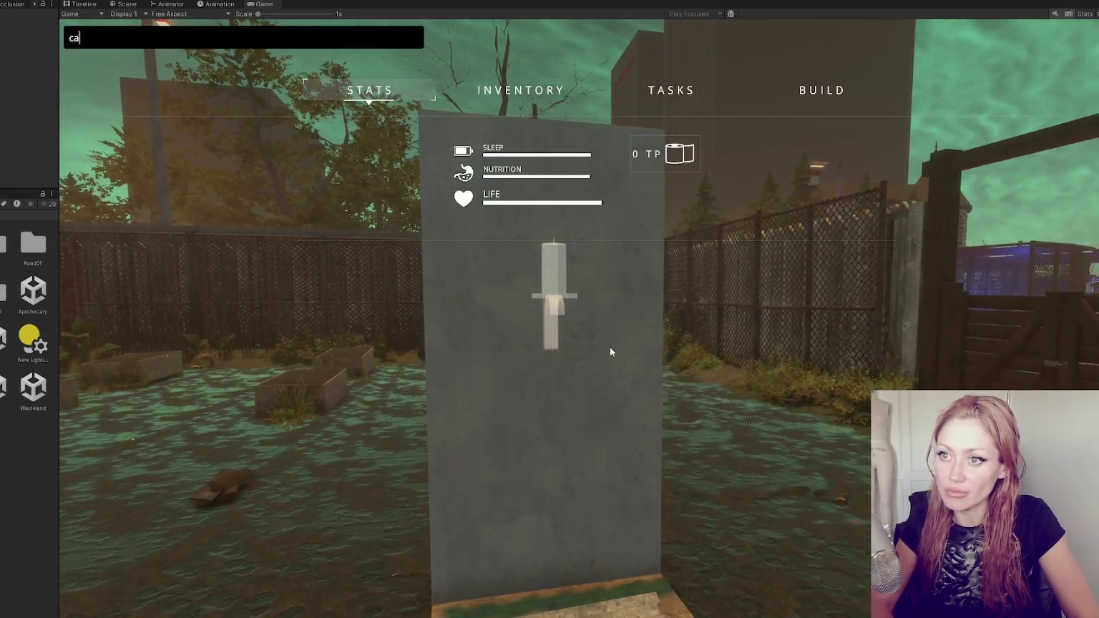
pyautogui.press('Return')
pyautogui.press('Tab')
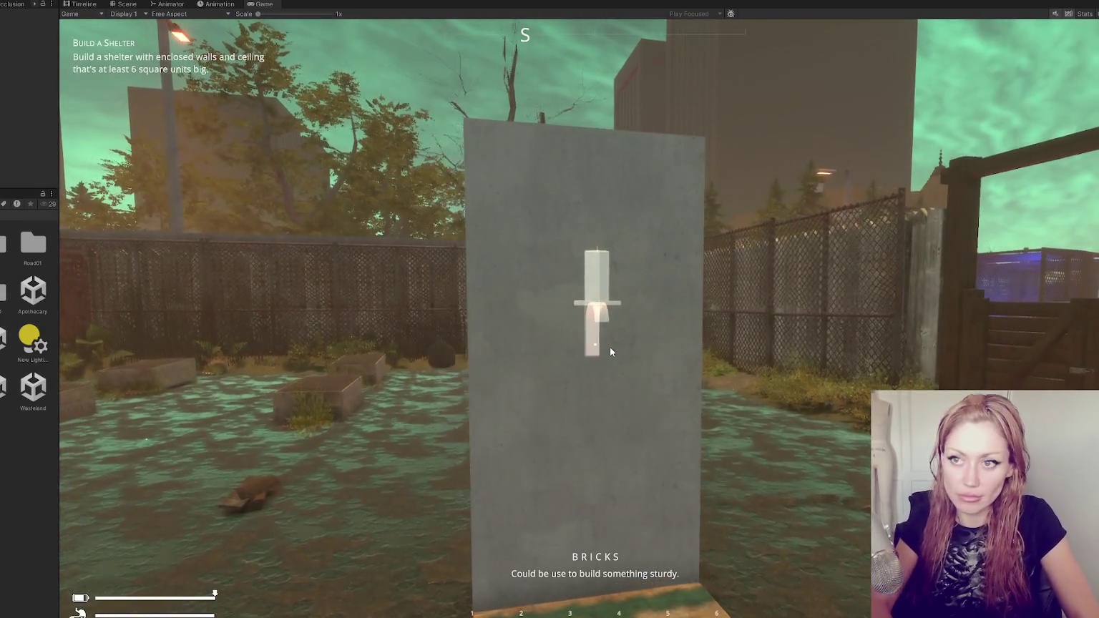
pyautogui.press('Tab')
pyautogui.write('la')
pyautogui.press('Return')
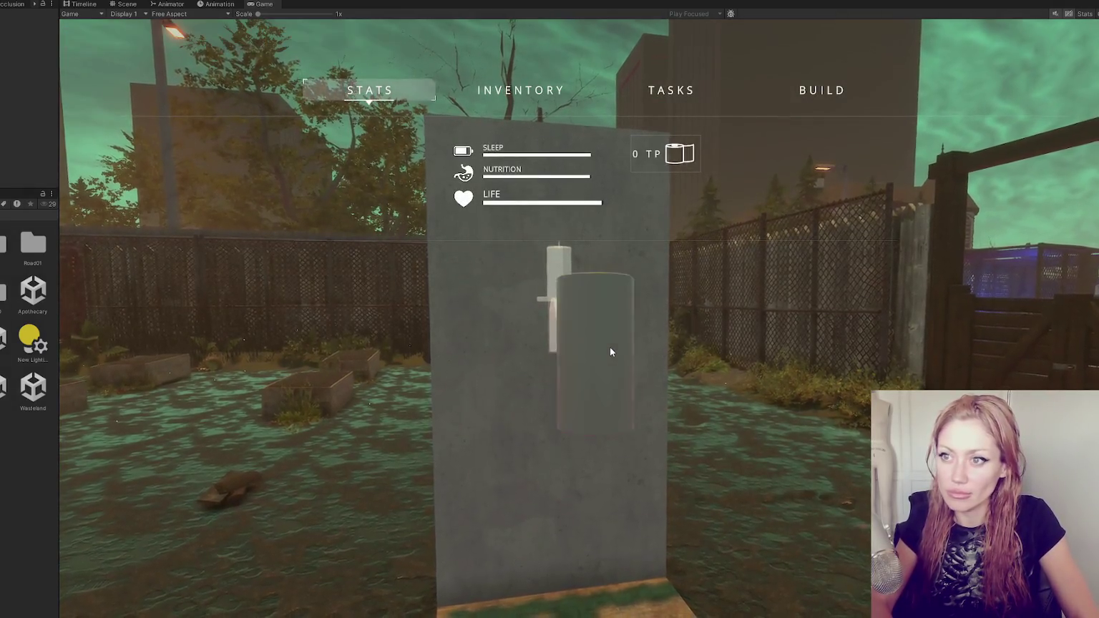
pyautogui.press('Tab')
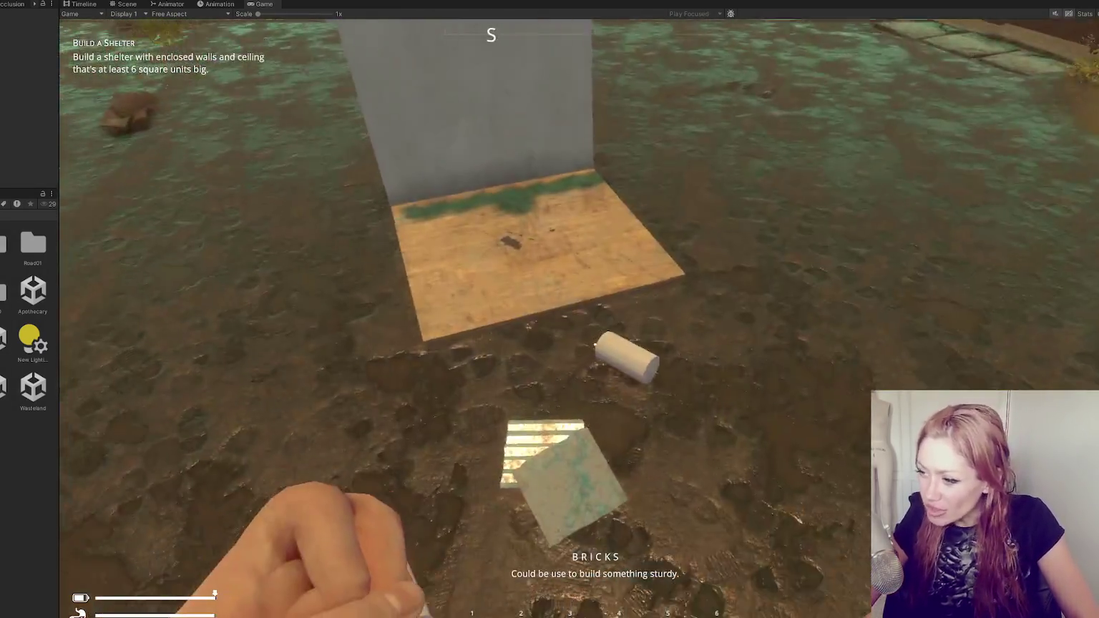
# Set a candle down, knock it over, mount the sconce on the wall and inspect it
pyautogui.click(594, 344)
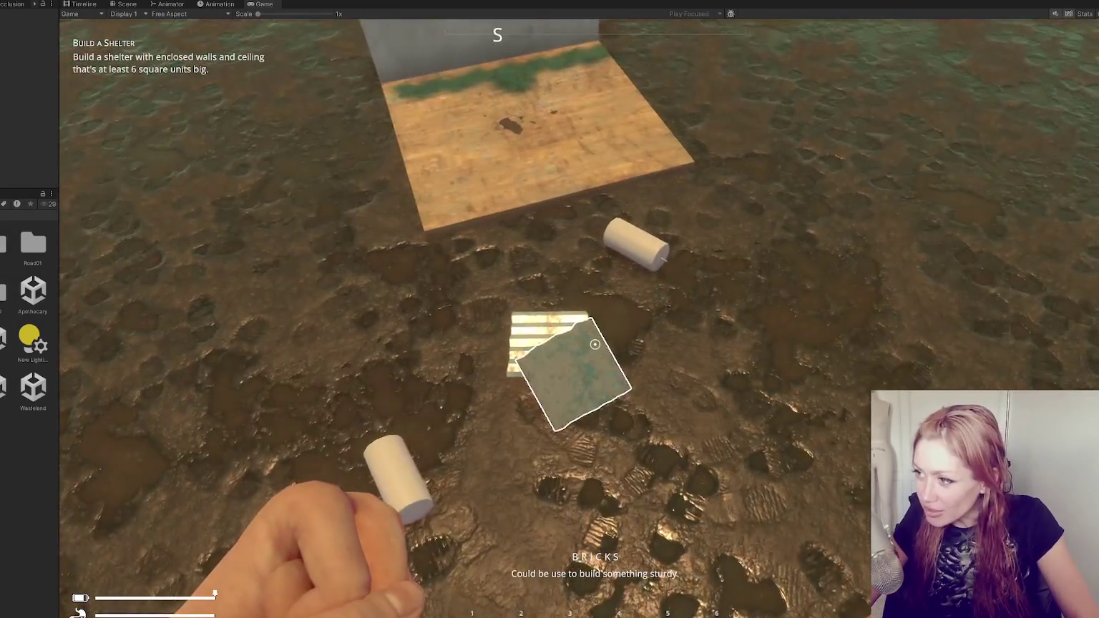
pyautogui.click(594, 345)
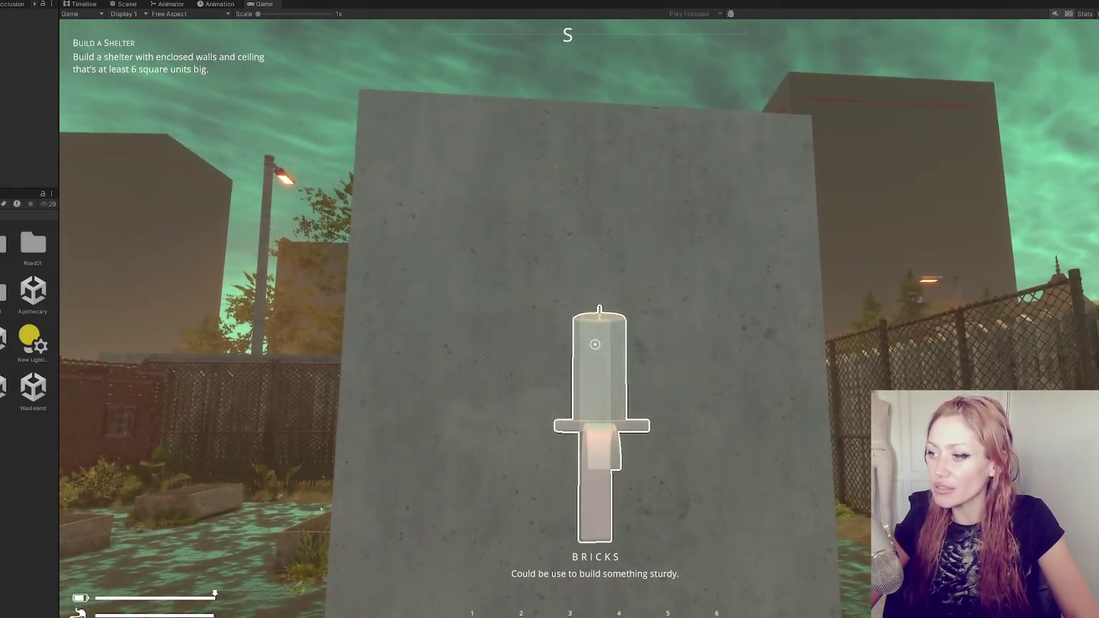
pyautogui.click(594, 344)
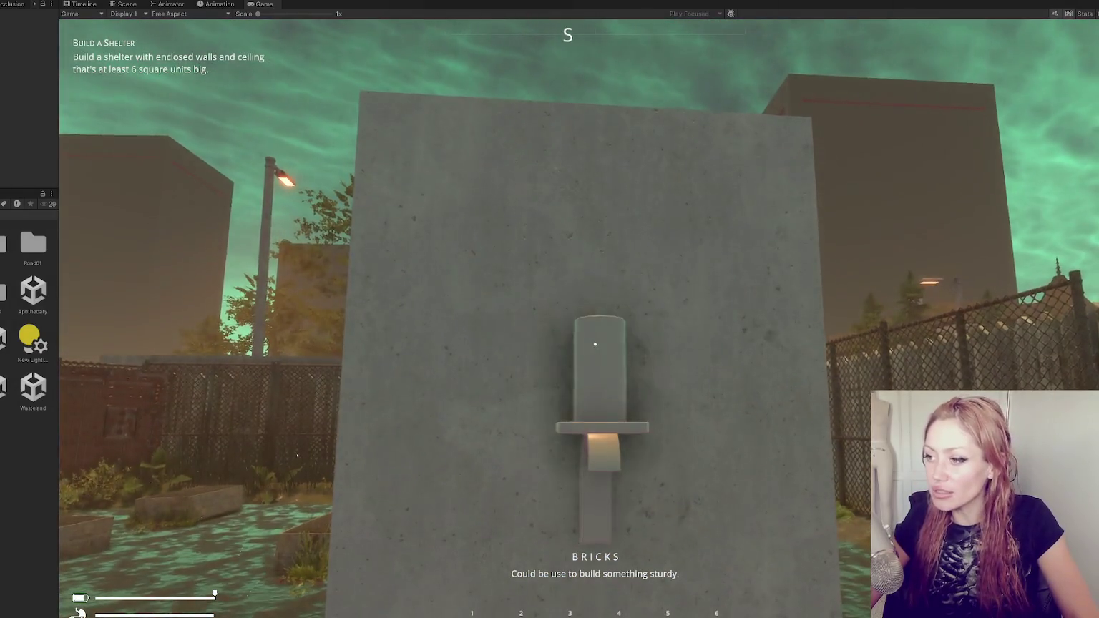
pyautogui.press('w')
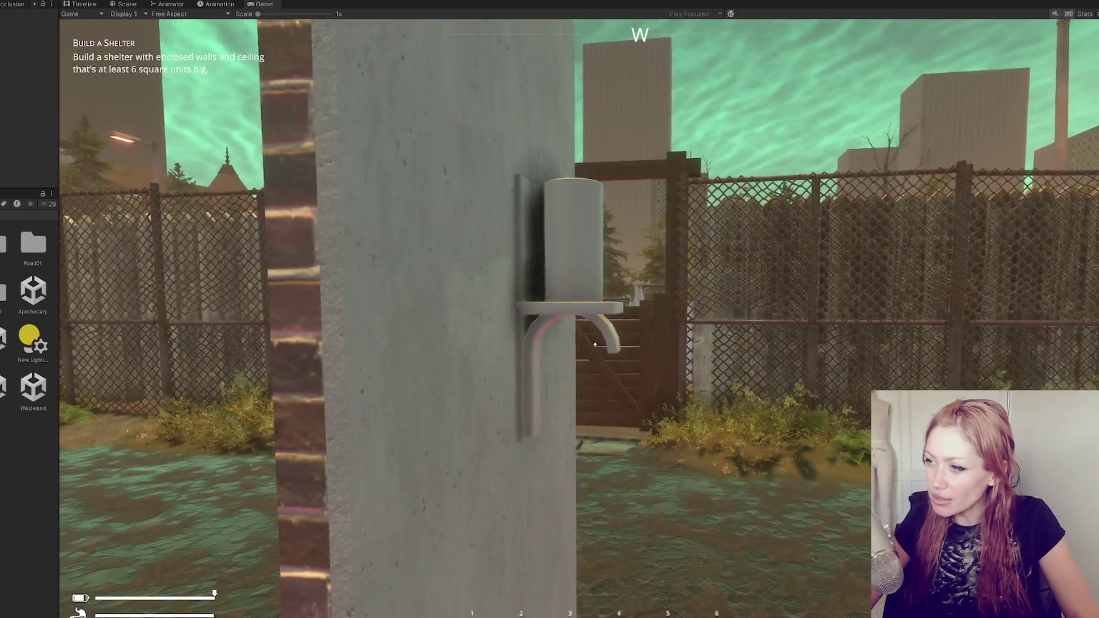
pyautogui.press('s')
pyautogui.press('w')
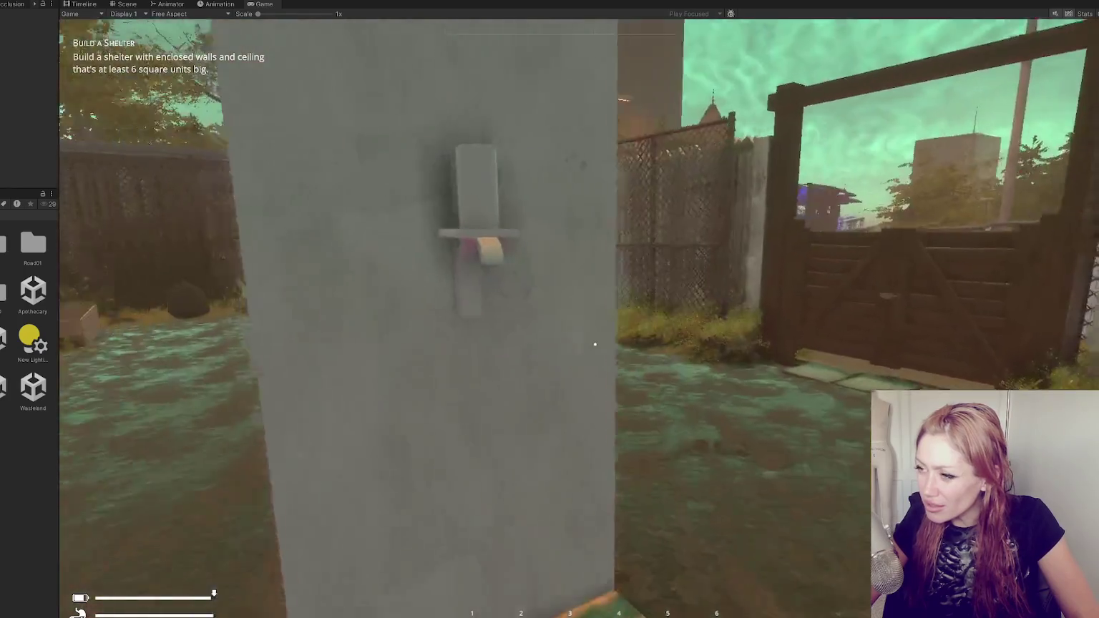
pyautogui.press('s')
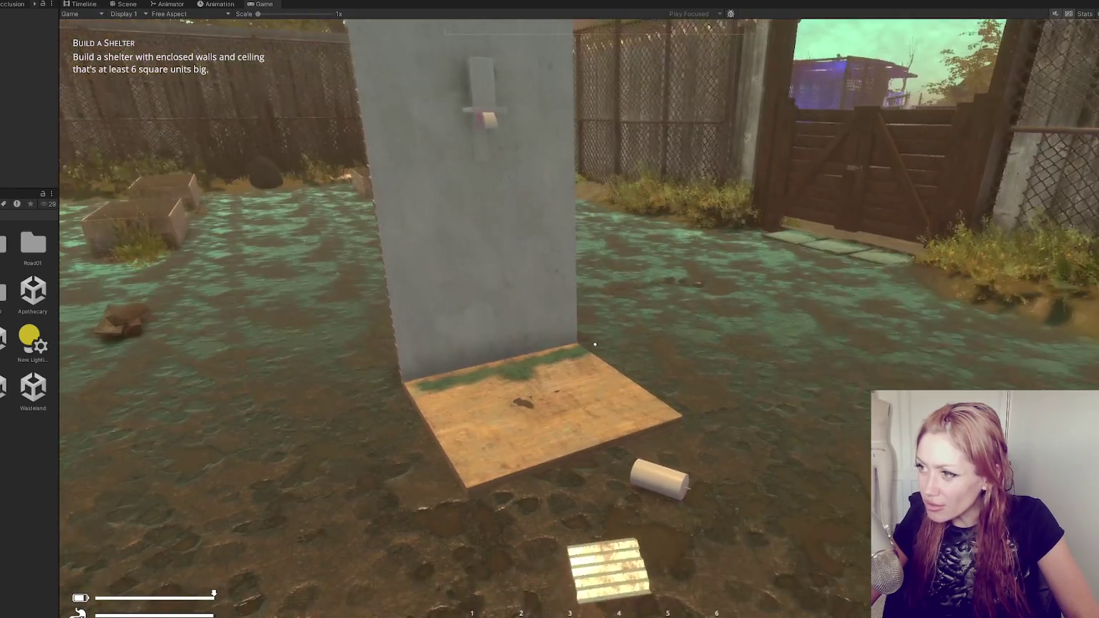
pyautogui.press('s')
# Spawn a 'bag of oil' via the command field, then stop the playtest with Ctrl+P
pyautogui.press('Tab')
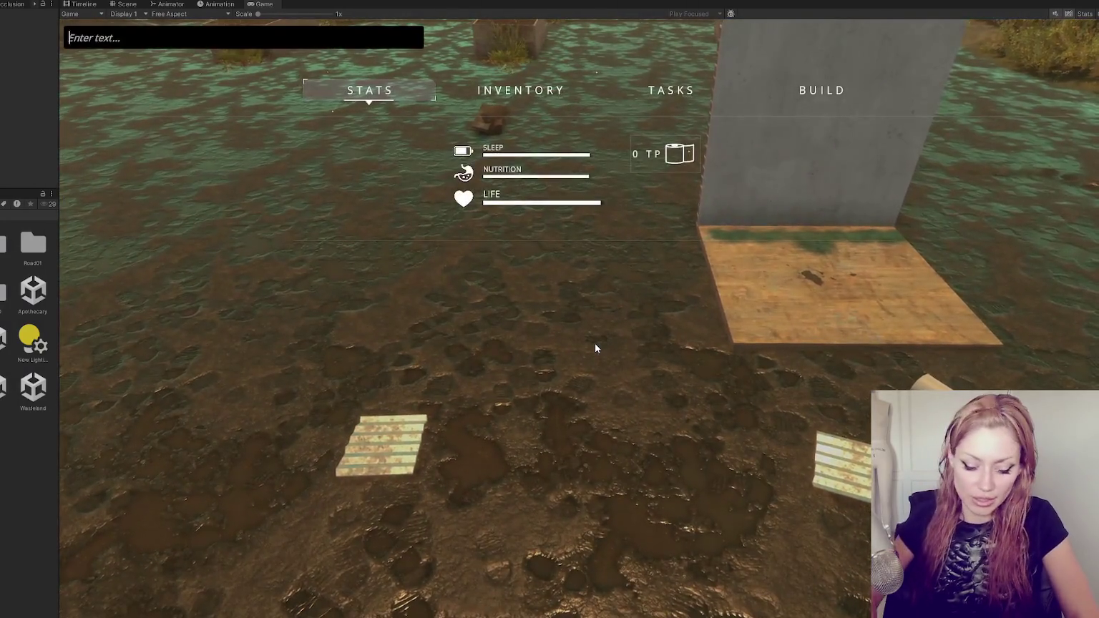
pyautogui.write('bag of oil')
pyautogui.press('Return')
pyautogui.press('s')
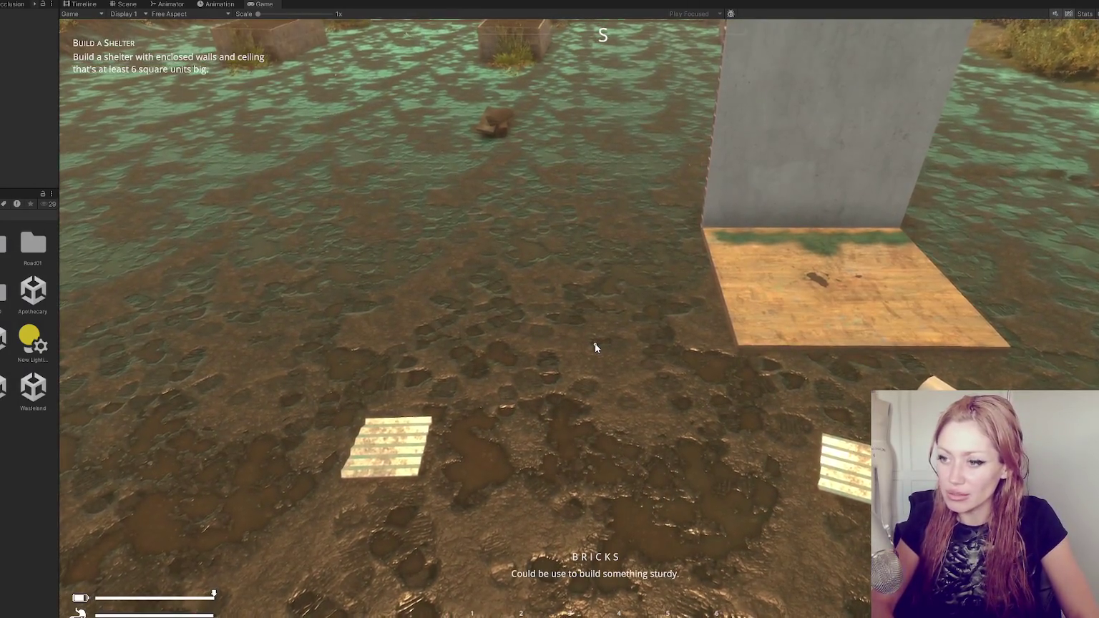
pyautogui.click(594, 347)
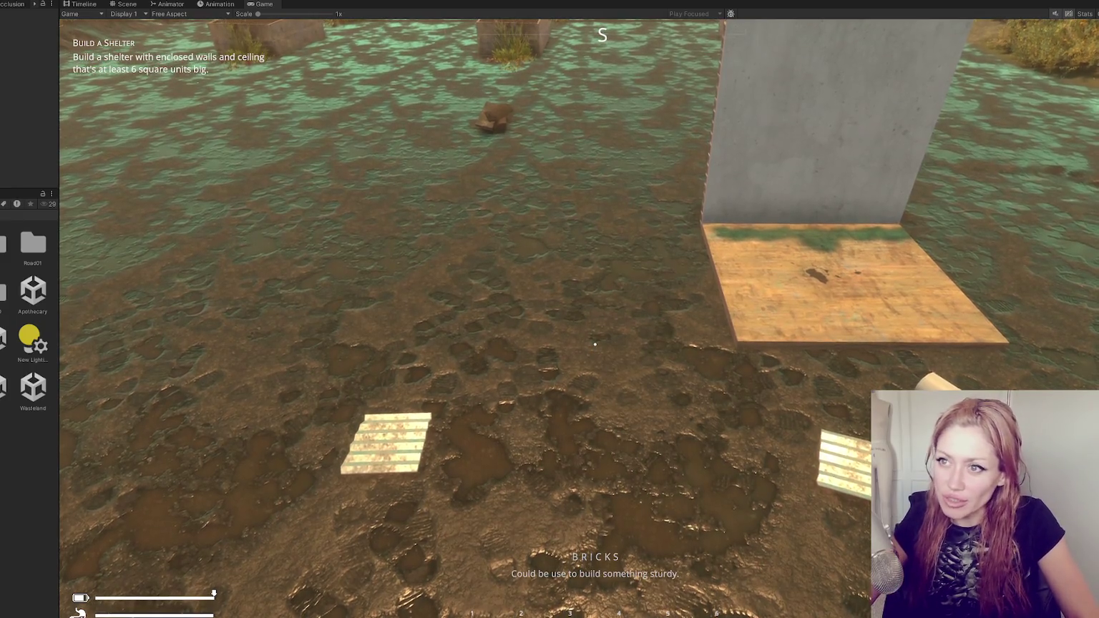
pyautogui.hotkey('ctrl', 'p')
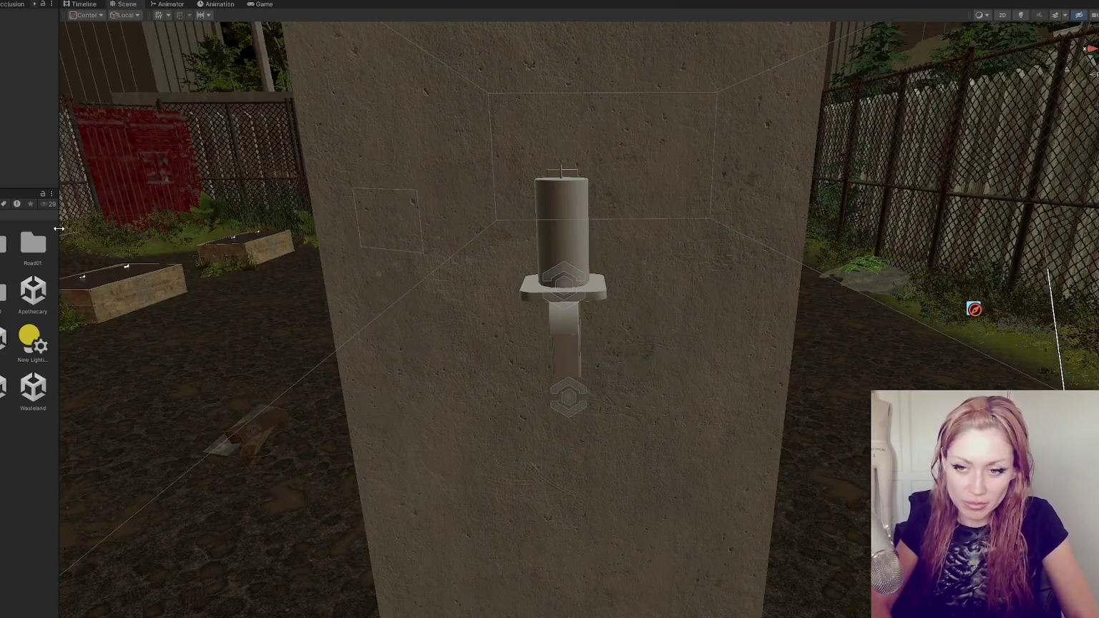
# Open the Cement folder and drag a cement asset onto the ground left of the wall
pyautogui.doubleClick(33, 243)
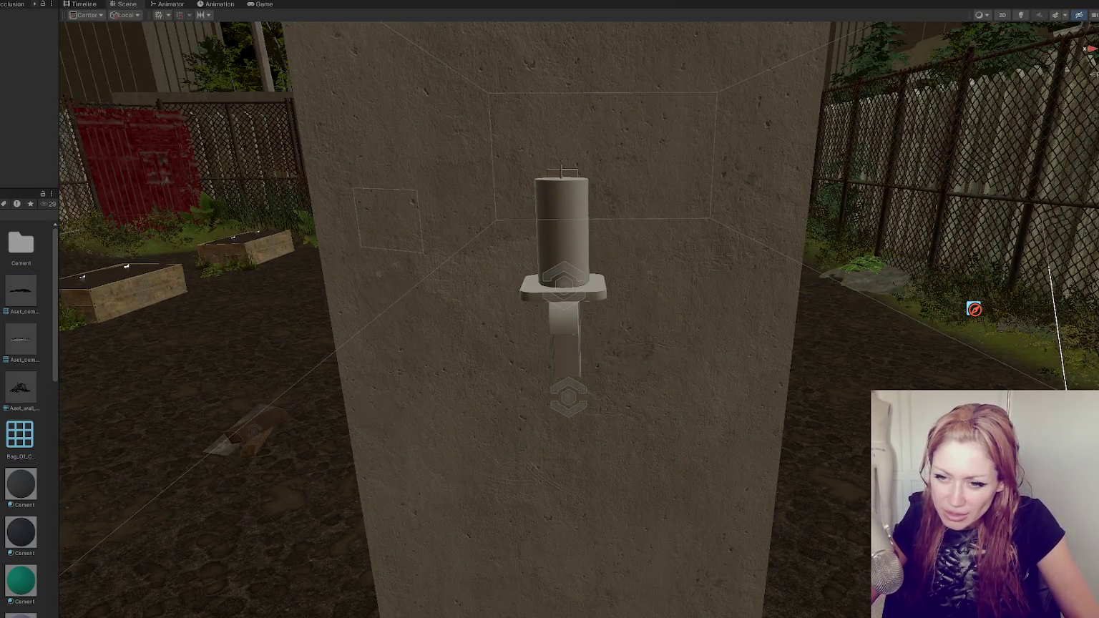
pyautogui.scroll(-10, 21, 422)
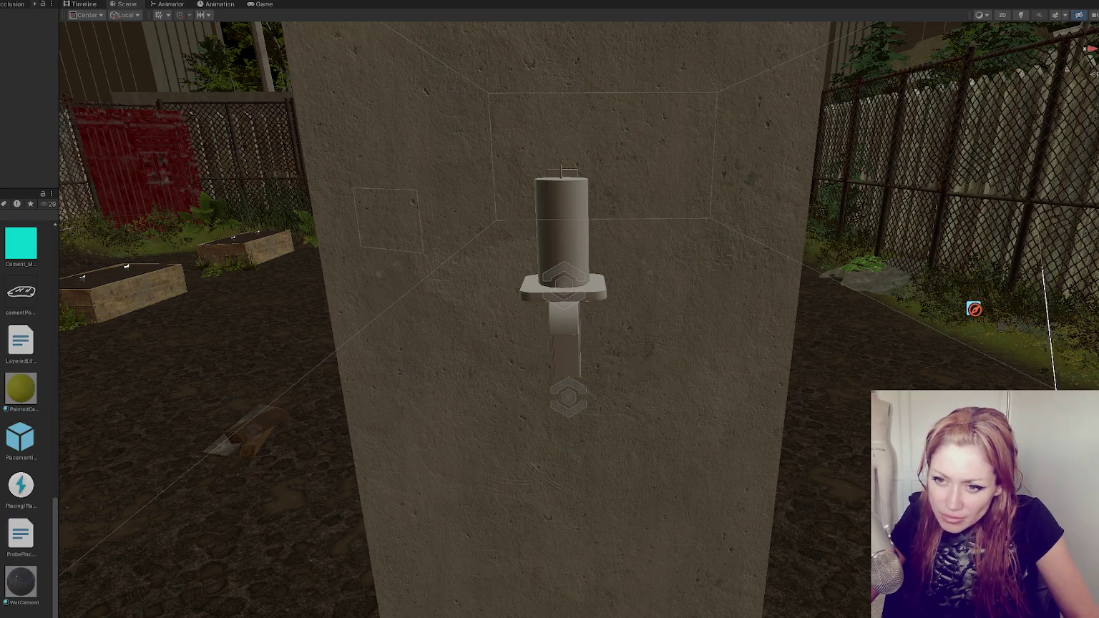
pyautogui.scroll(5, 21, 415)
pyautogui.scroll(5, 21, 415)
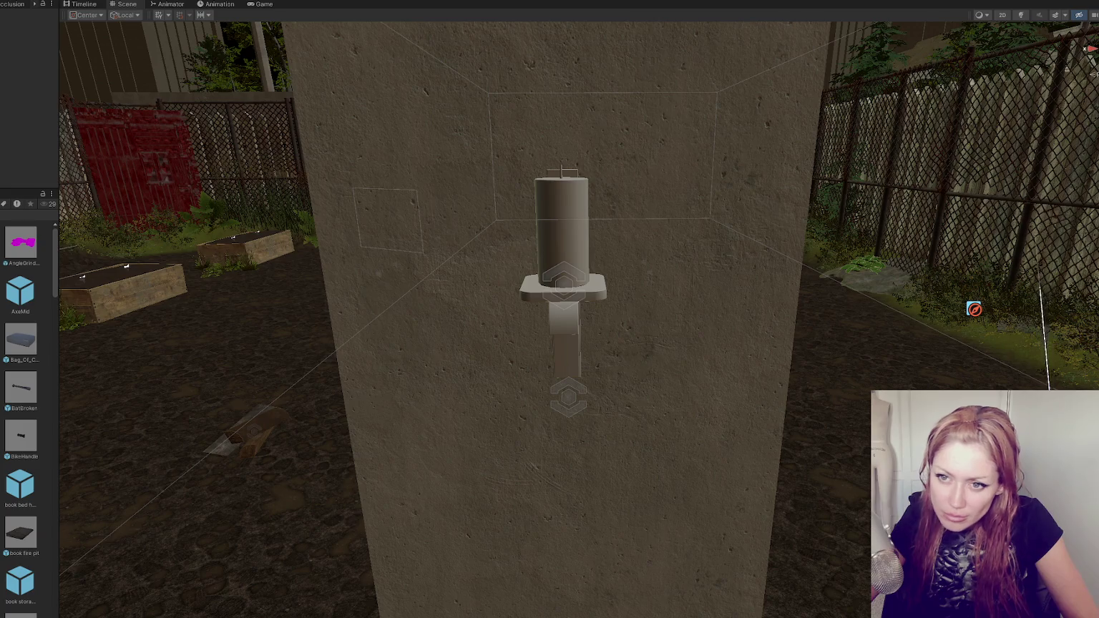
pyautogui.click(4, 199)
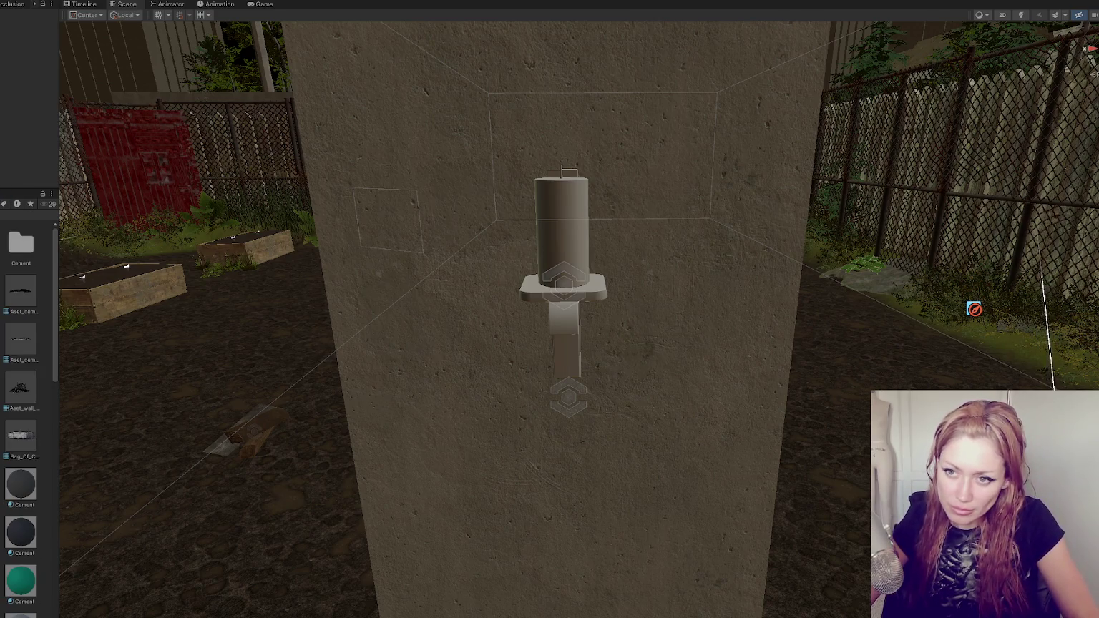
pyautogui.moveTo(147, 376)
pyautogui.mouseDown()
pyautogui.moveTo(184, 413)
pyautogui.moveTo(176, 397)
pyautogui.mouseUp()
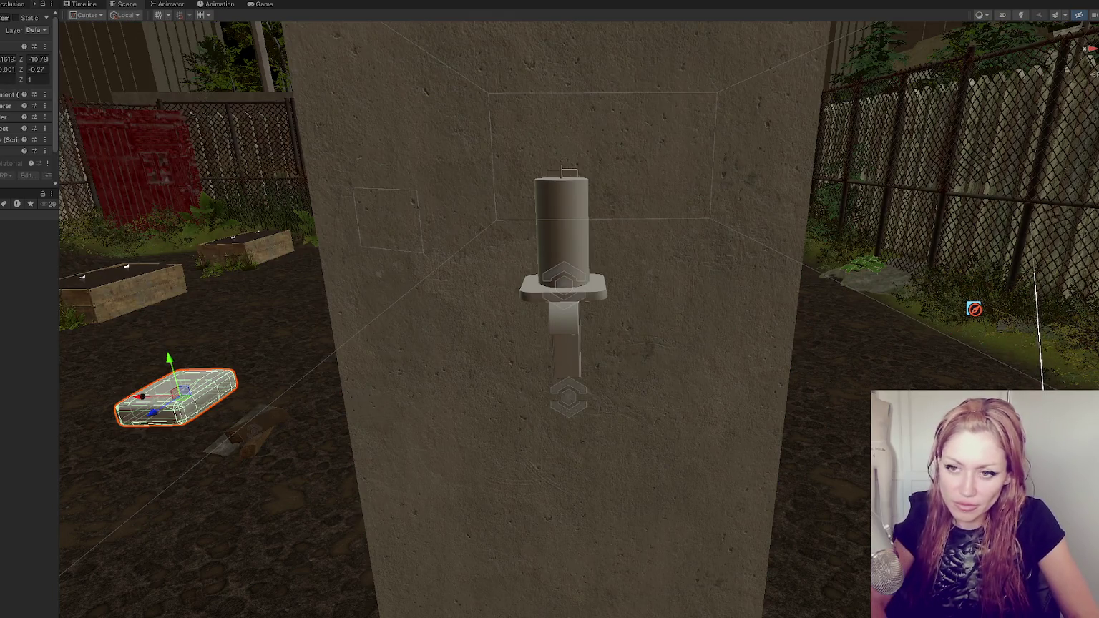
pyautogui.moveTo(72, 267); pyautogui.dragTo(282, 311)
pyautogui.click(254, 7)
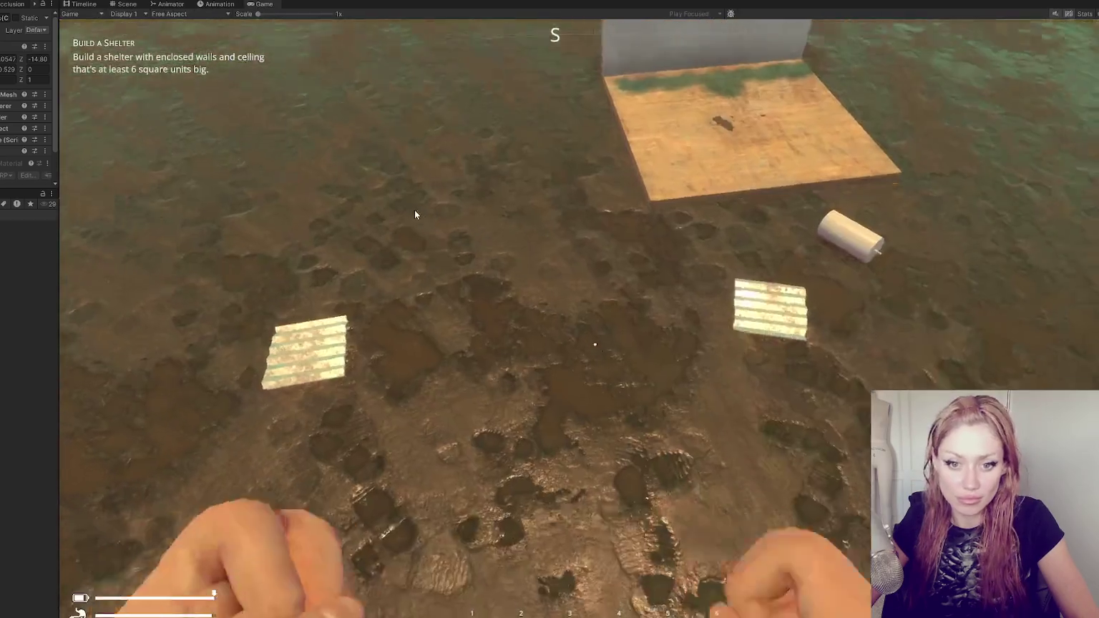
# Walk over to inspect the white brick block and the wall's candle holder, then drop the scrap wood
pyautogui.press('w')
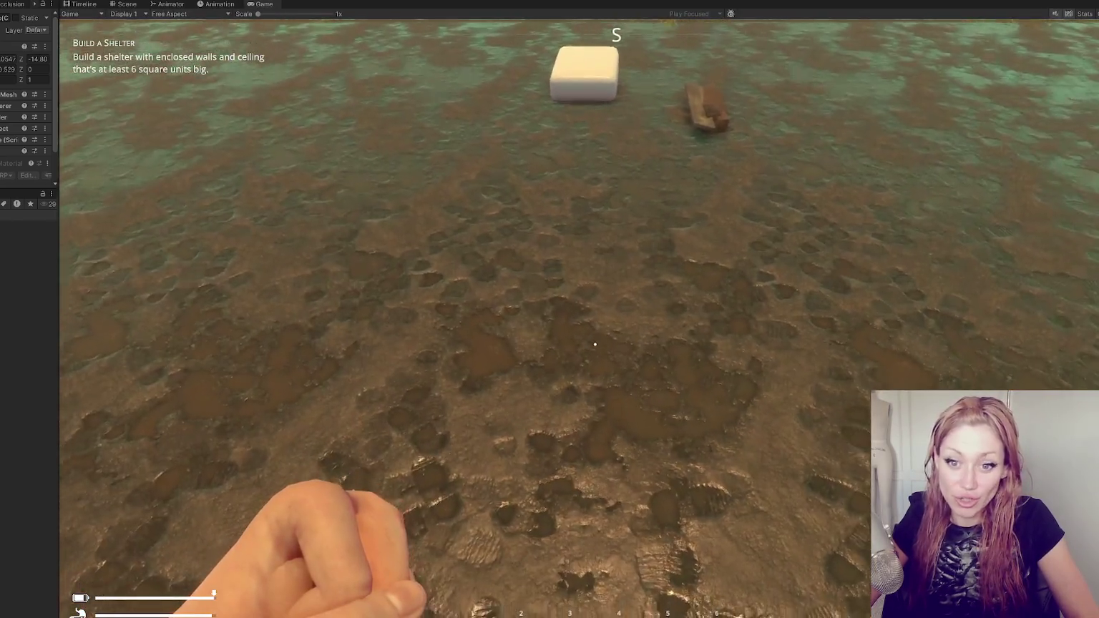
pyautogui.press('w')
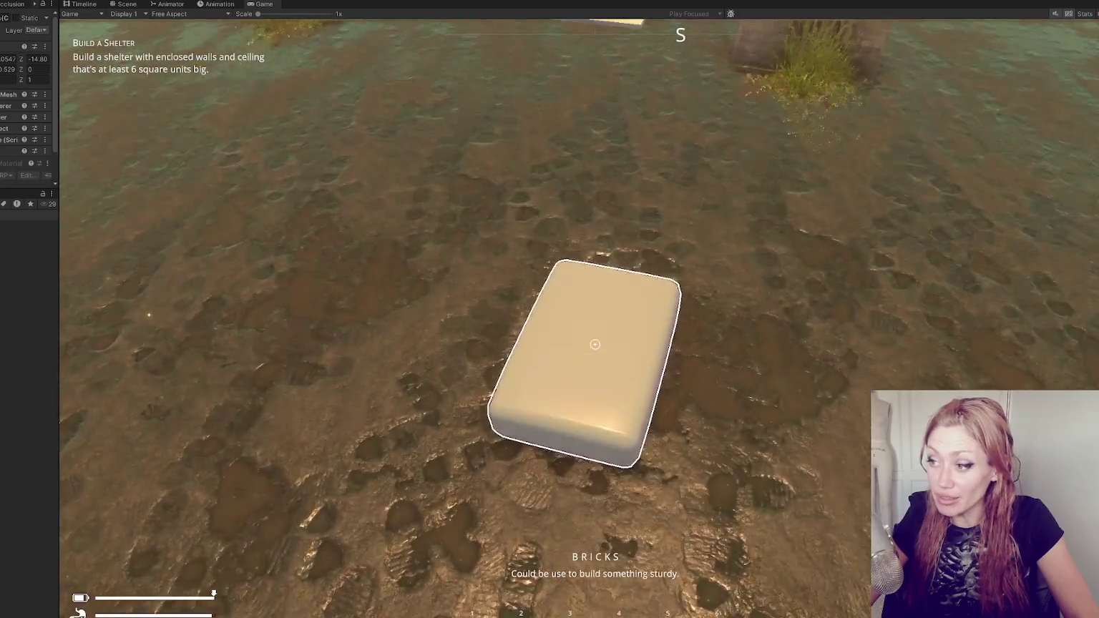
pyautogui.press('w')
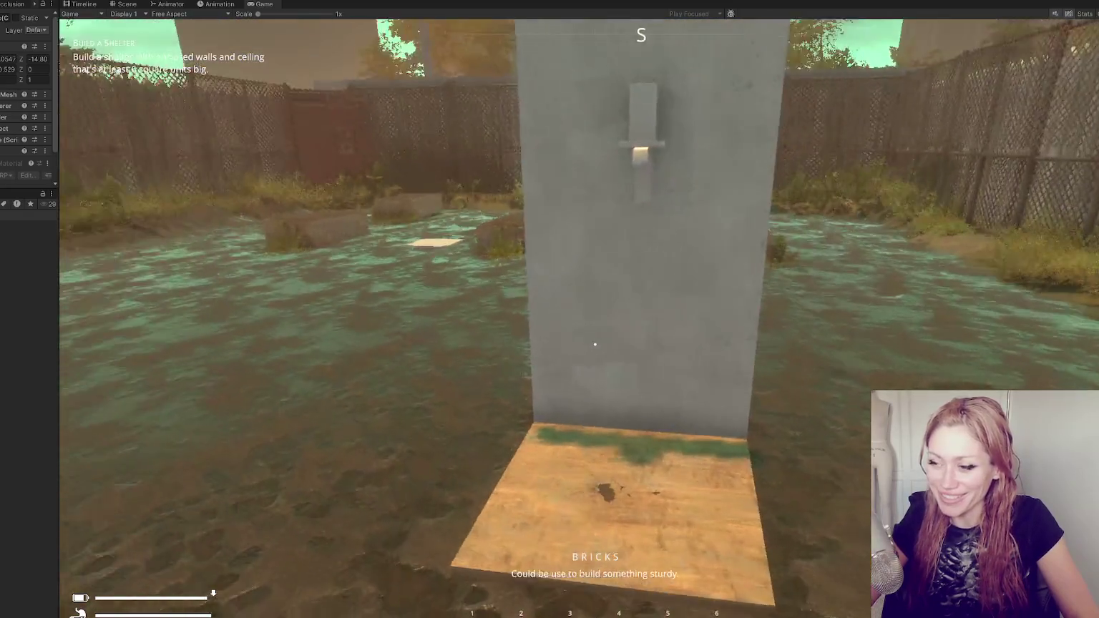
pyautogui.press('w')
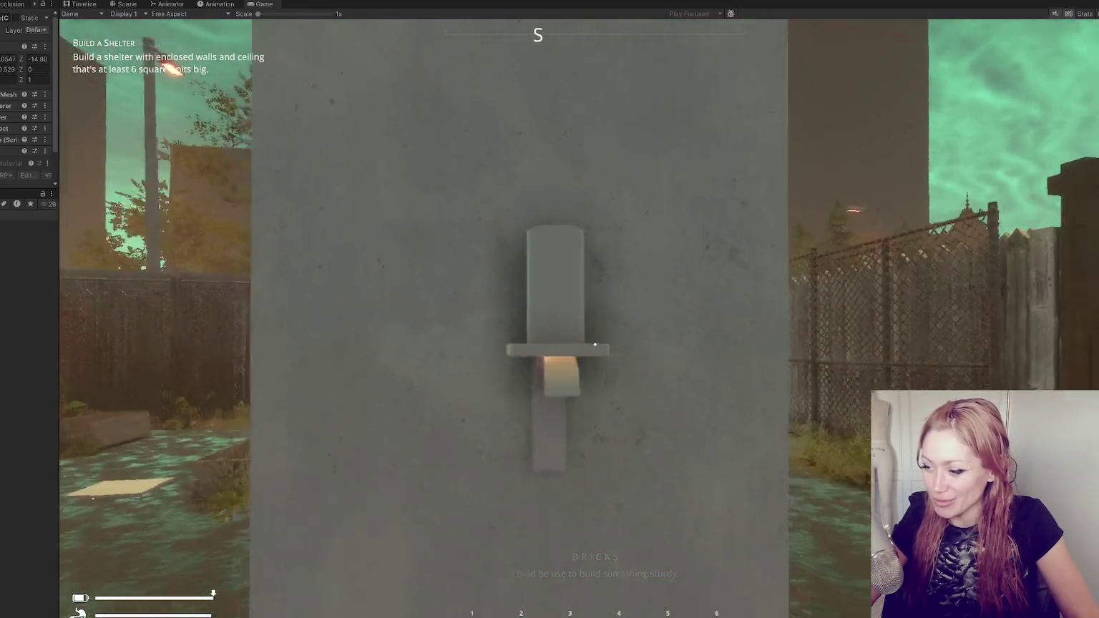
pyautogui.press('s')
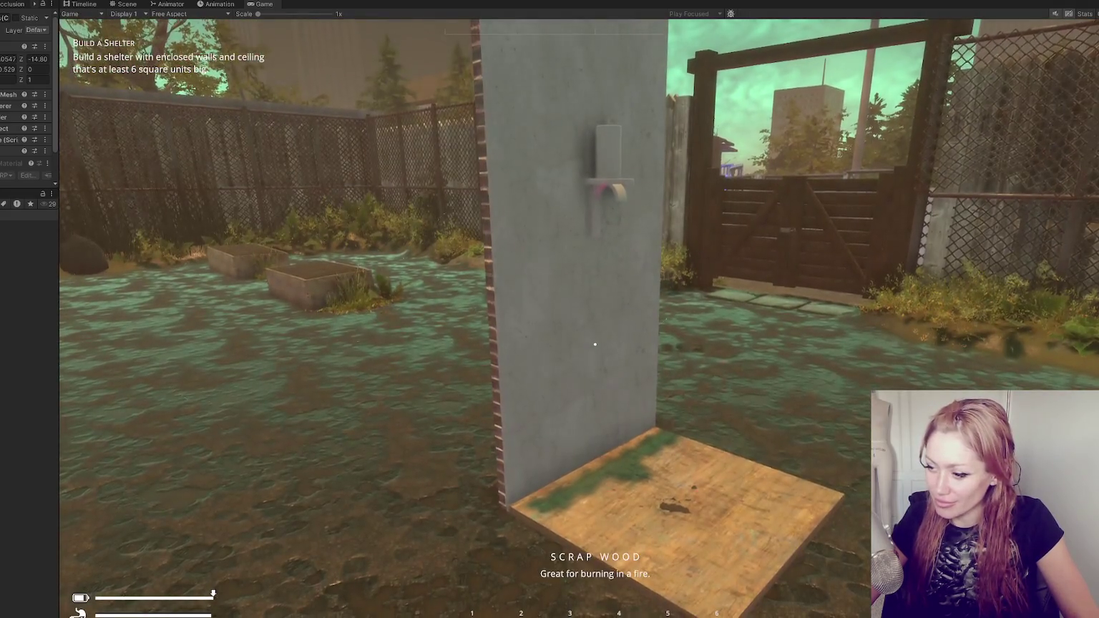
pyautogui.moveTo(595, 344)
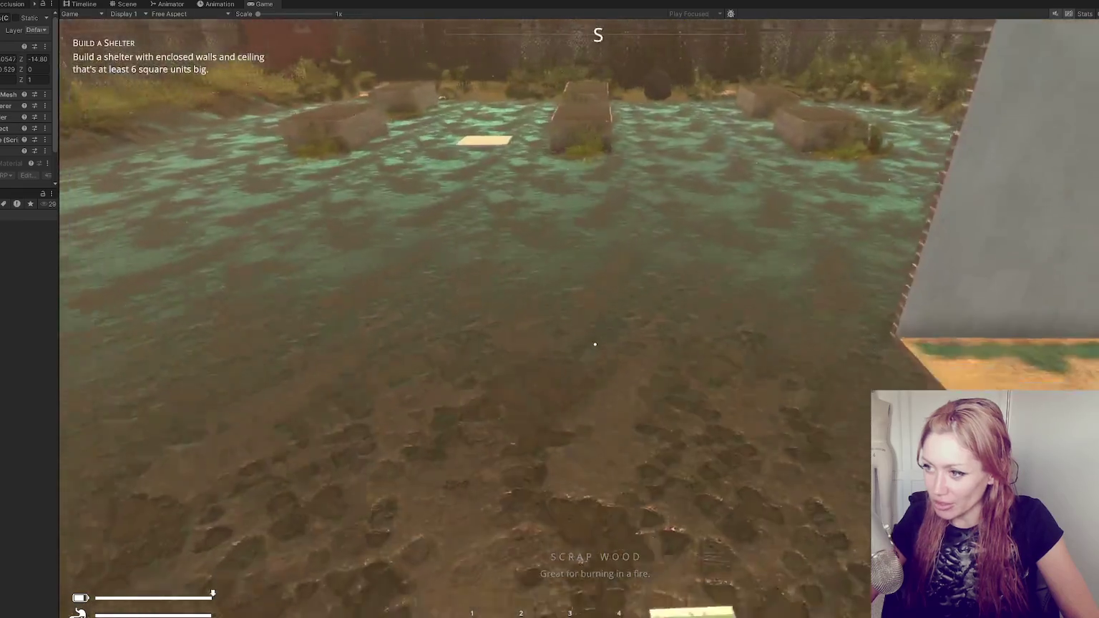
pyautogui.click(594, 345)
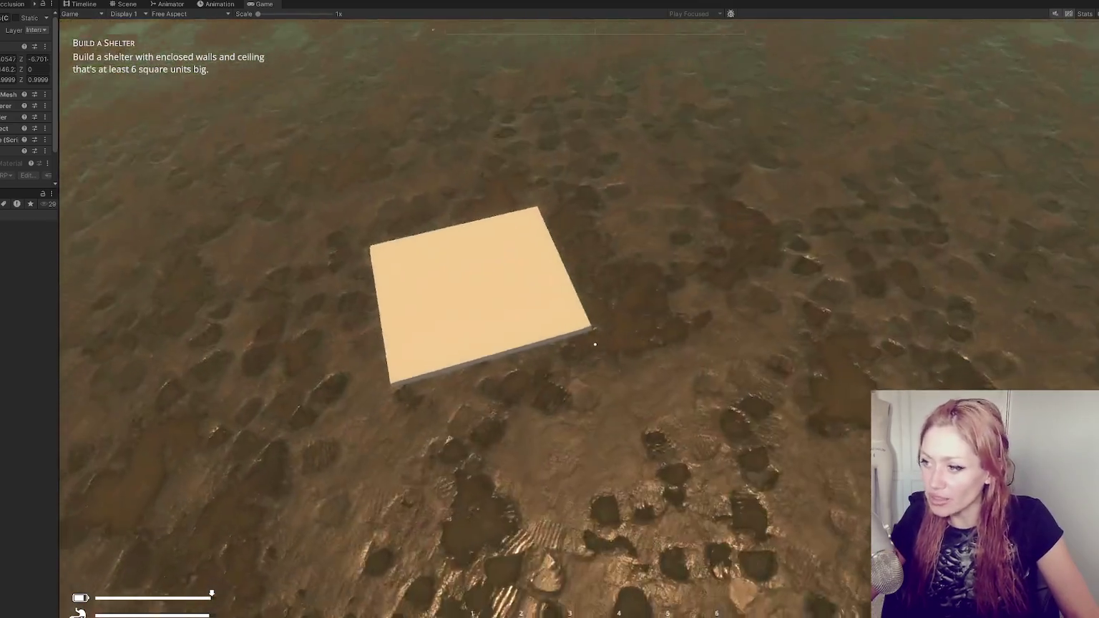
# Move the flexiglass pane and brick block next to the floor panel, ending on the Stats page
pyautogui.press('e')
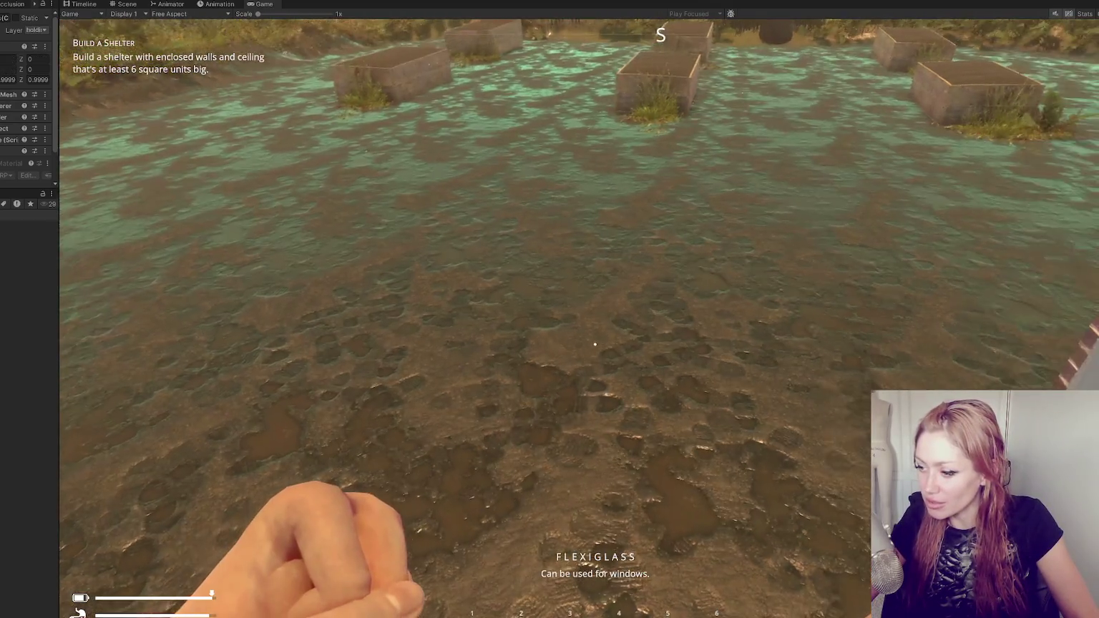
pyautogui.press('e')
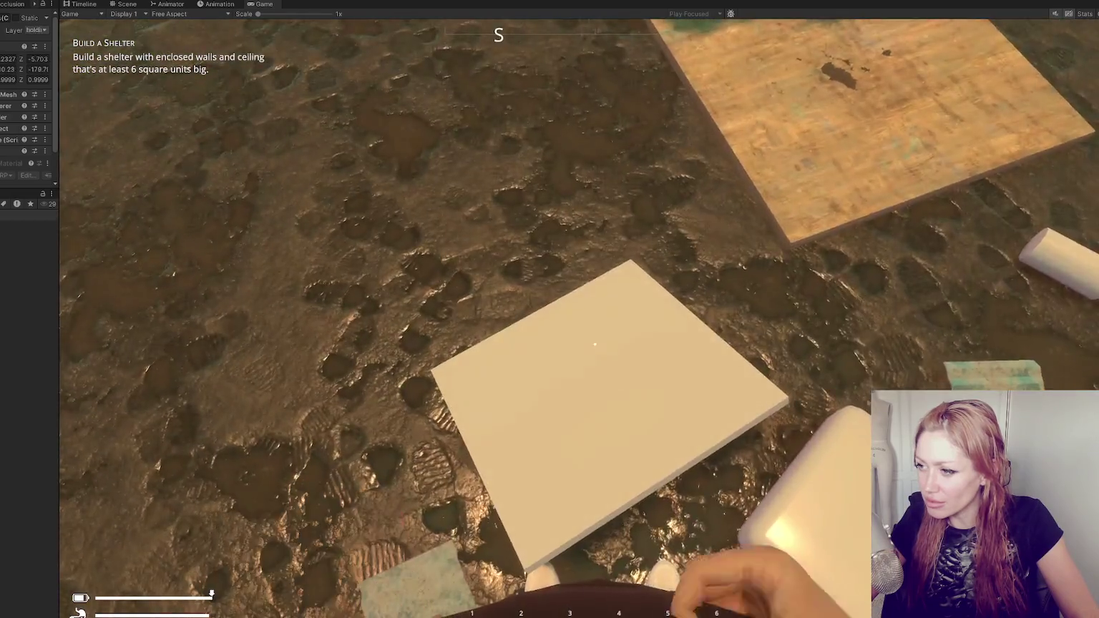
pyautogui.press('e')
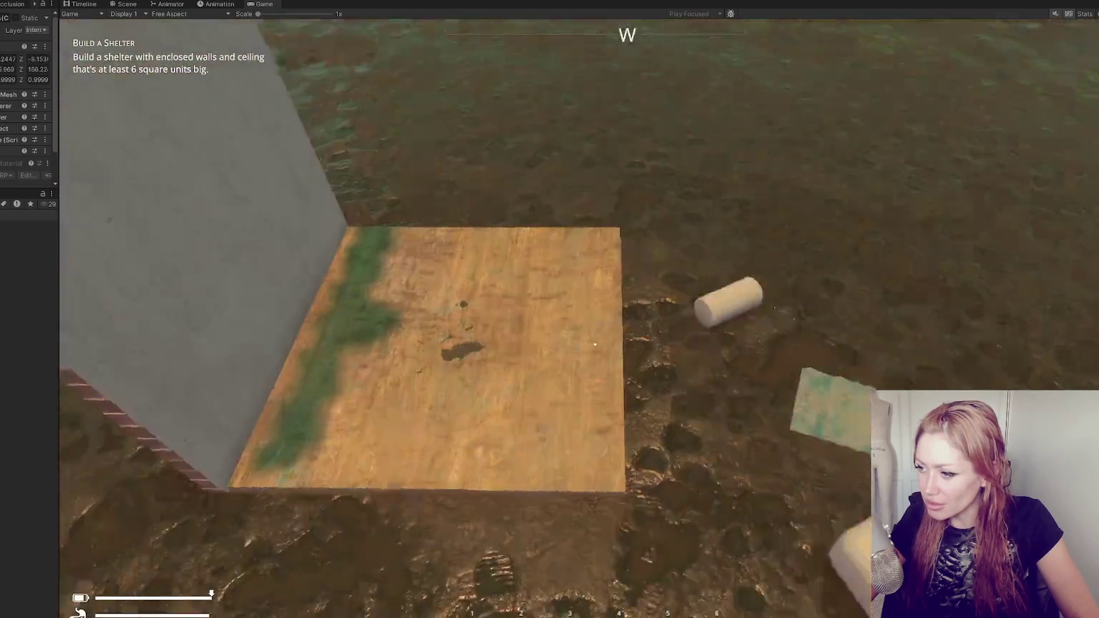
pyautogui.press('e')
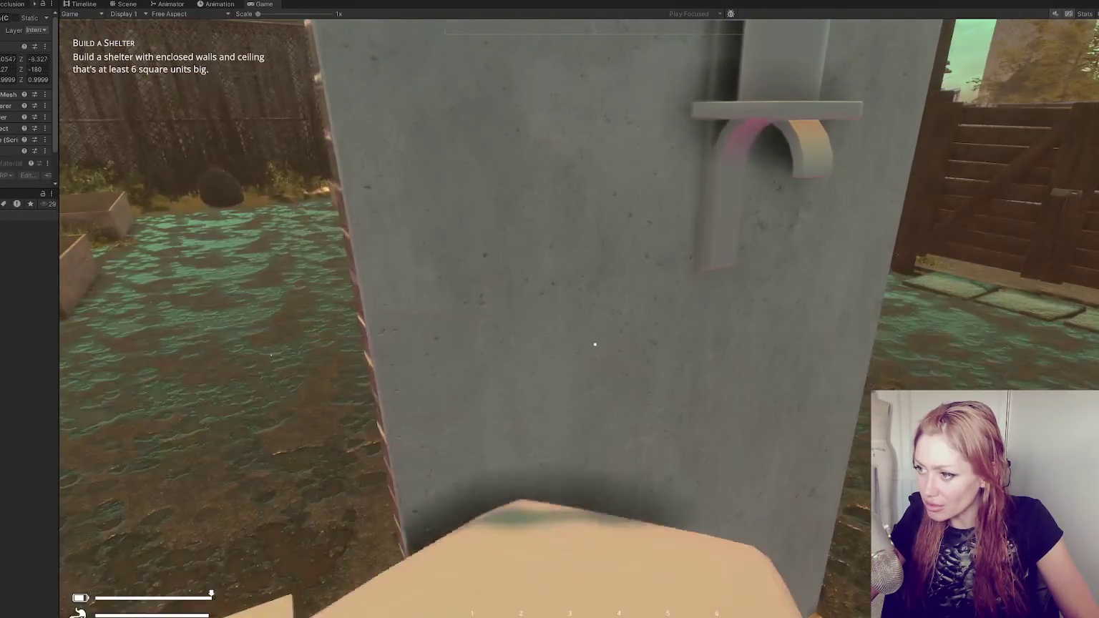
pyautogui.press('Tab')
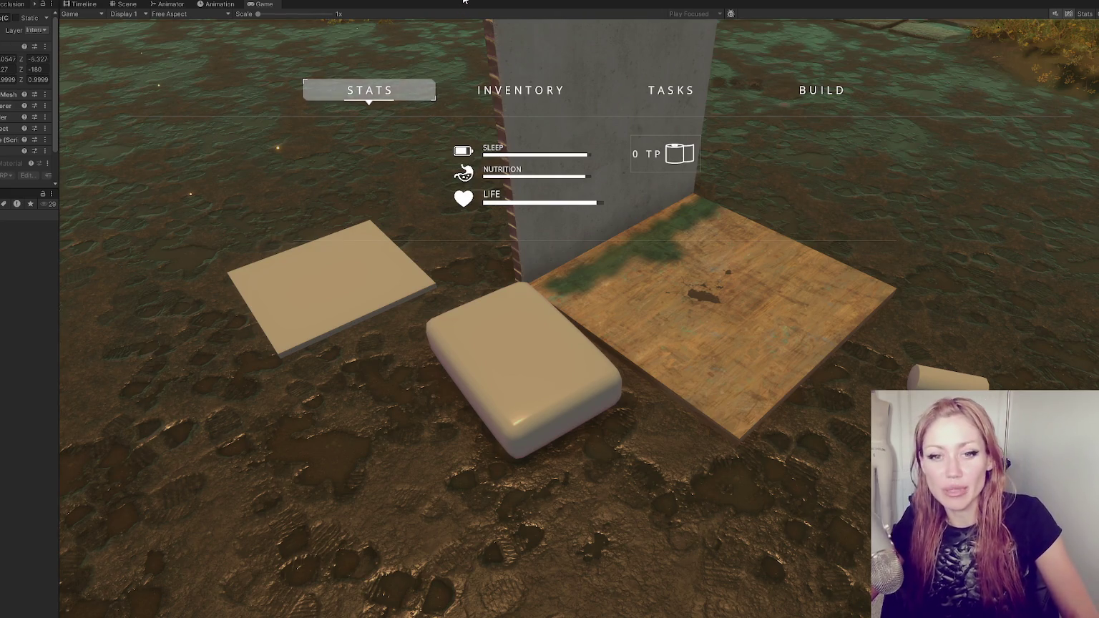
# Close the STATS menu to resume play, then reopen it
pyautogui.press('Tab')
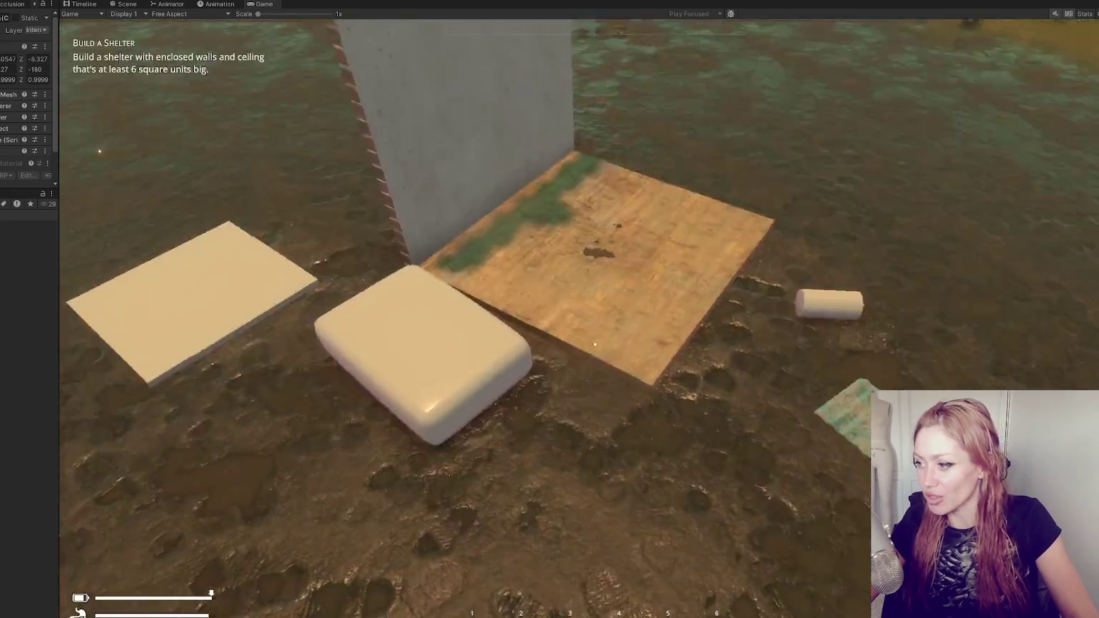
pyautogui.press('Tab')
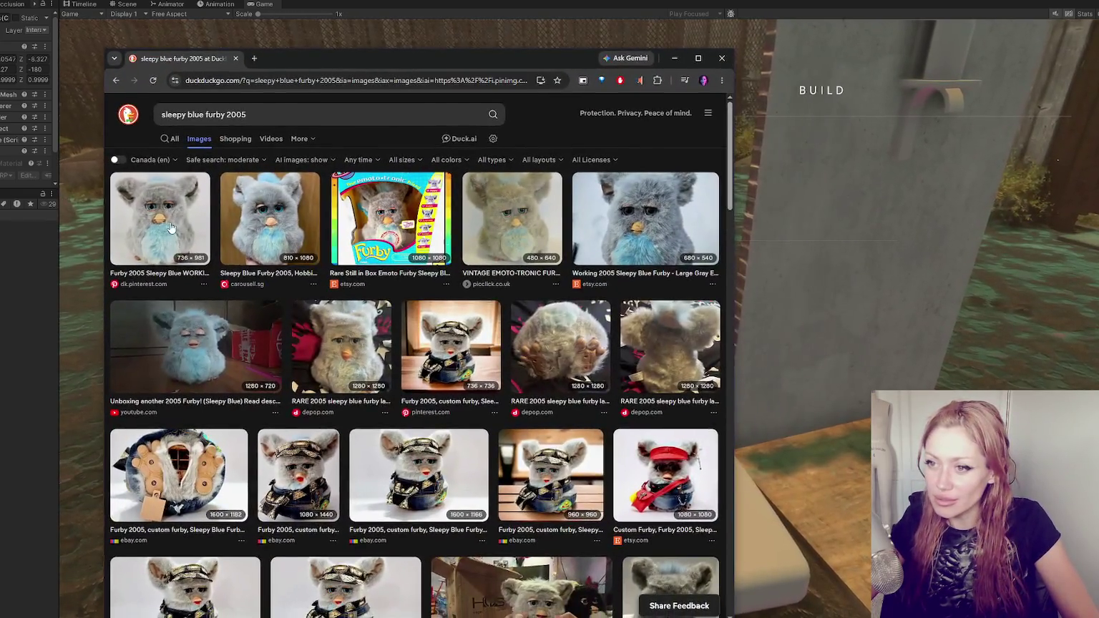
# Preview the first Furby results, including the Emoto-Tronic and Working 2005 Sleepy Blue listings
pyautogui.click(171, 228)
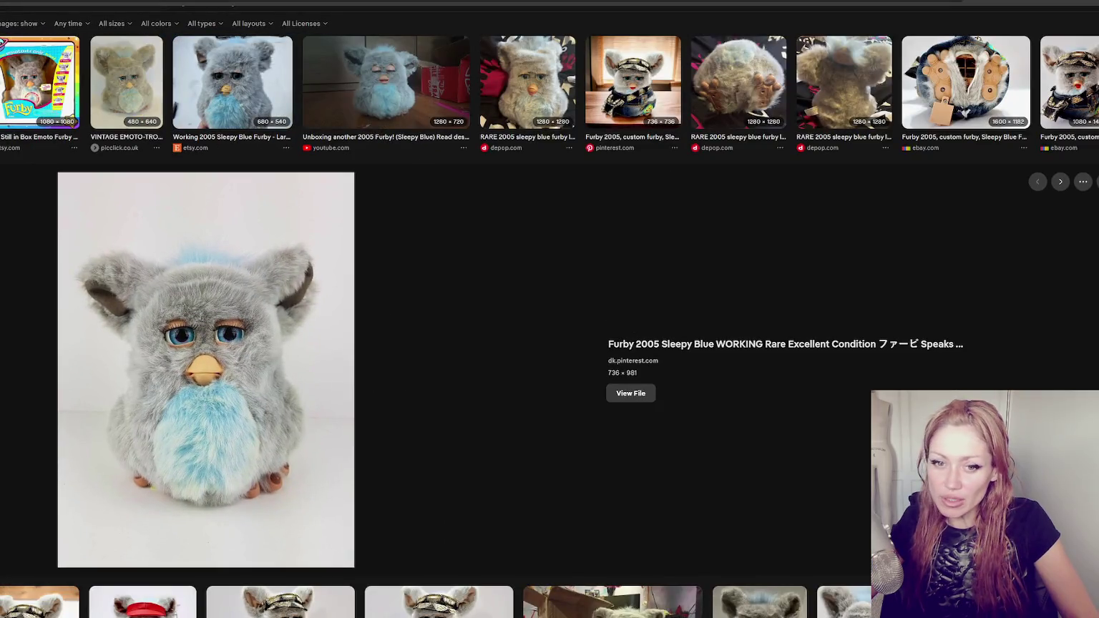
pyautogui.click(141, 82)
pyautogui.click(184, 83)
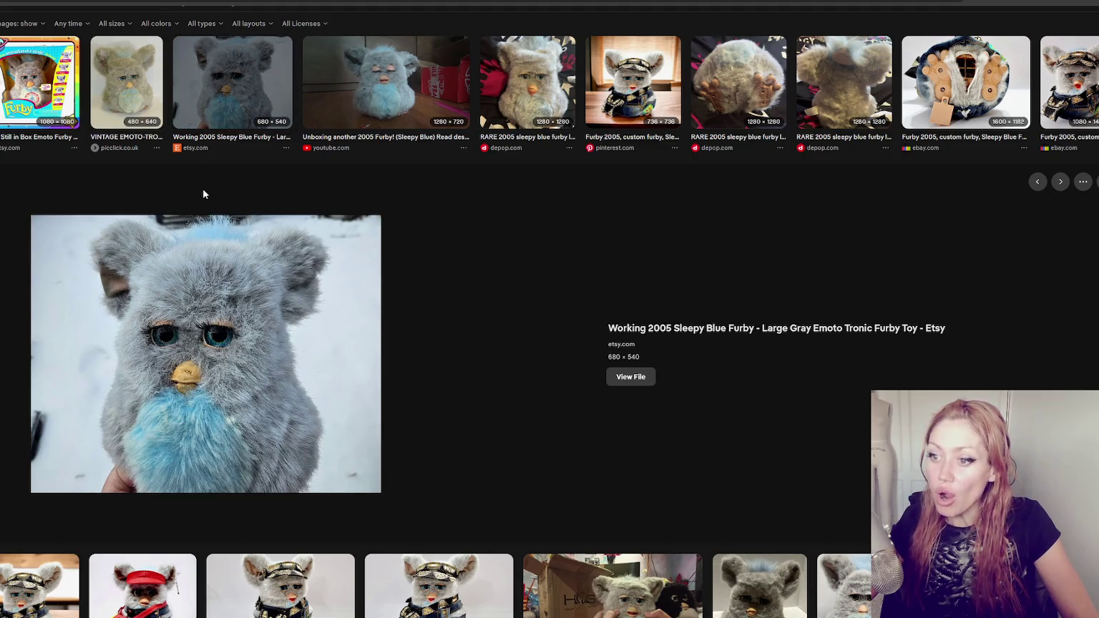
pyautogui.click(168, 238)
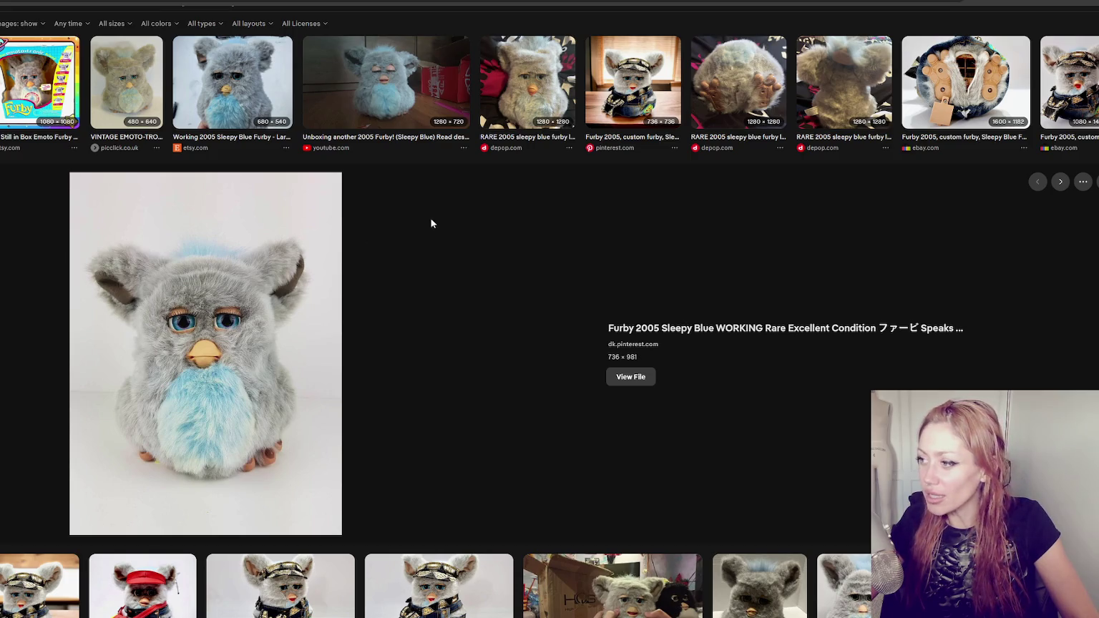
pyautogui.scroll(1, 518, 226)
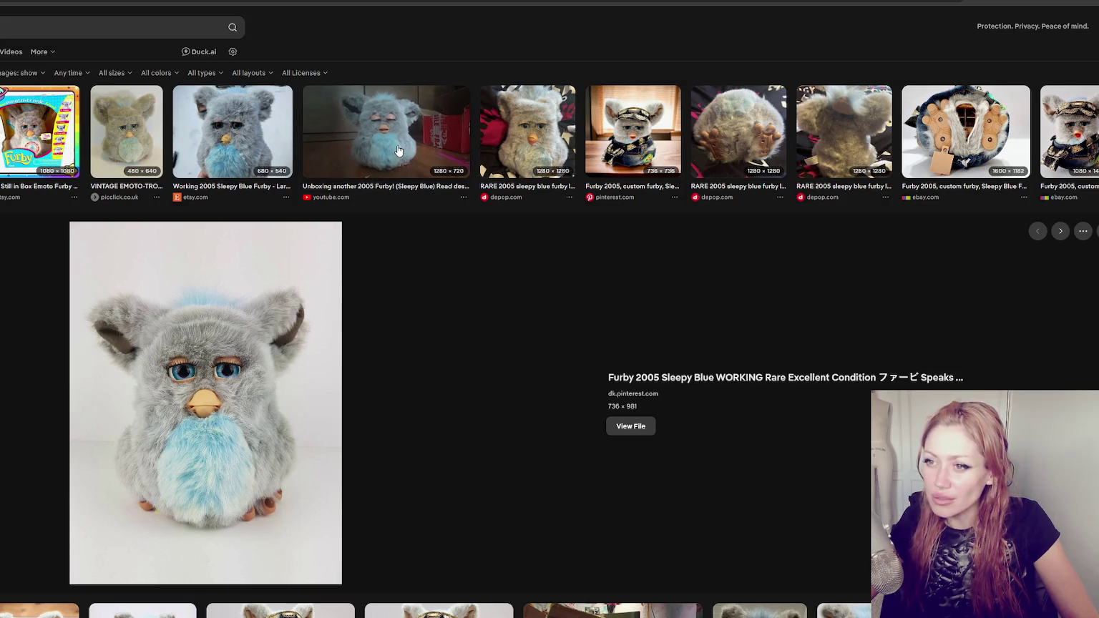
pyautogui.scroll(-2, 399, 149)
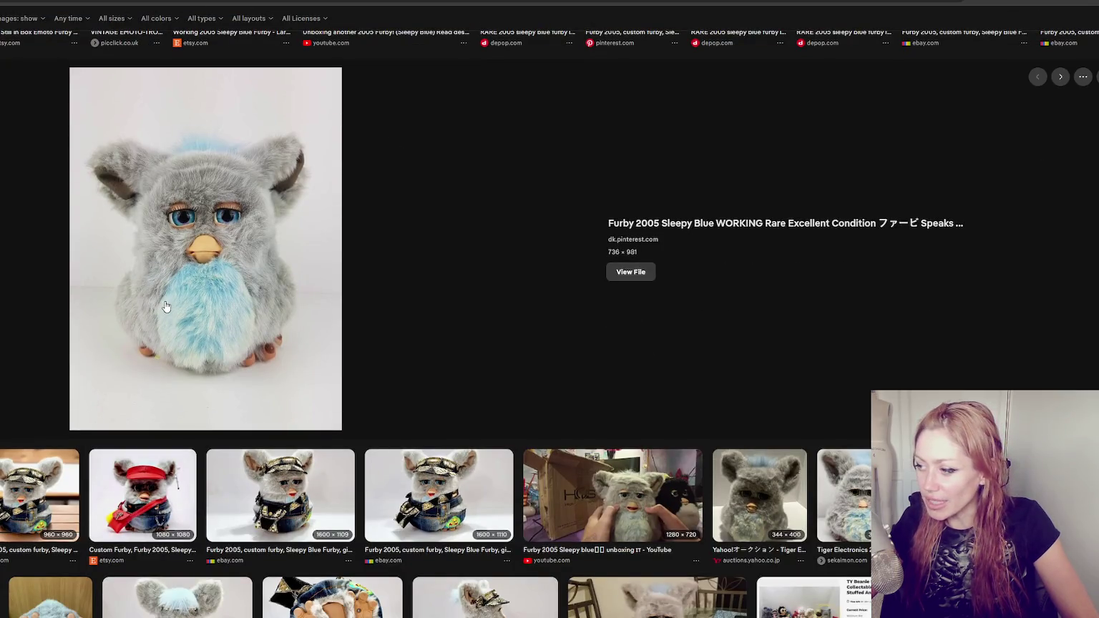
pyautogui.scroll(-3, 165, 306)
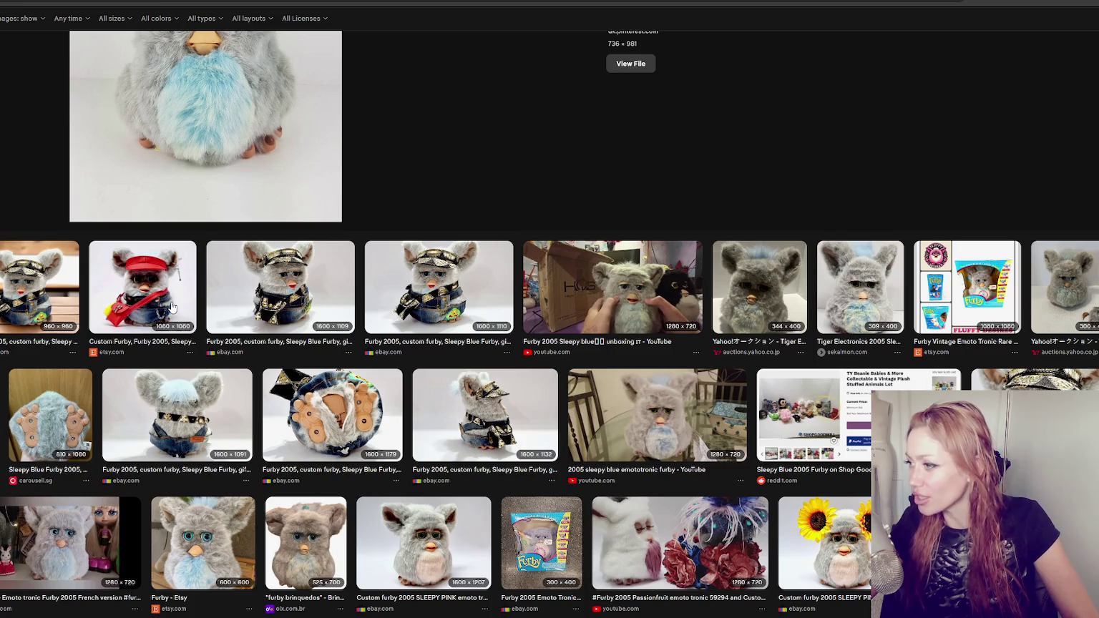
pyautogui.scroll(5, 175, 304)
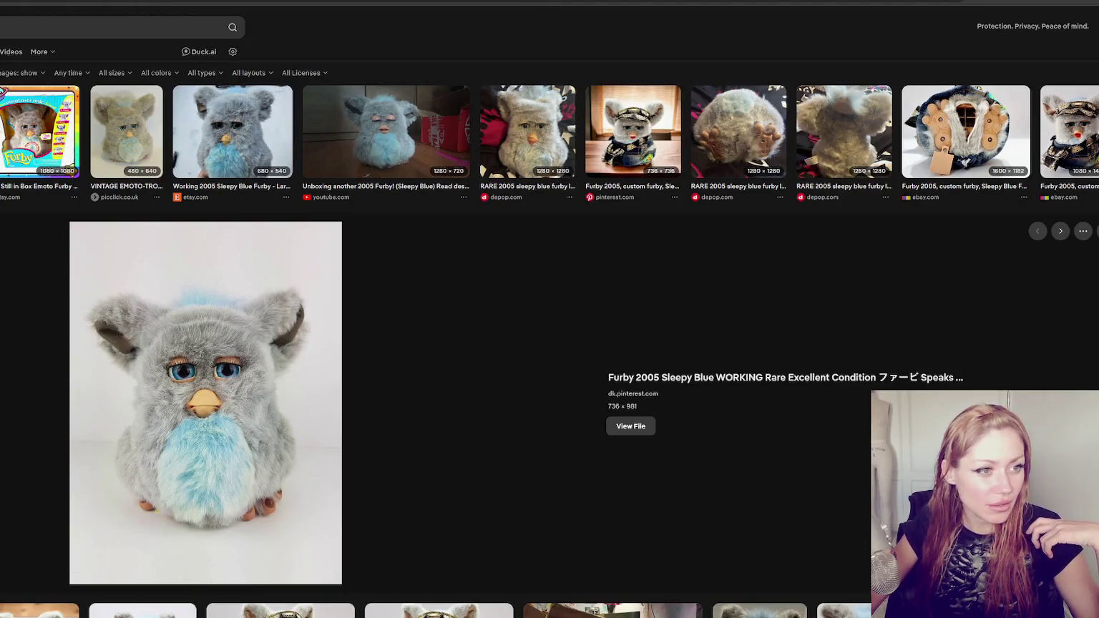
# Open and close the Pinterest source page, then preview the denim-outfit and YouTube Furby results
pyautogui.click(364, 339)
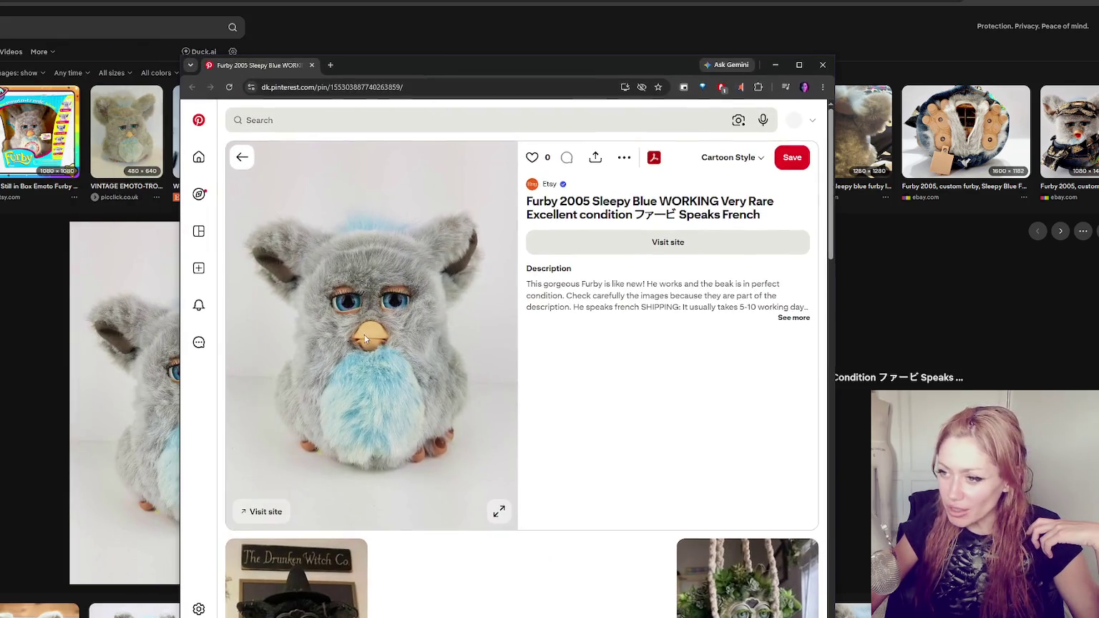
pyautogui.click(823, 65)
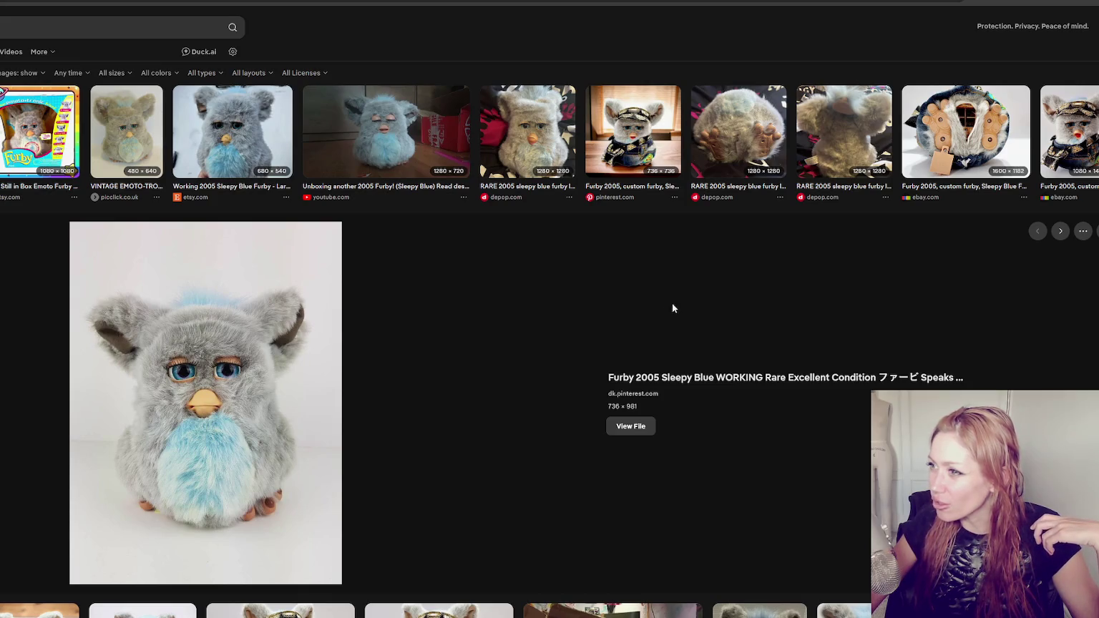
pyautogui.scroll(-5, 642, 265)
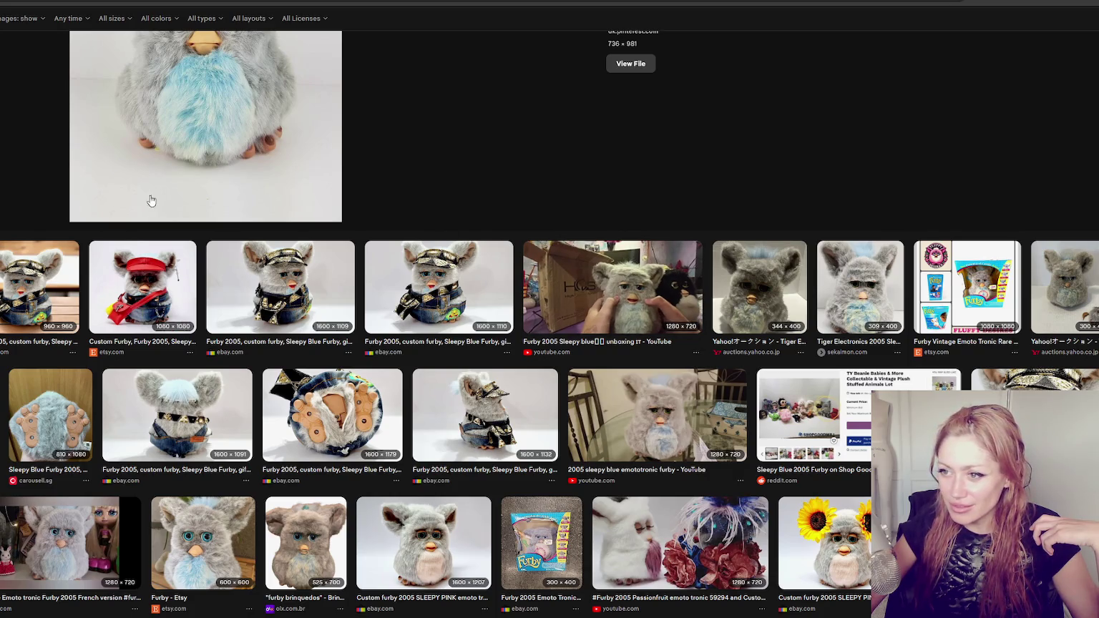
pyautogui.click(466, 275)
pyautogui.scroll(-1, 526, 254)
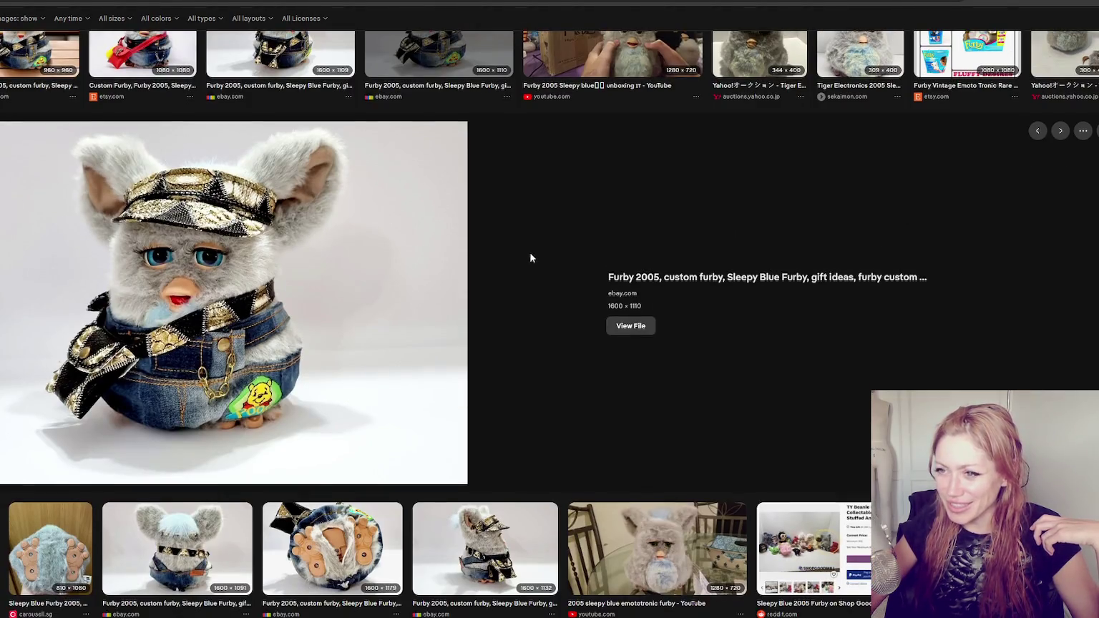
pyautogui.scroll(-4, 734, 283)
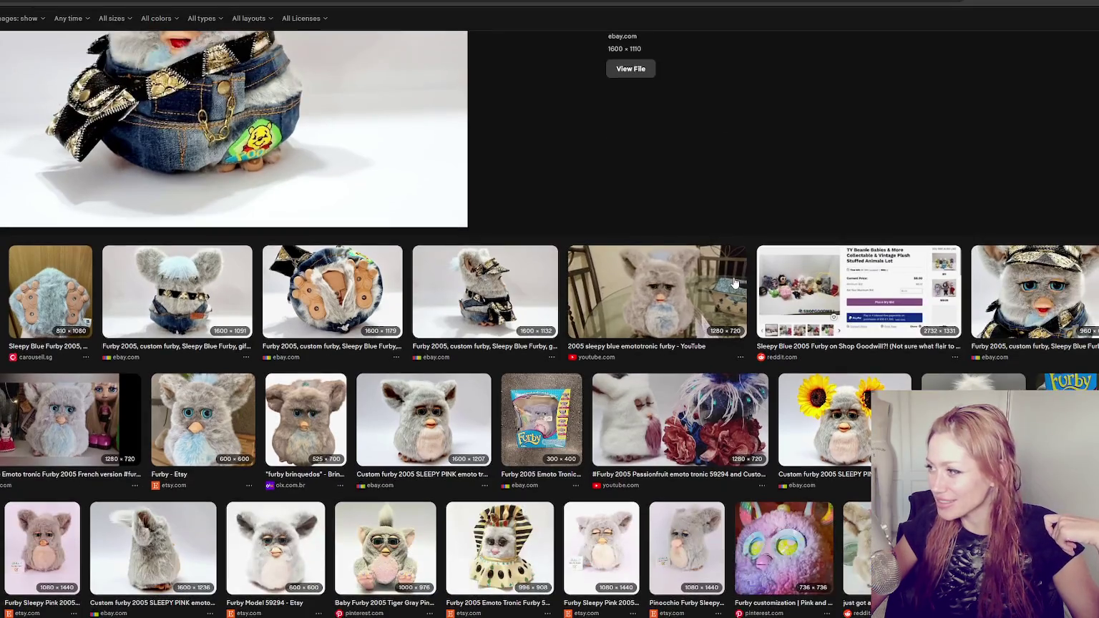
pyautogui.click(656, 282)
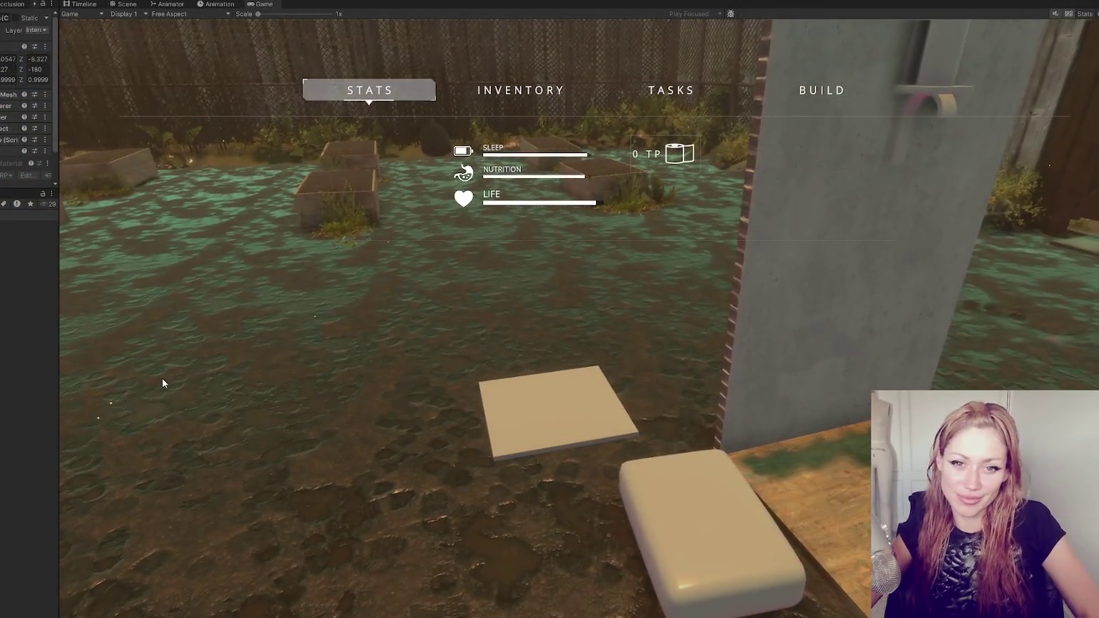
# Resume play, back away from the candle wall, and open the BUILD list showing Ceiling Metal
pyautogui.press('Tab')
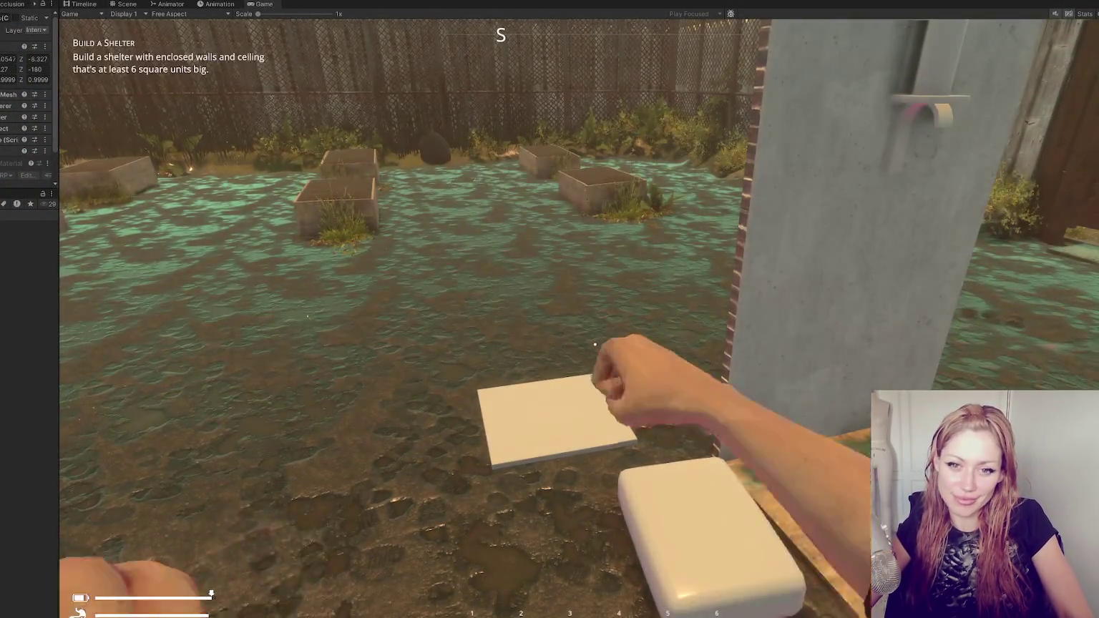
pyautogui.press('w')
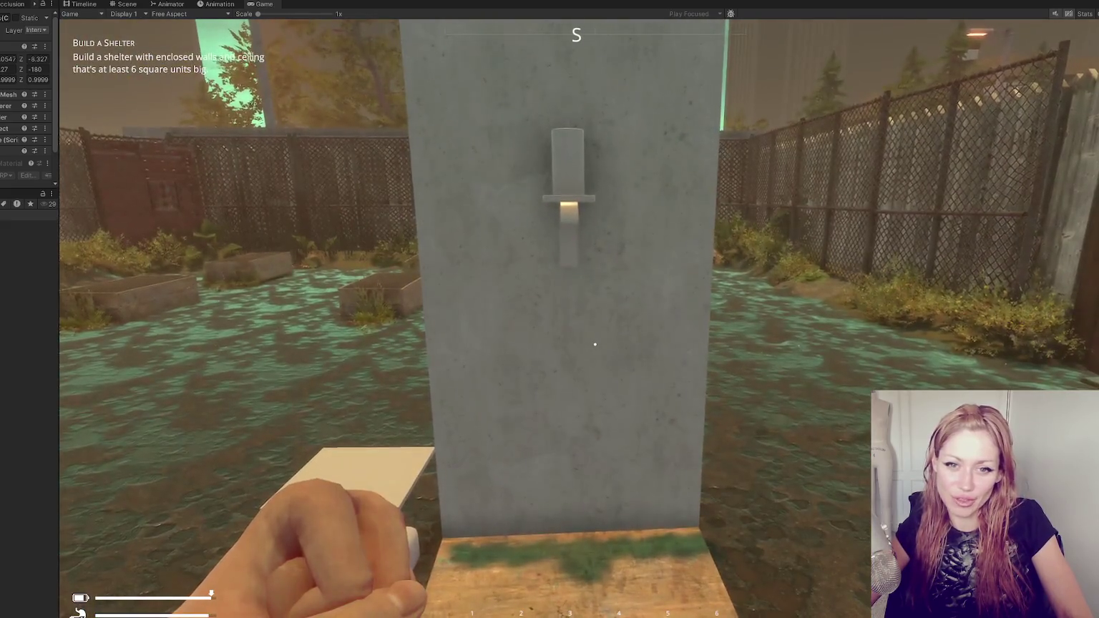
pyautogui.press('s')
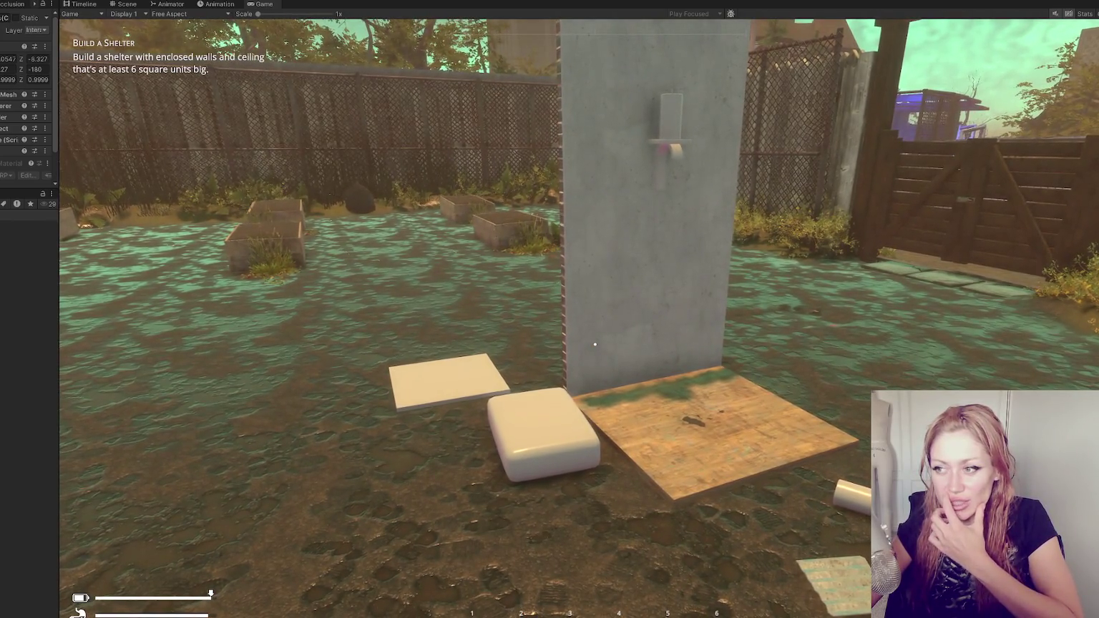
pyautogui.press('s')
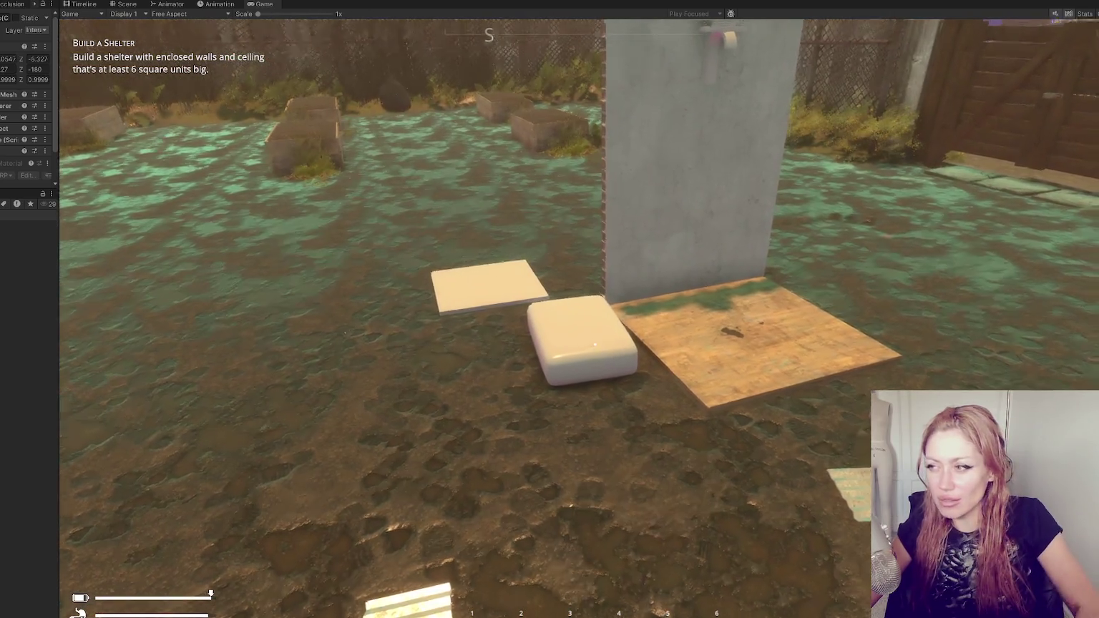
pyautogui.press('Tab')
pyautogui.click(822, 91)
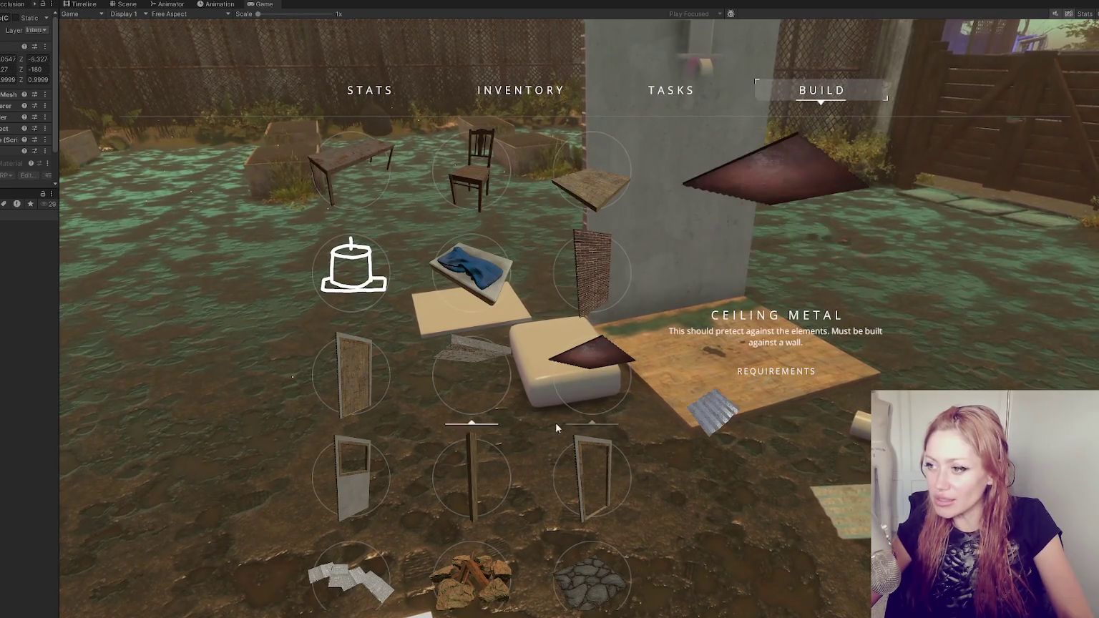
# Choose Ceiling Cement, place it on top of the concrete wall, and check Stats
pyautogui.click(451, 400)
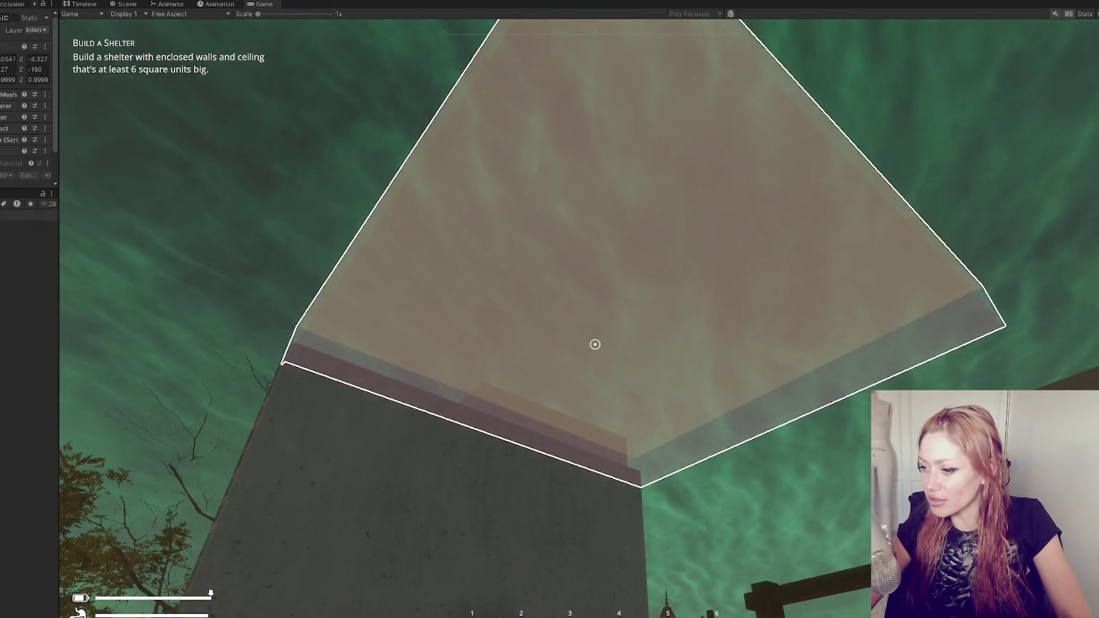
pyautogui.click(595, 344)
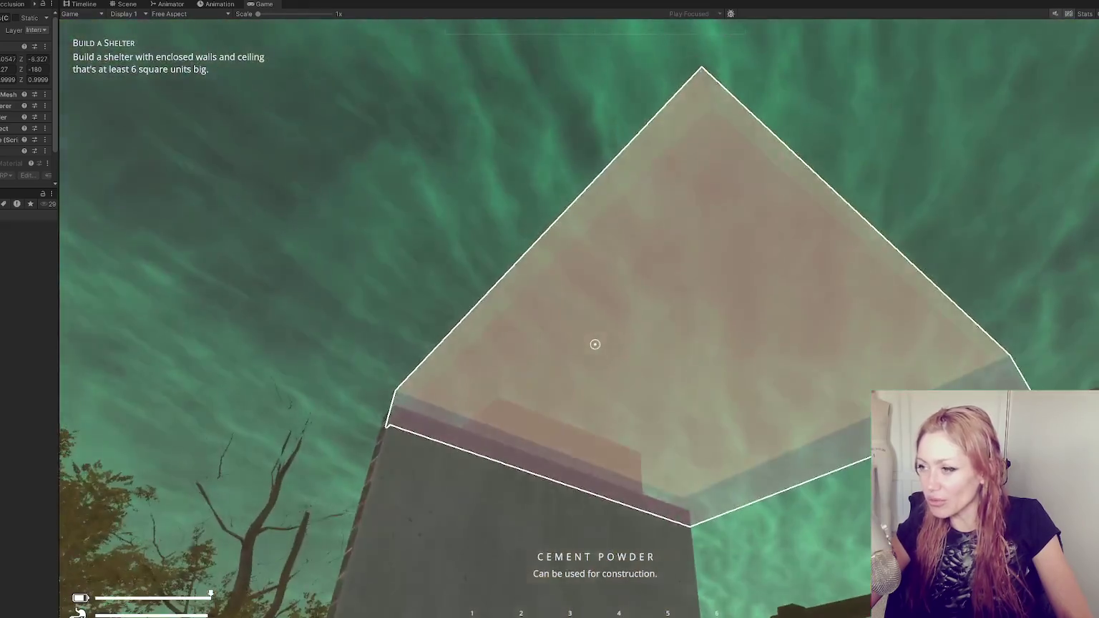
pyautogui.click(595, 344)
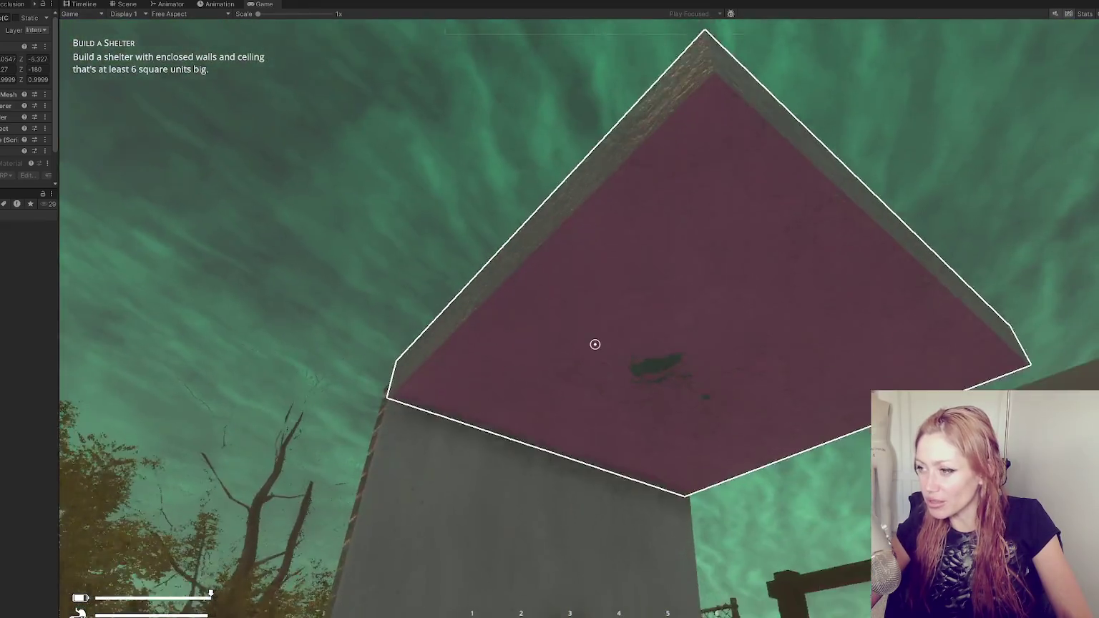
pyautogui.press('Tab')
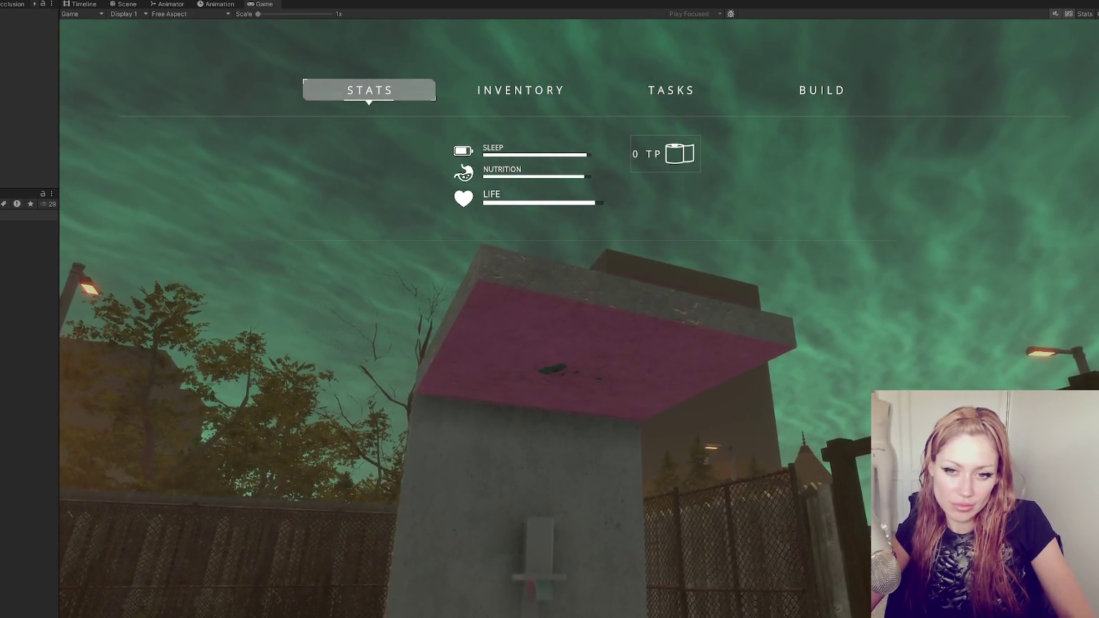
# Back away to view the roofed wall, then reopen the game menu
pyautogui.press('Tab')
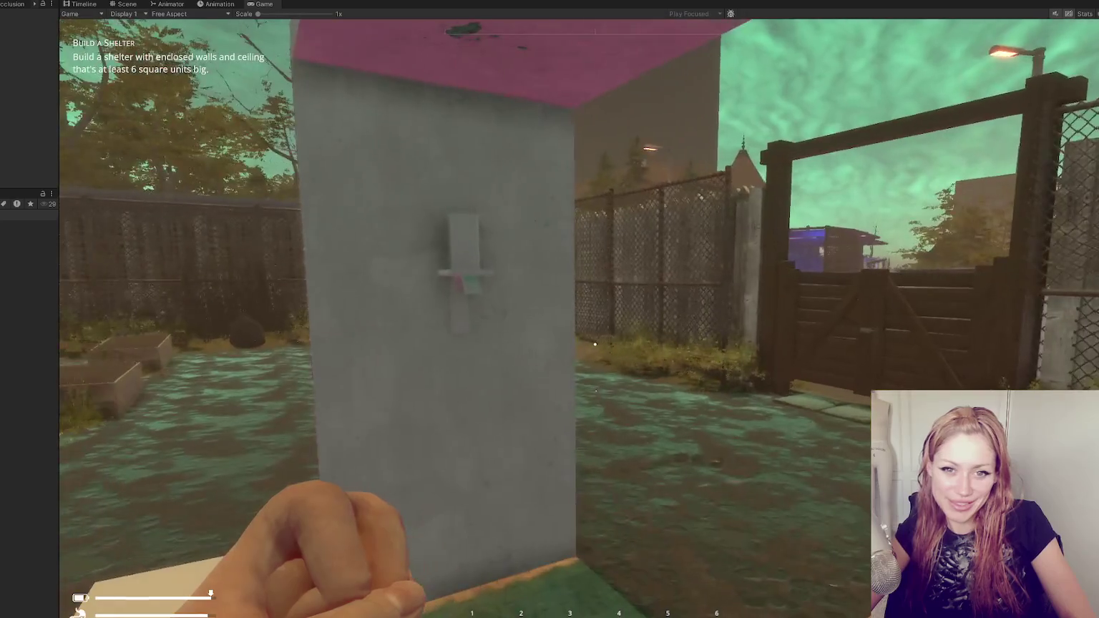
pyautogui.press('s')
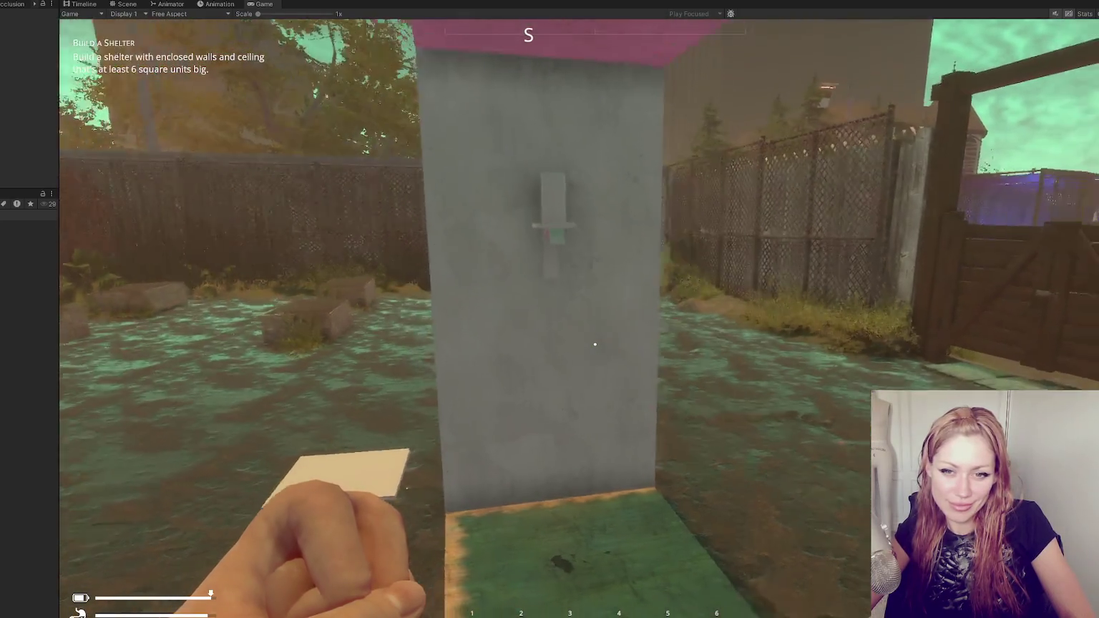
pyautogui.press('s')
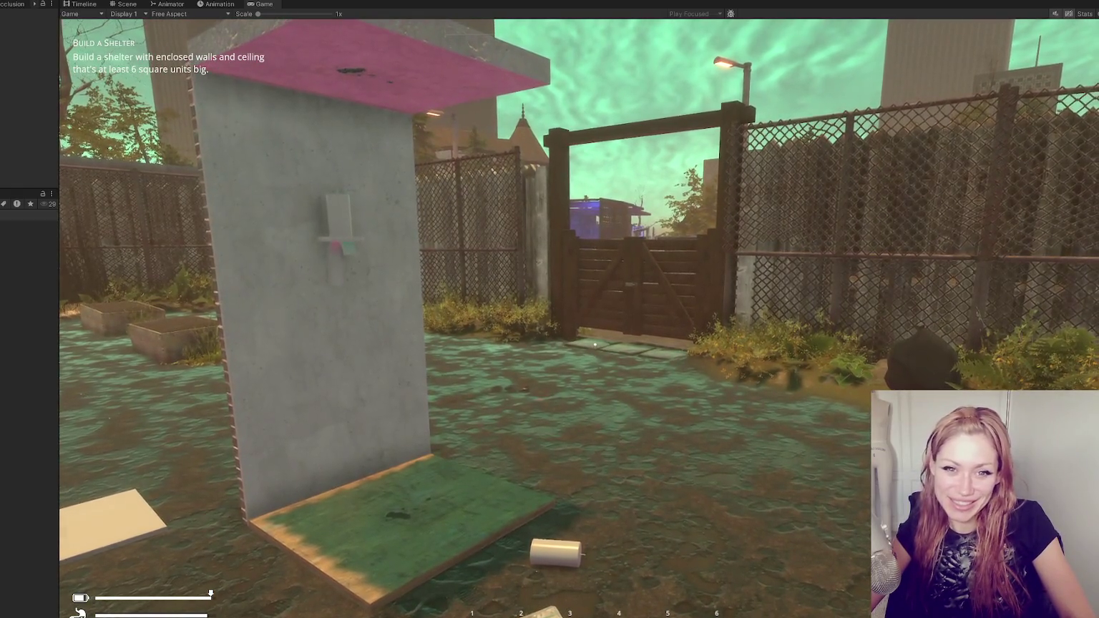
pyautogui.press('Tab')
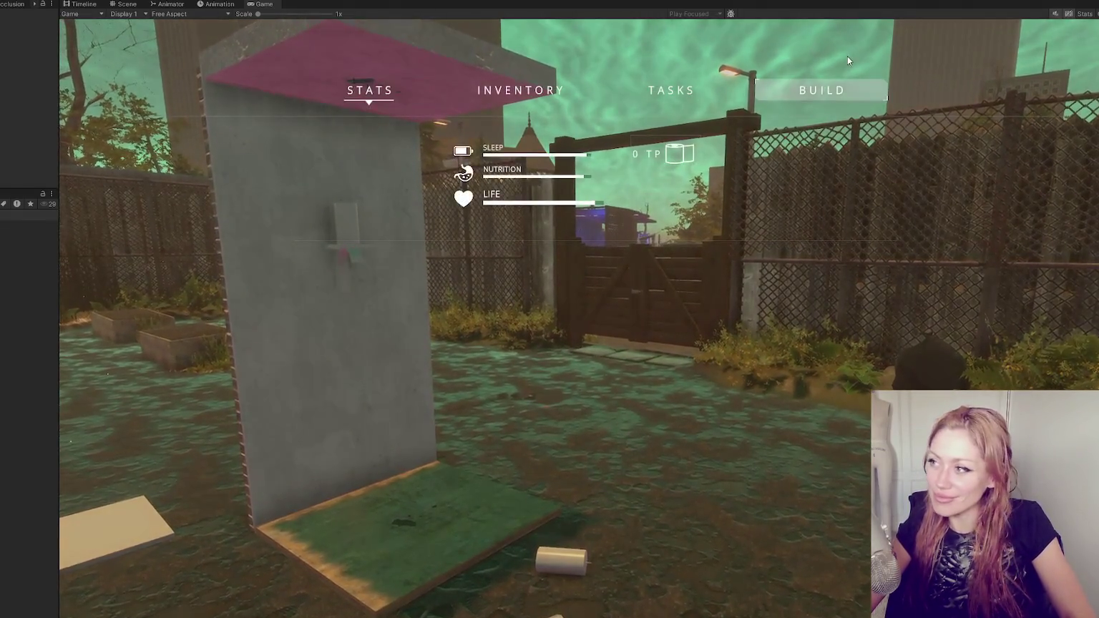
# Scroll the BUILD grid and pick the Wall Mounted Candle
pyautogui.click(823, 89)
pyautogui.scroll(-2, 421, 517)
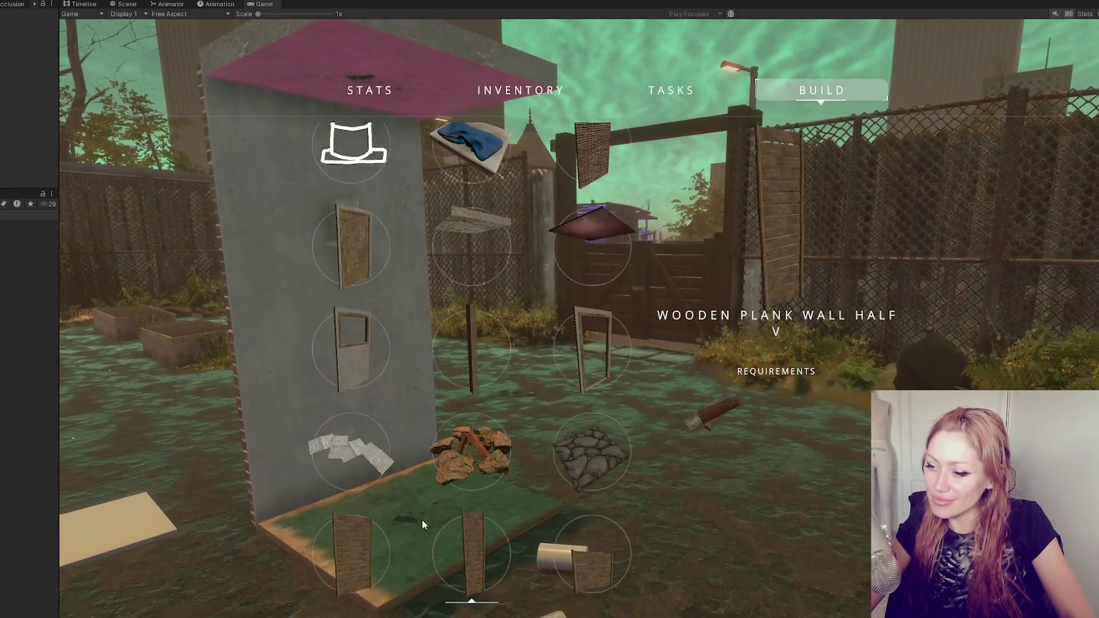
pyautogui.scroll(-2, 420, 517)
pyautogui.scroll(4, 421, 516)
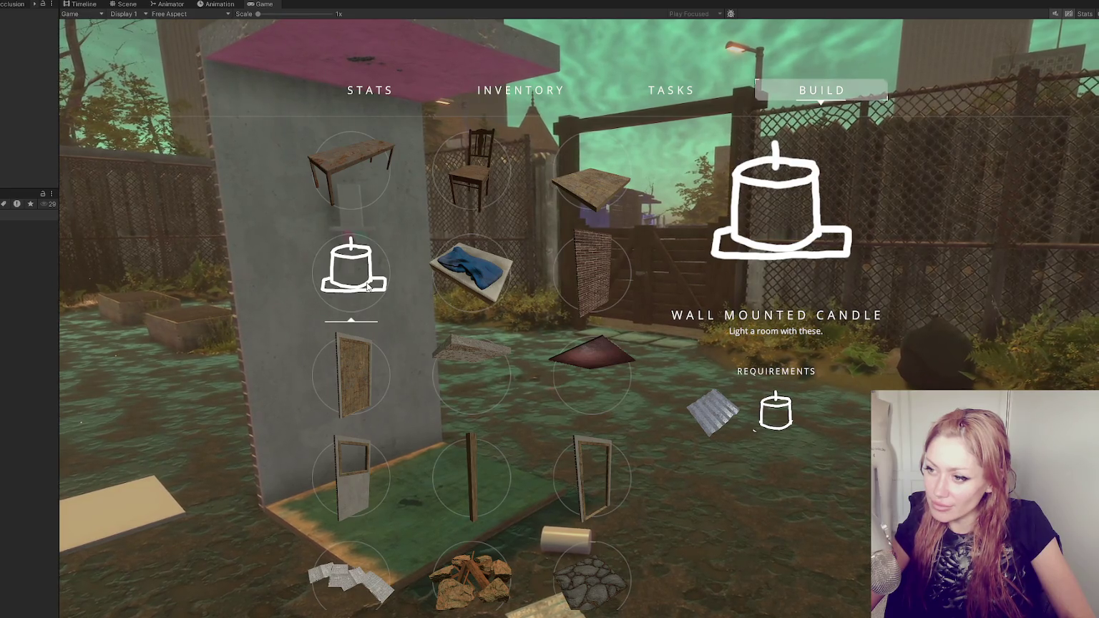
pyautogui.click(367, 286)
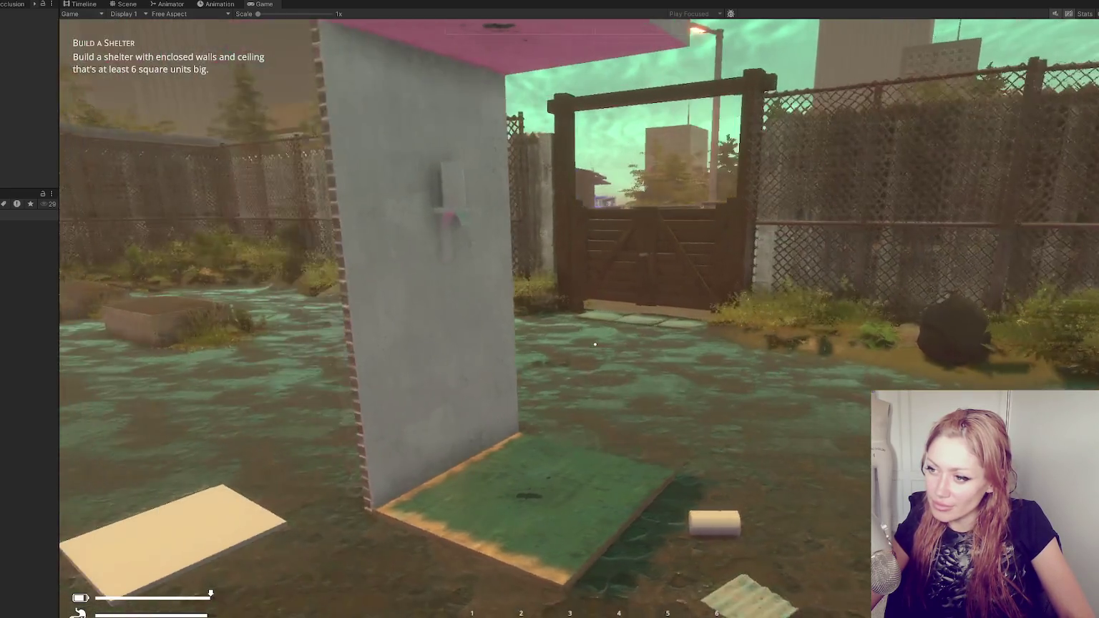
# Reposition in front of the shelter, choose the window wall piece, and try placing it
pyautogui.press('w')
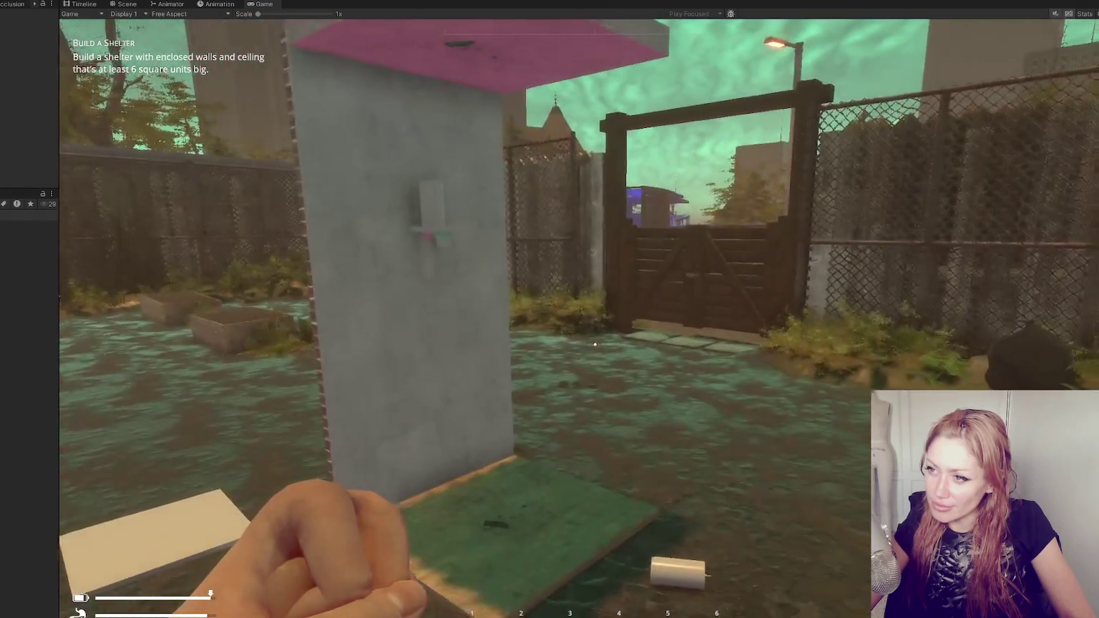
pyautogui.press('s')
pyautogui.press('w')
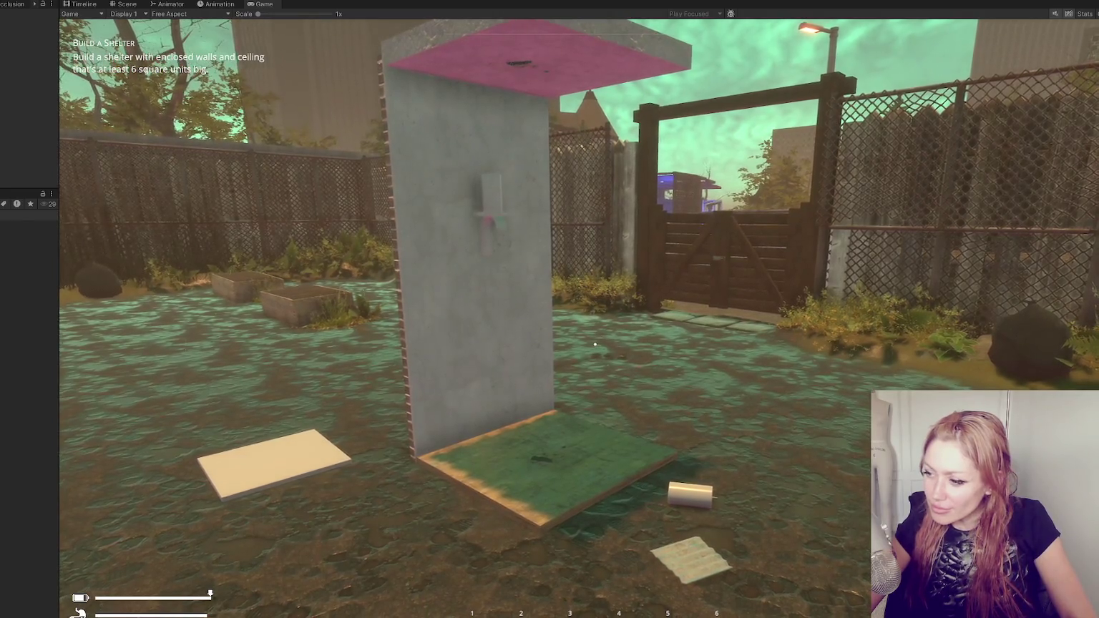
pyautogui.press('Tab')
pyautogui.click(809, 105)
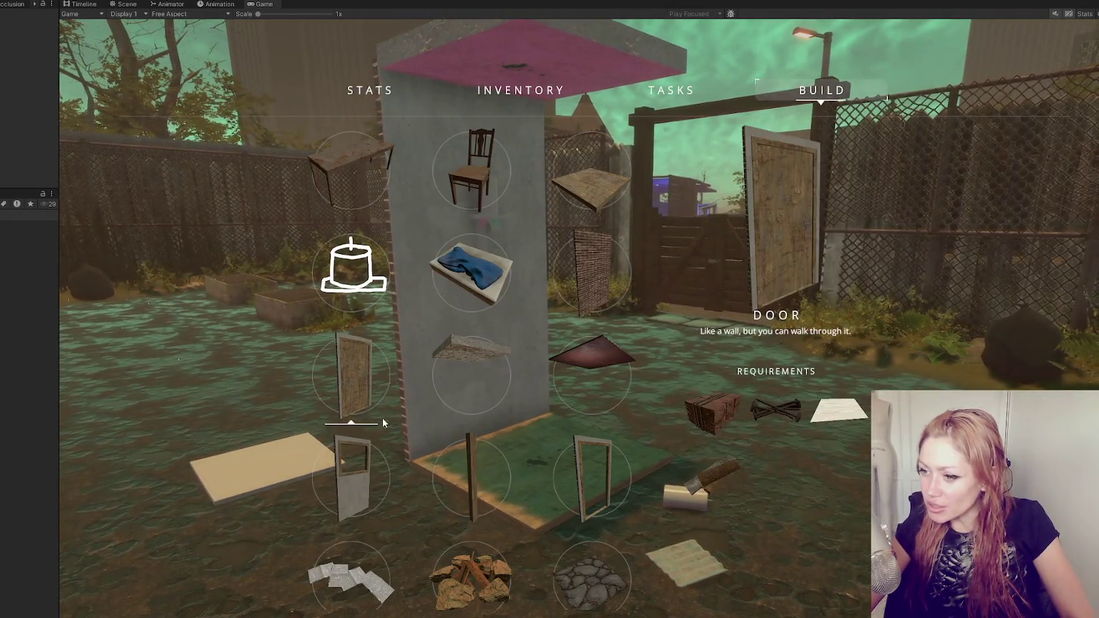
pyautogui.click(382, 417)
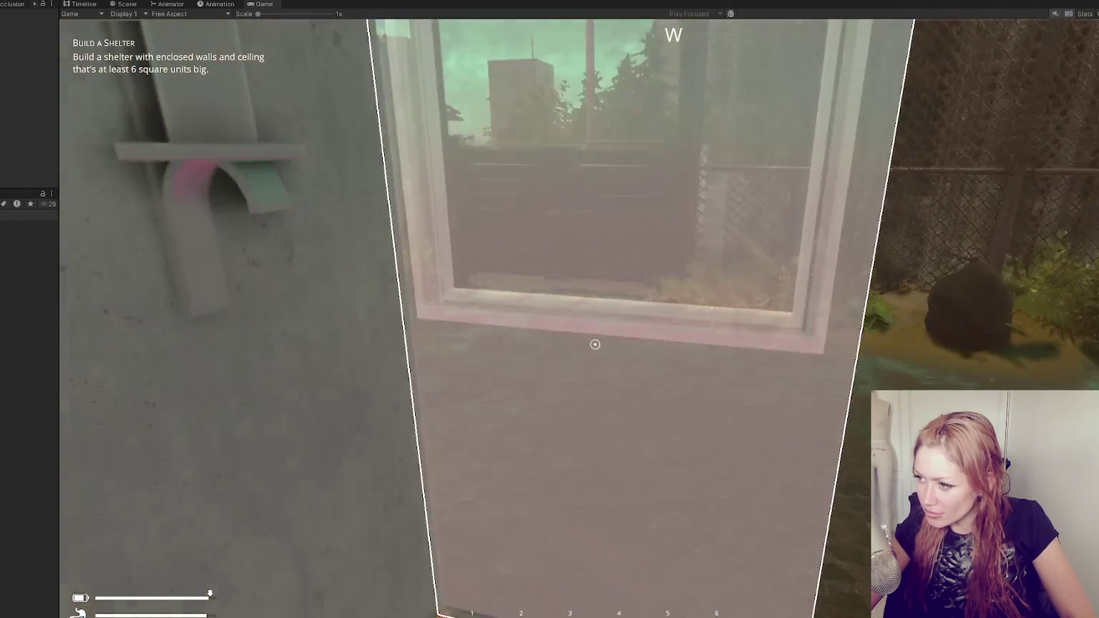
pyautogui.click(595, 344)
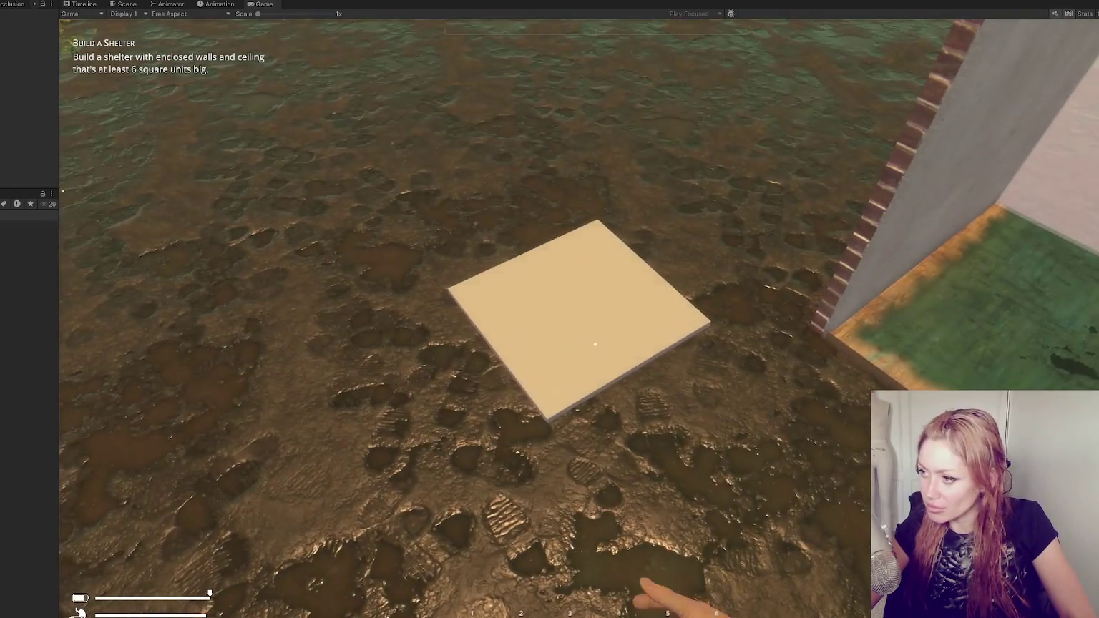
# Spawn bricks with the console command and place the window wall on the shelter floor
pyautogui.press('s')
pyautogui.press('Tab')
pyautogui.press('Return')
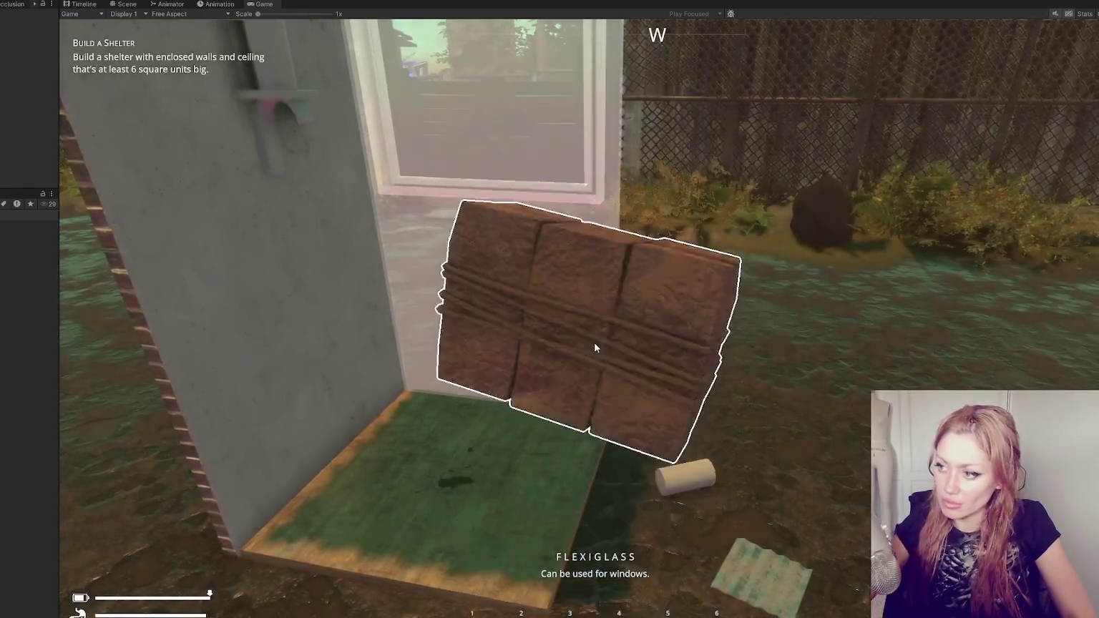
pyautogui.press('w')
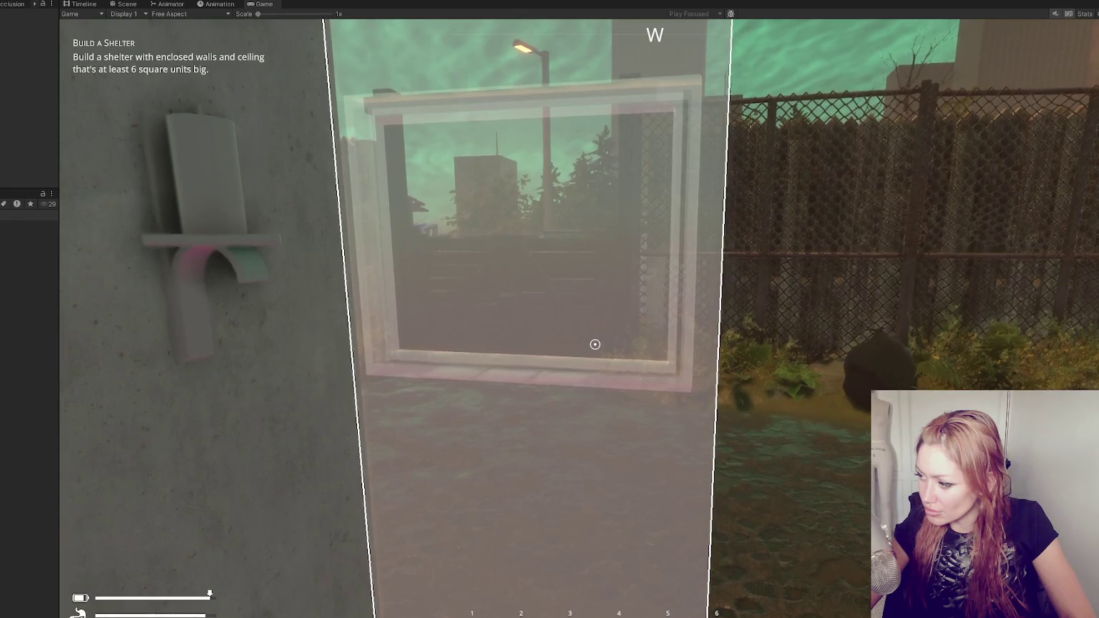
pyautogui.click(594, 344)
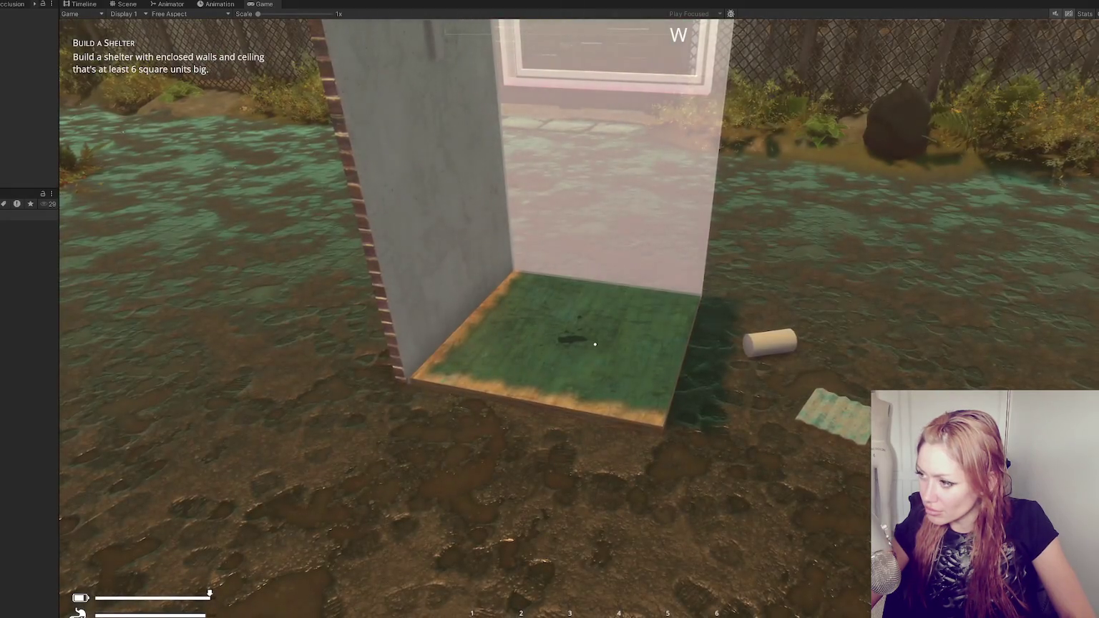
pyautogui.press('Tab')
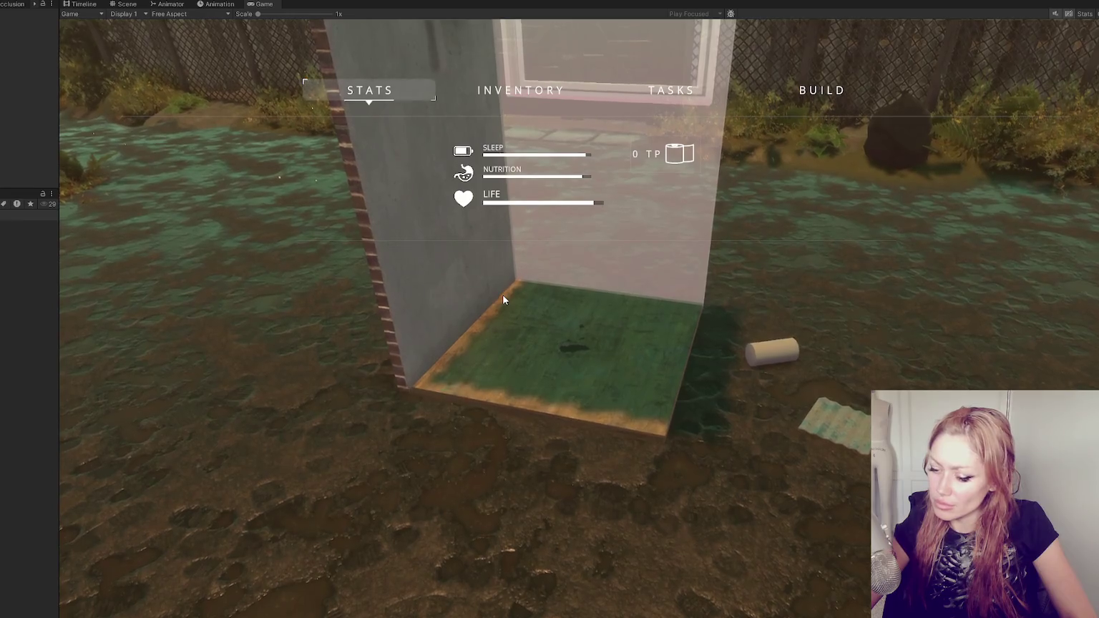
# Inspect the wall candle in the Scene view, then return to the Game view and resume play
pyautogui.click(133, 4)
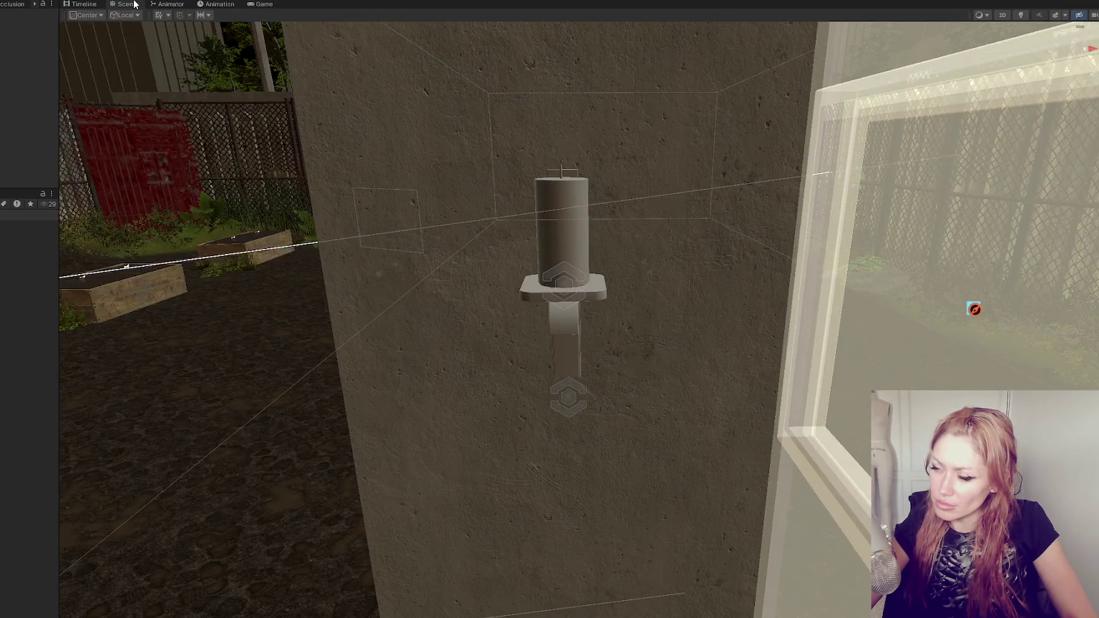
pyautogui.click(255, 6)
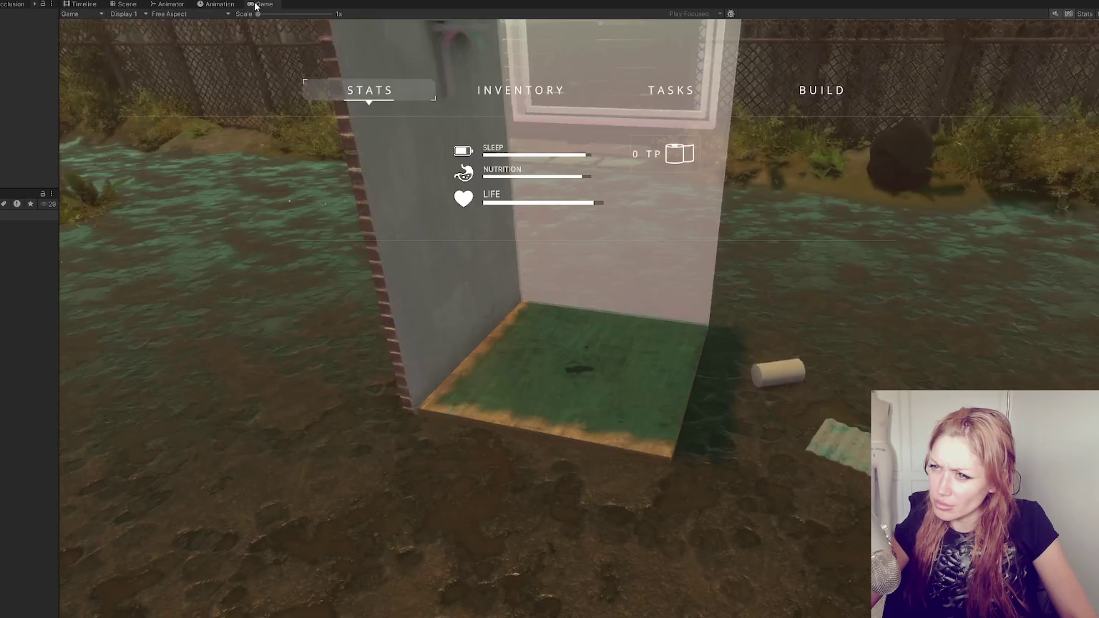
pyautogui.press('Tab')
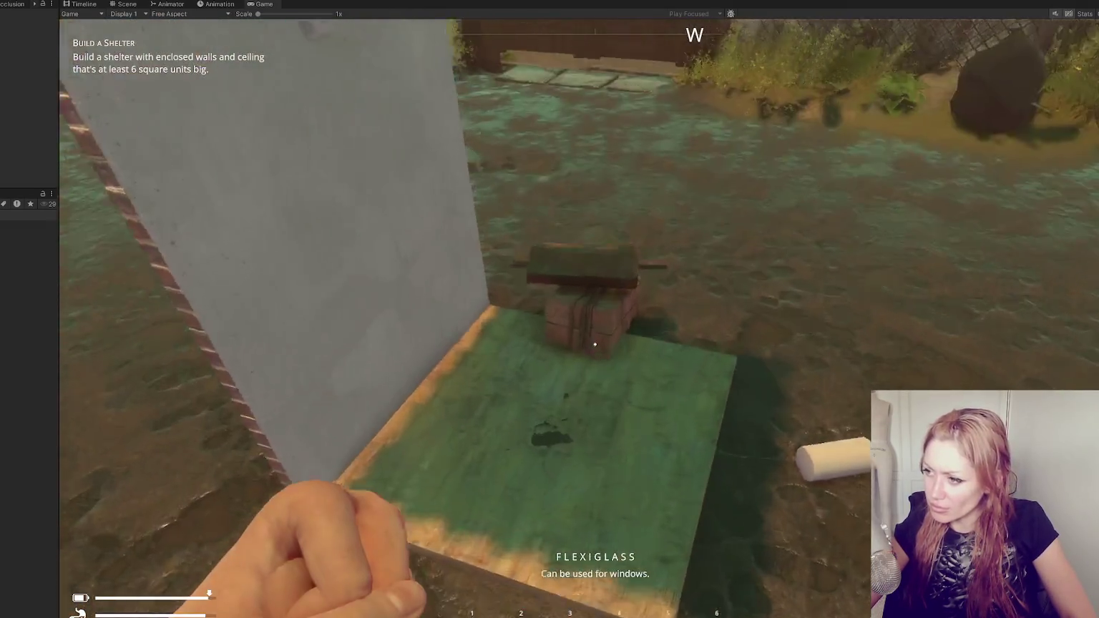
# Pick up the bricks from the shelter floor and place another window wall
pyautogui.click(594, 344)
pyautogui.click(594, 344)
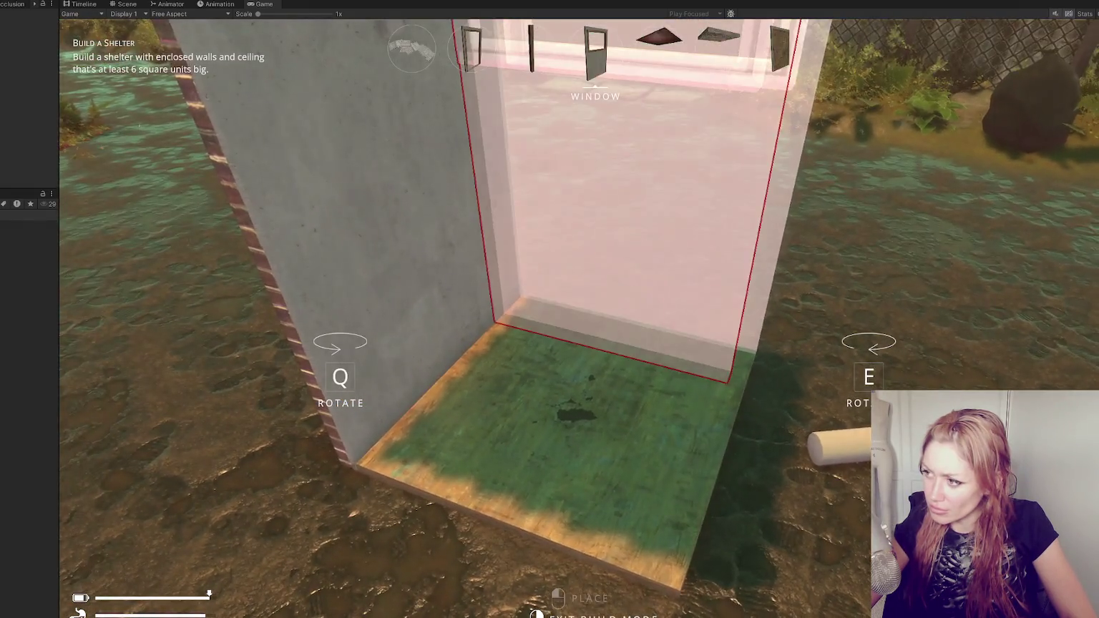
pyautogui.click(595, 344)
pyautogui.press('w')
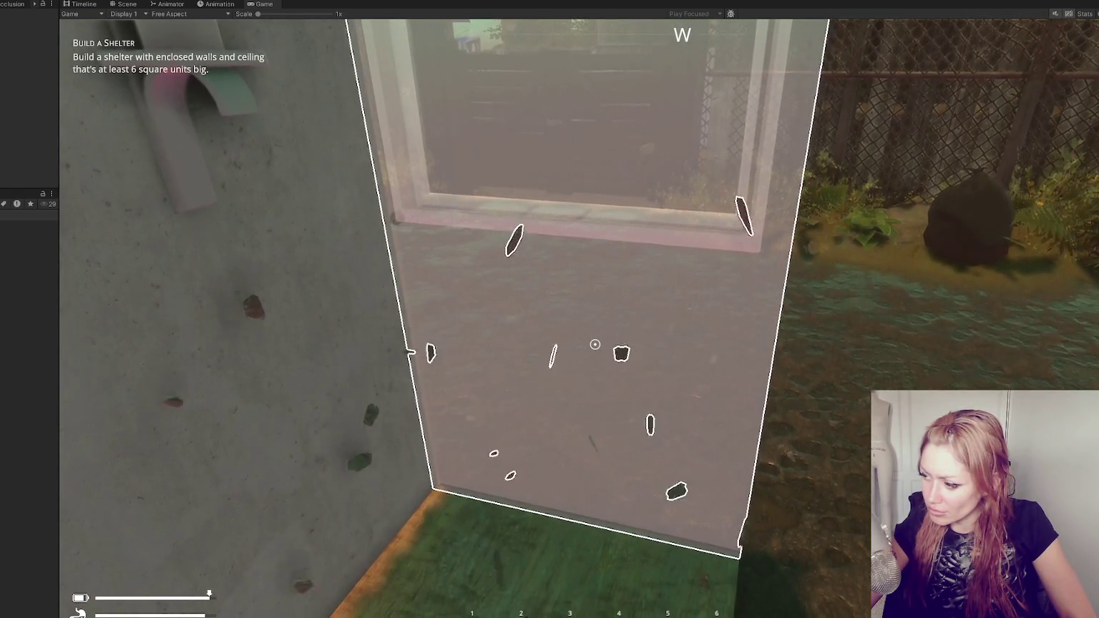
# Enter 'bceme', then 'bag_of_cement', in the console to spawn a bag of cement
pyautogui.press('s')
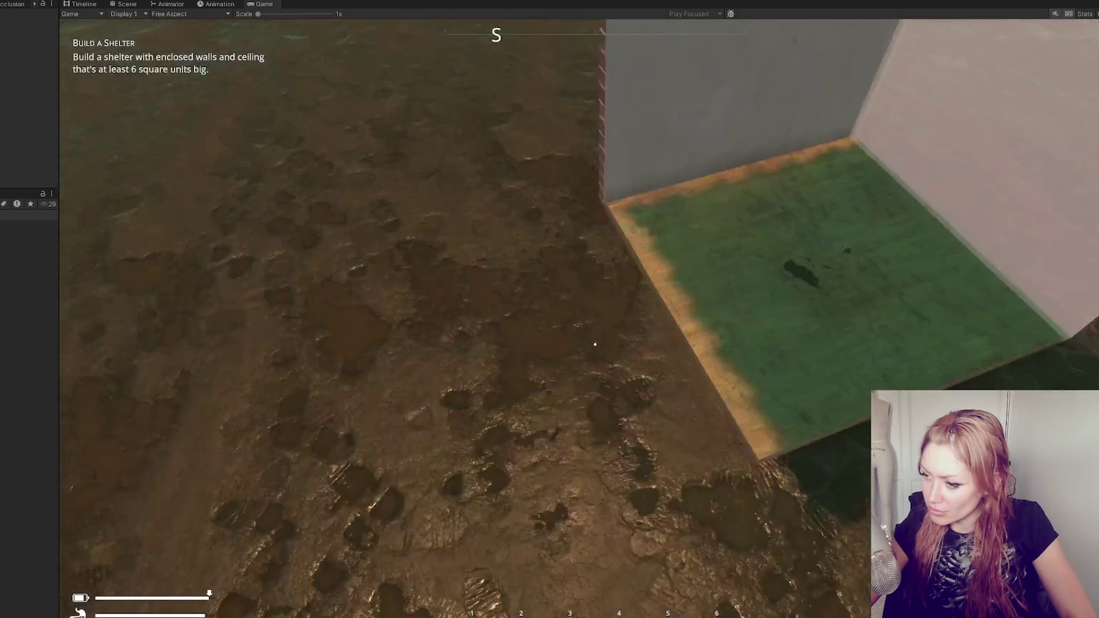
pyautogui.press('Tab')
pyautogui.write('b')
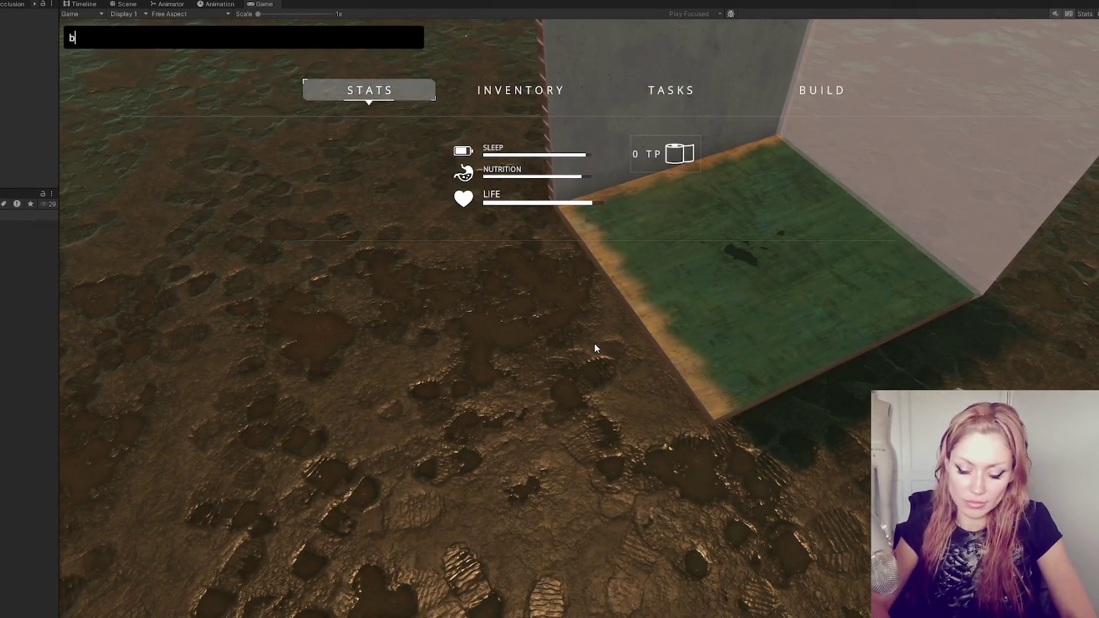
pyautogui.write('ag of ceme')
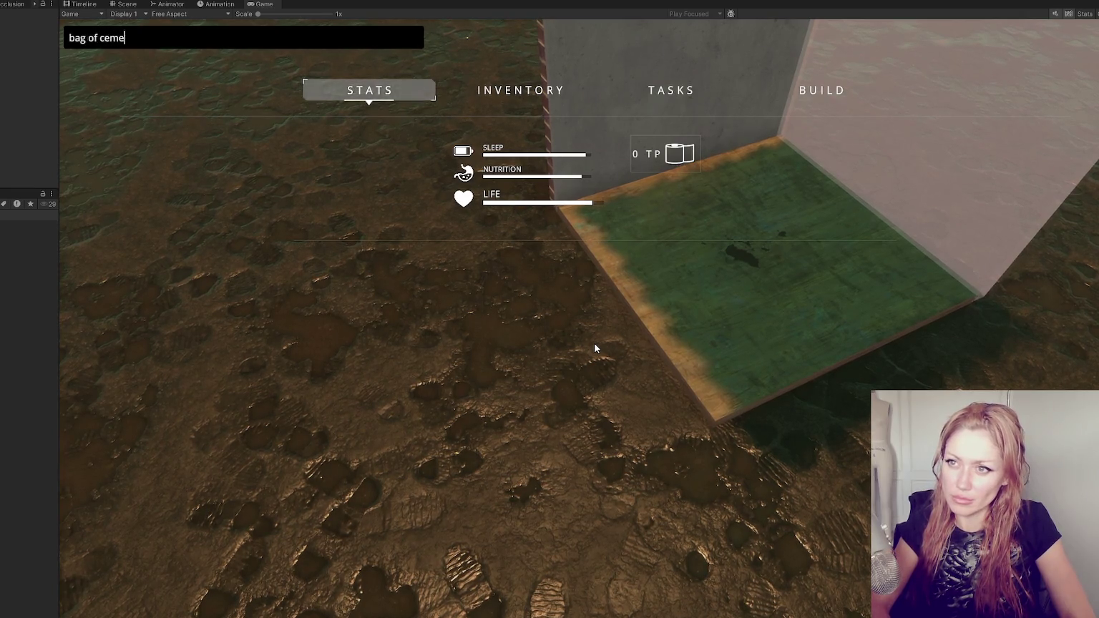
pyautogui.press('Return')
pyautogui.press('Tab')
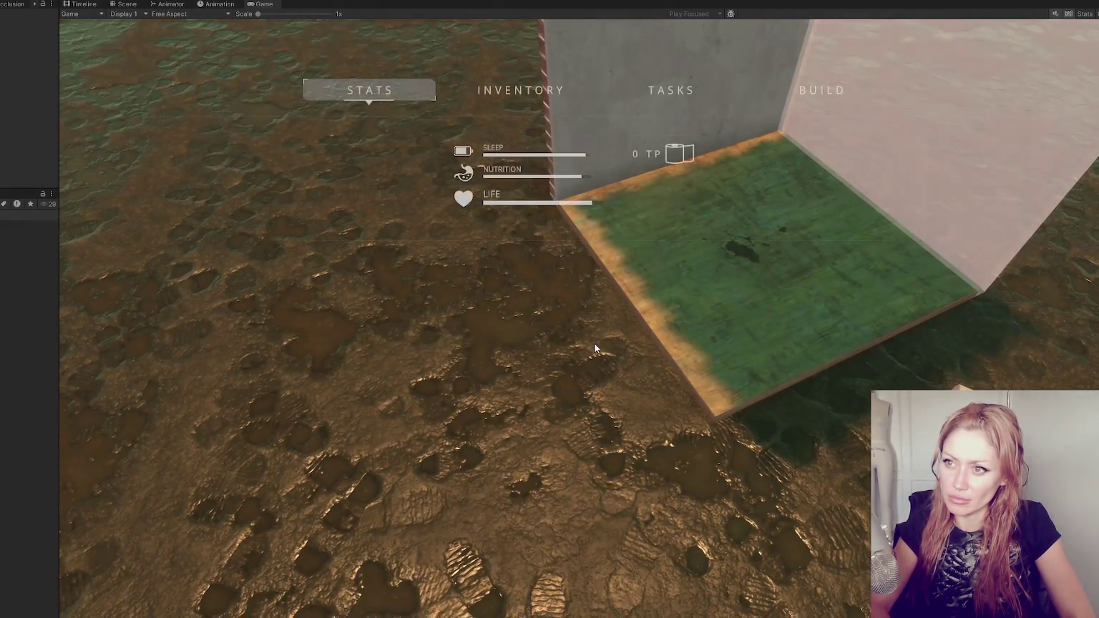
pyautogui.write('bag_of_cement')
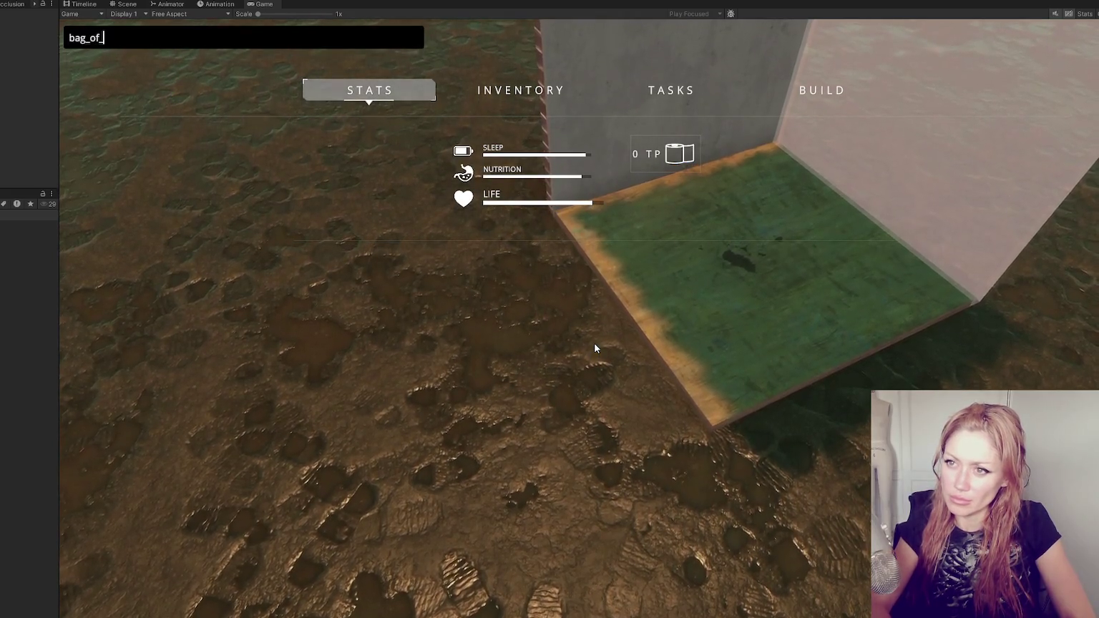
pyautogui.press('Return')
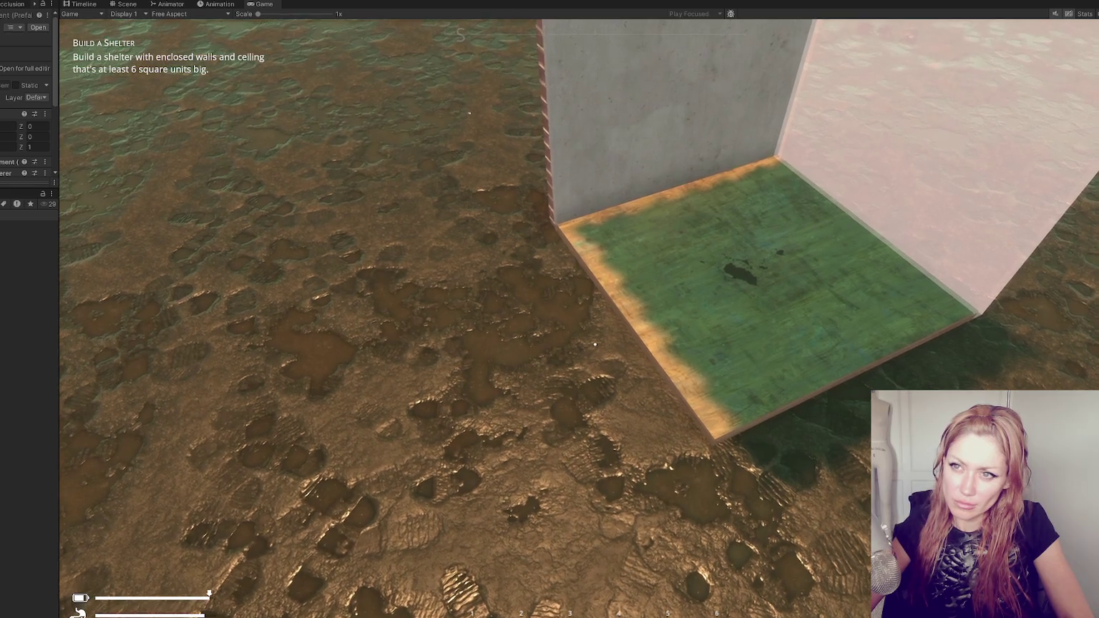
# Glance at the Scene view, then pick the Door Frame from Build and cancel without placing
pyautogui.hotkey('ctrl', '1')
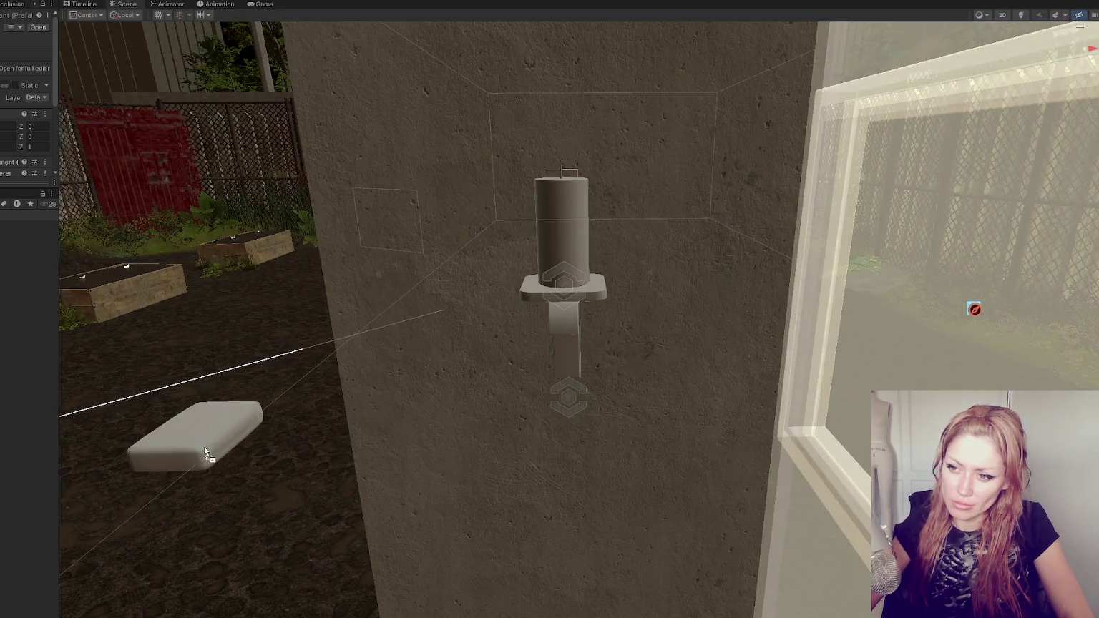
pyautogui.click(264, 4)
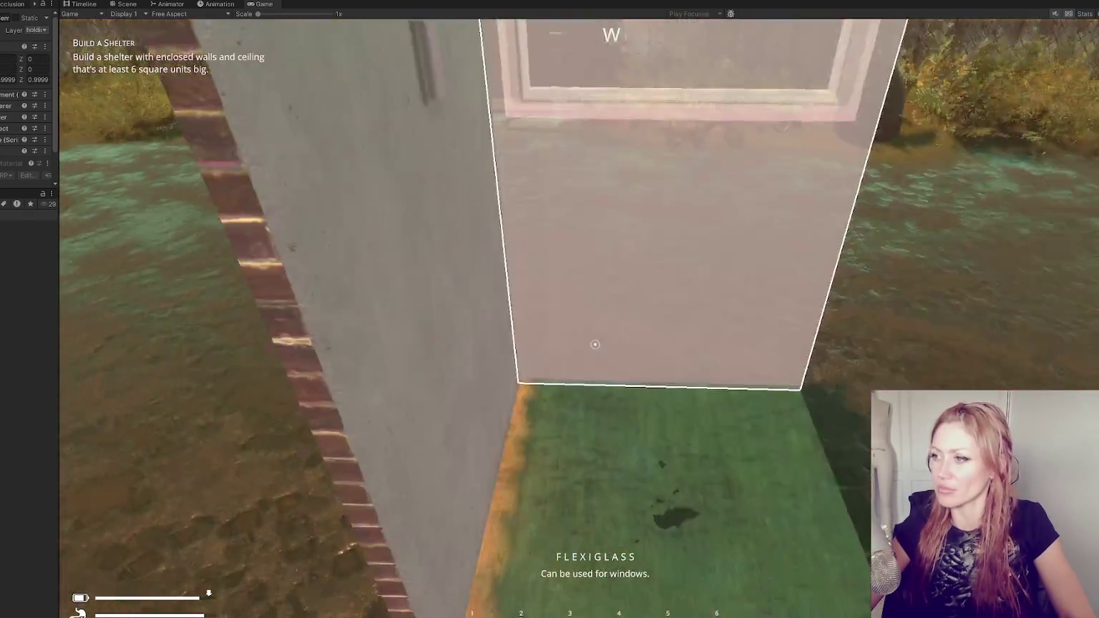
pyautogui.press('s')
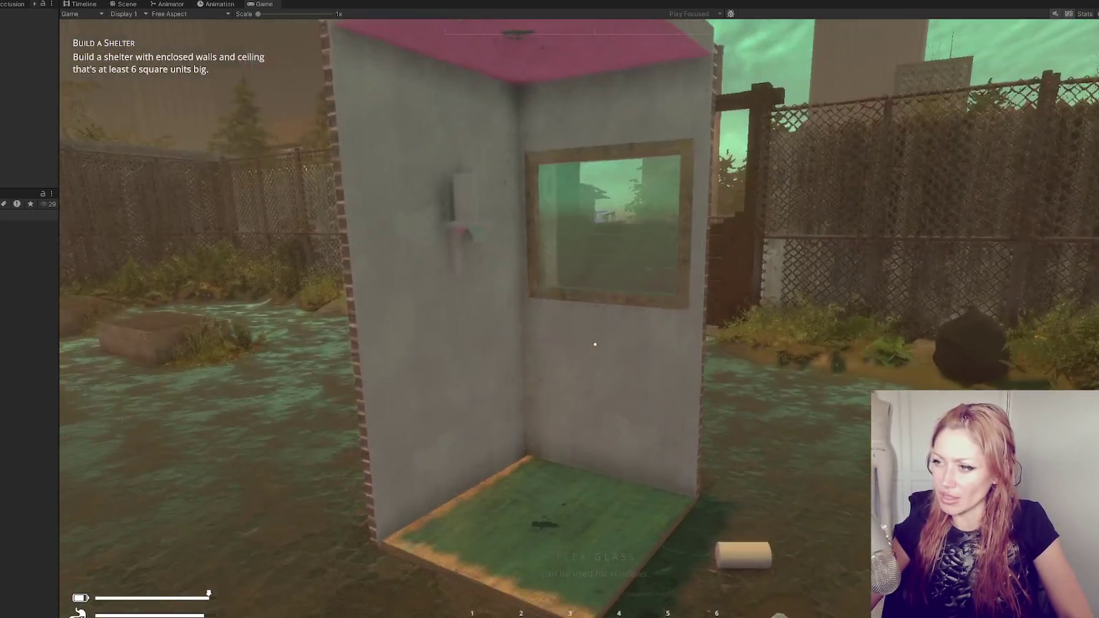
pyautogui.press('Tab')
pyautogui.click(823, 93)
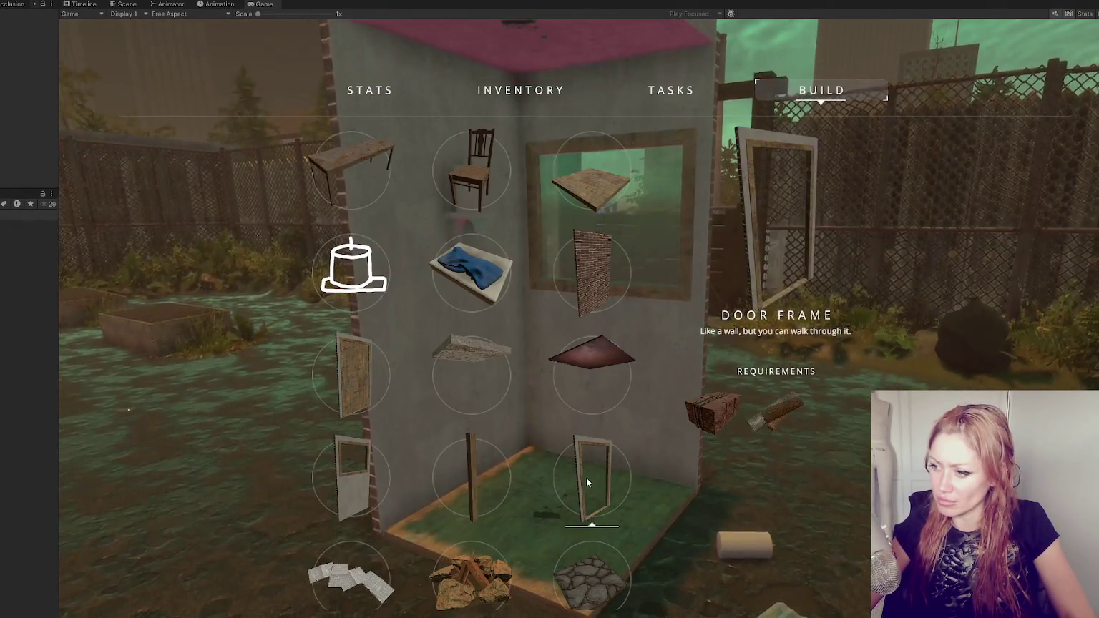
pyautogui.click(585, 477)
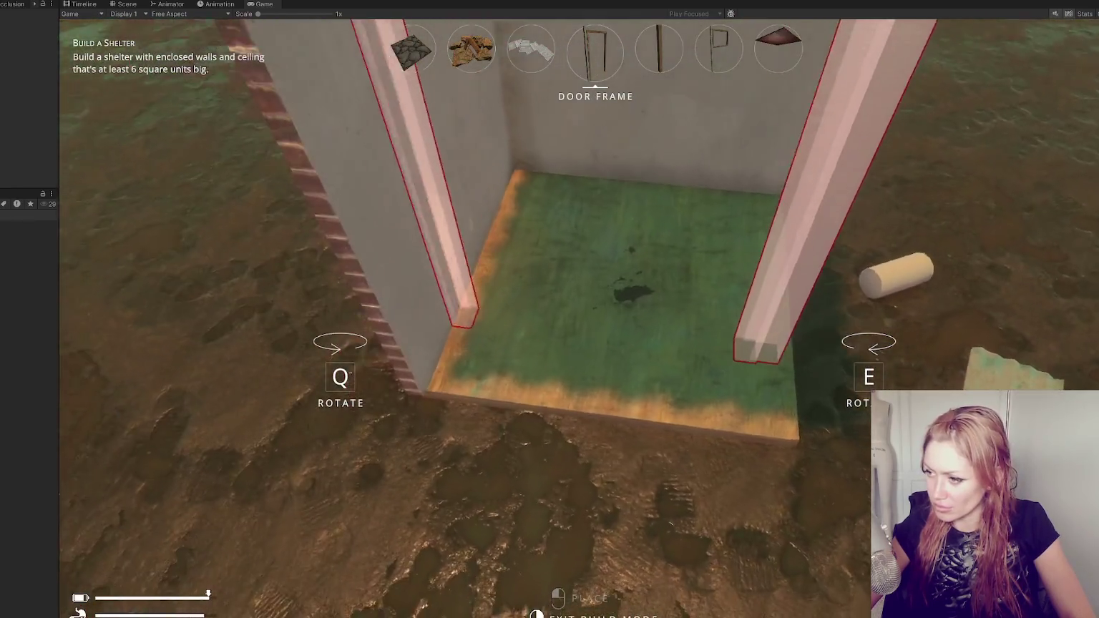
pyautogui.press('s')
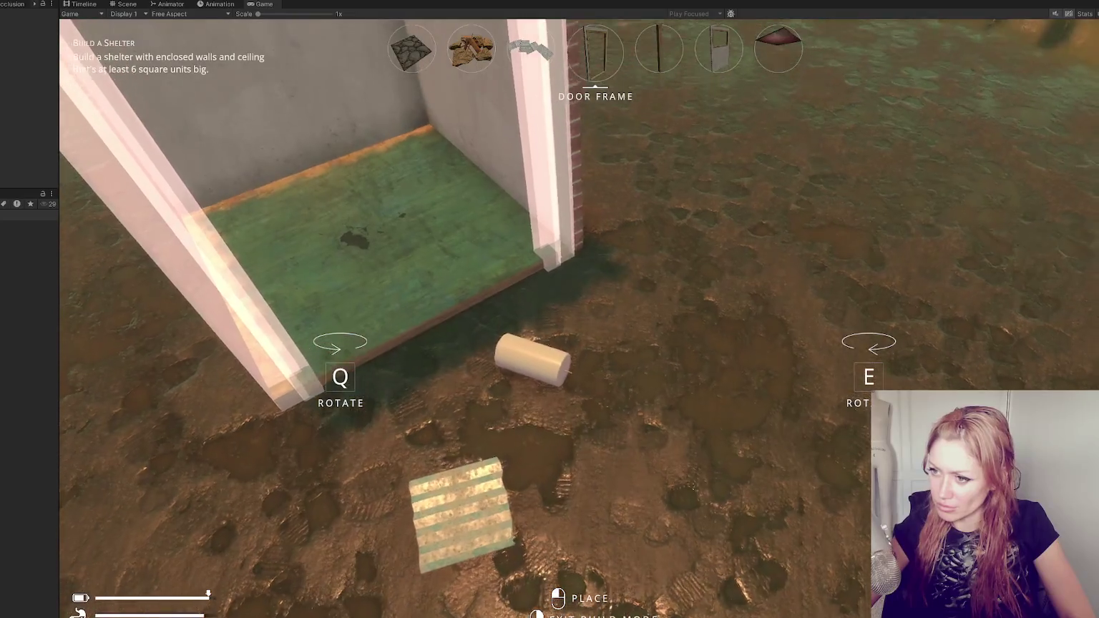
pyautogui.rightClick(595, 344)
# Walk around the shelter and pick up the wooden pallet
pyautogui.press('s')
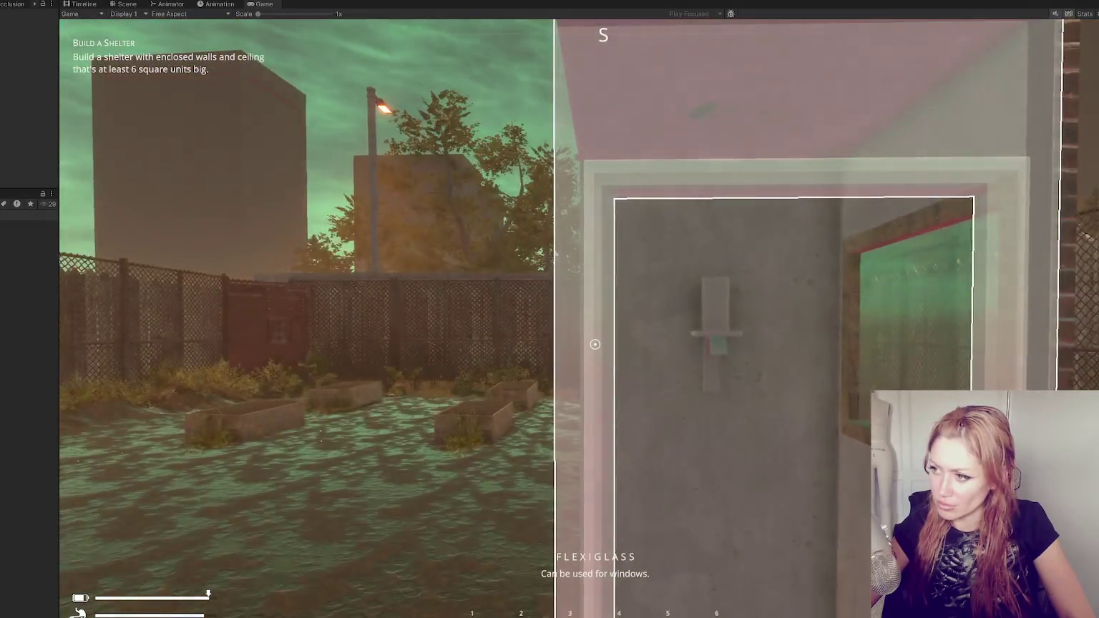
pyautogui.press('w')
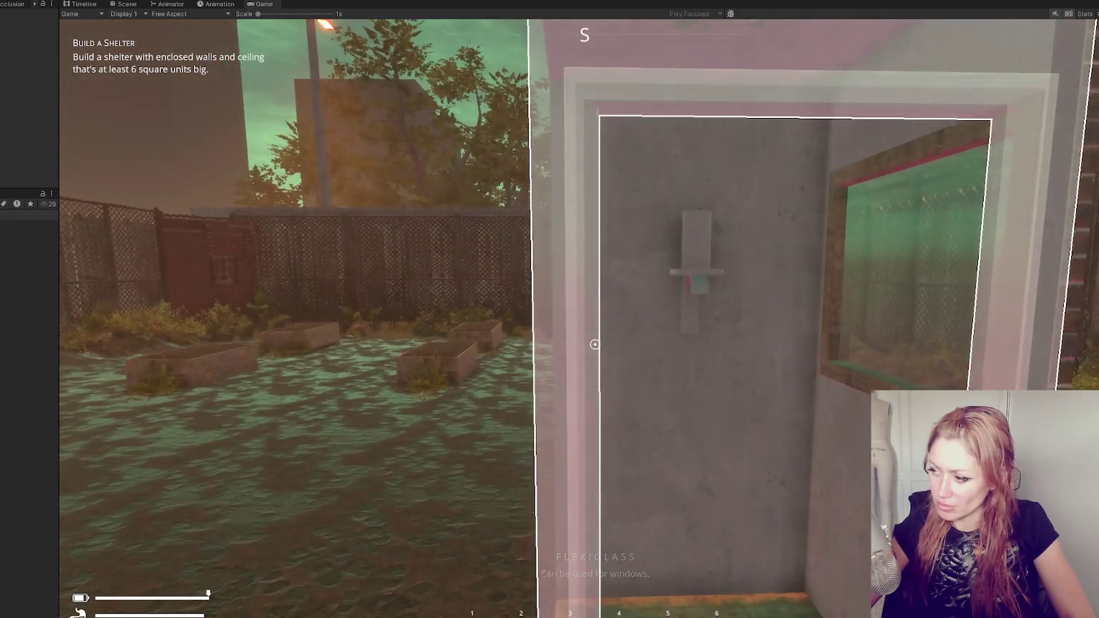
pyautogui.press('s')
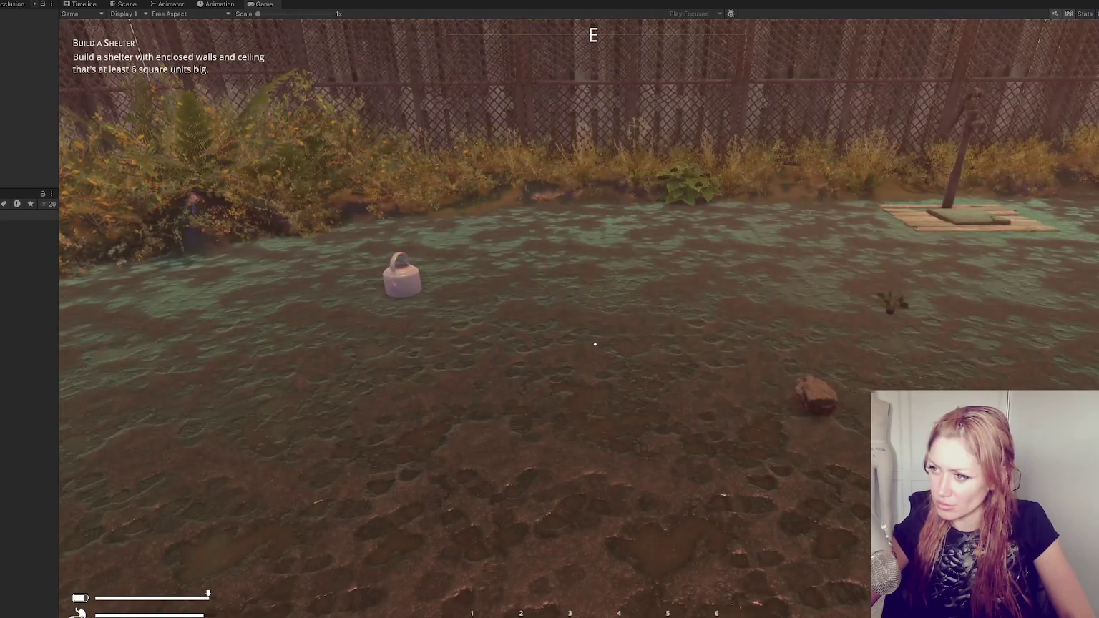
pyautogui.press('w')
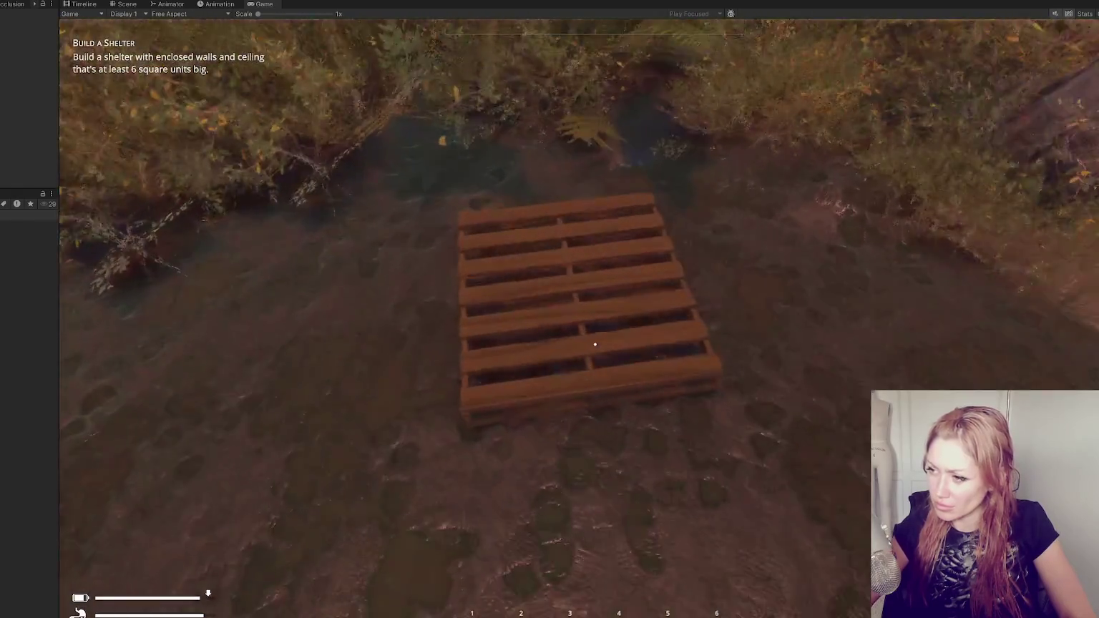
pyautogui.click(595, 345)
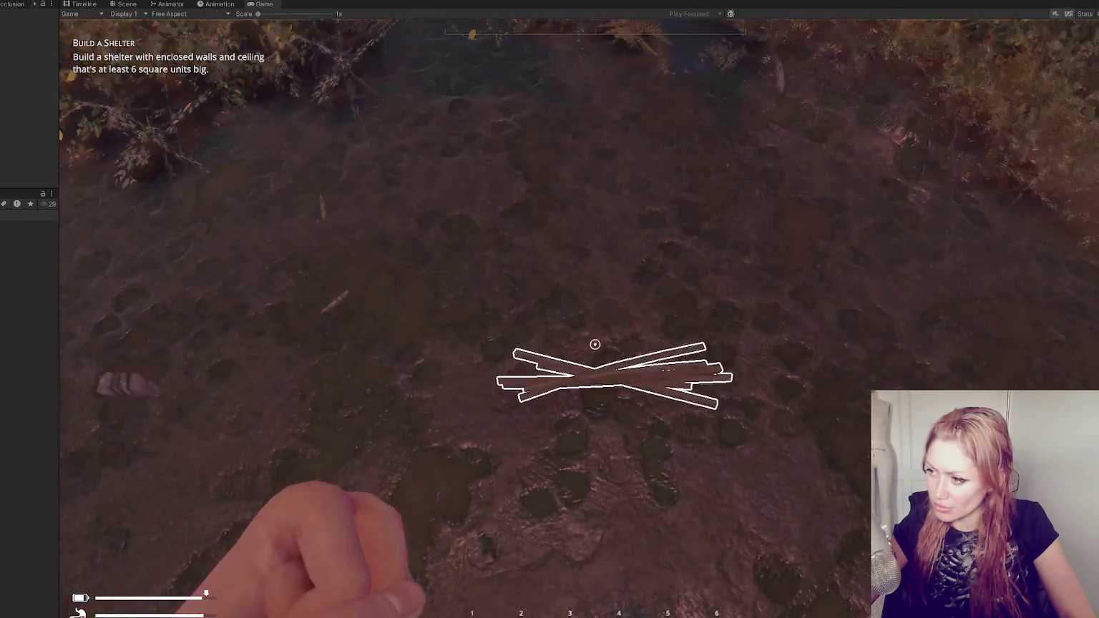
# Submit the 'scrap' console command and step back to see the whole shelter
pyautogui.press('Tab')
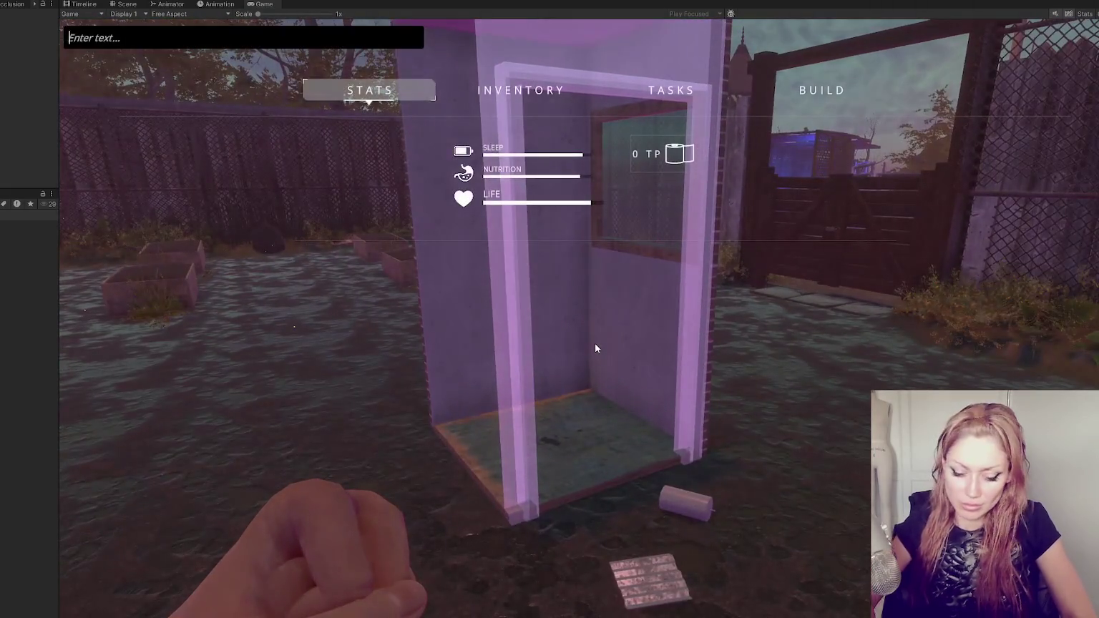
pyautogui.write('scrap')
pyautogui.press('Return')
pyautogui.press('Tab')
pyautogui.press('w')
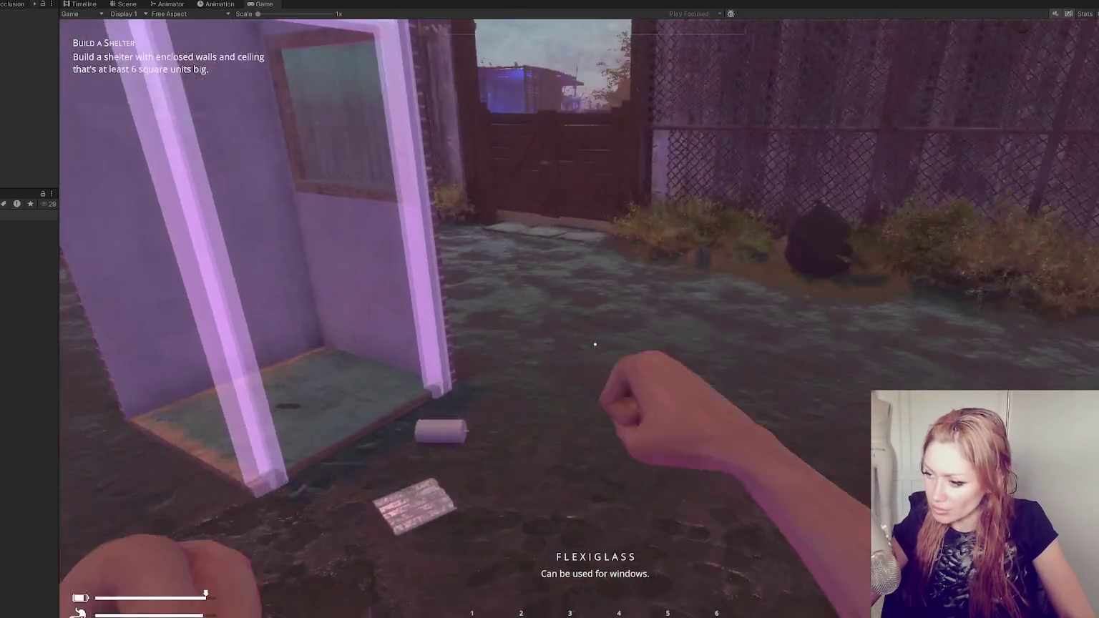
pyautogui.press('s')
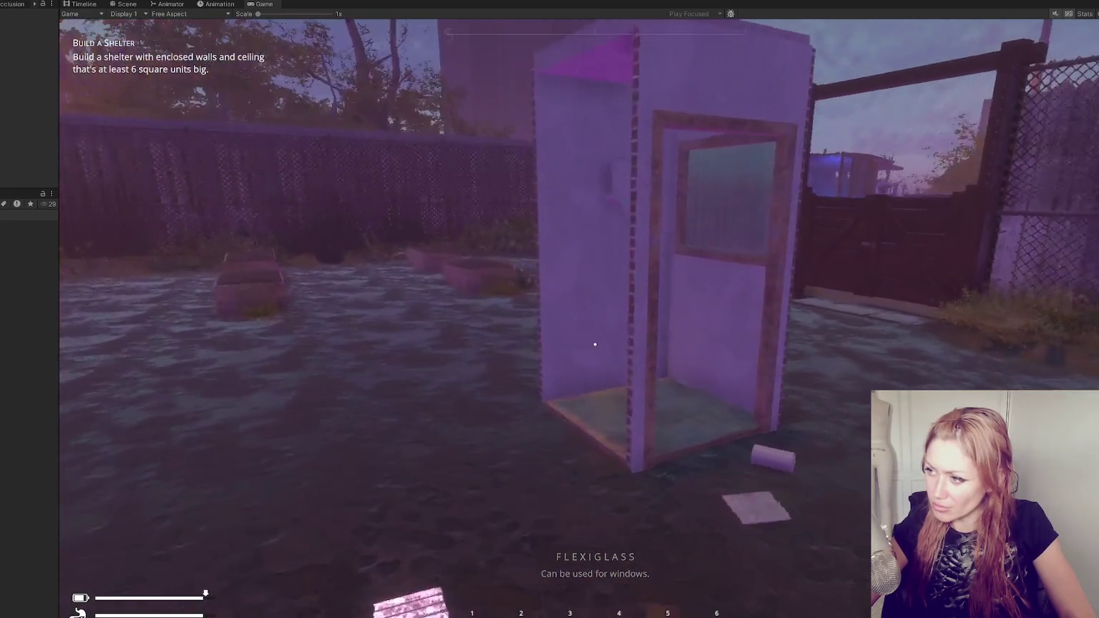
# Pick the Door from Build, cancel it, then choose a Floor piece instead
pyautogui.press('Tab')
pyautogui.click(822, 90)
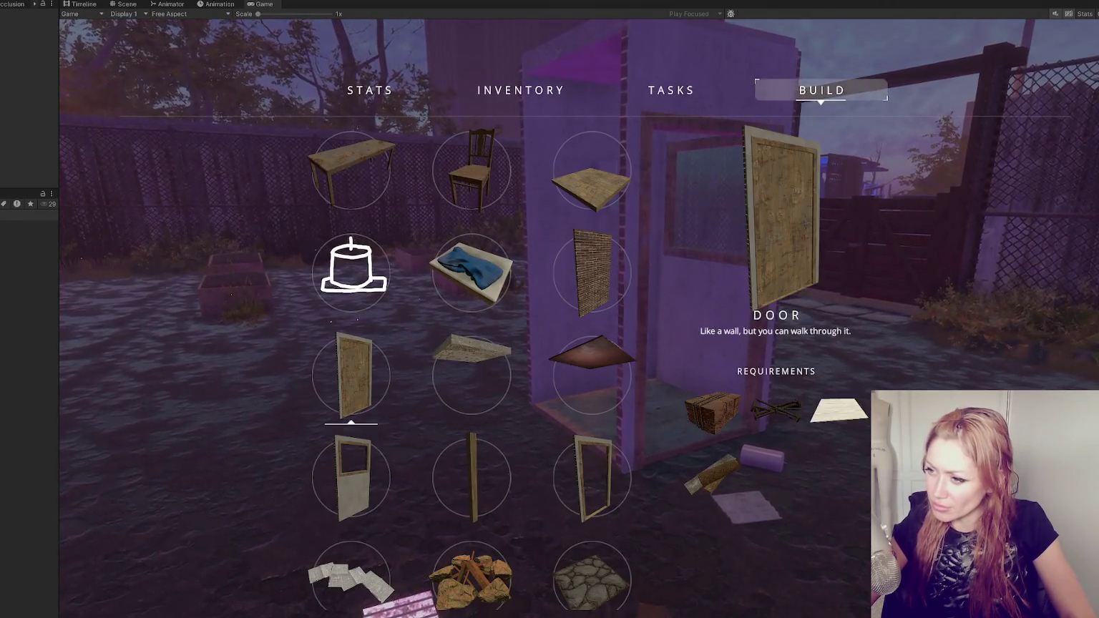
pyautogui.click(351, 374)
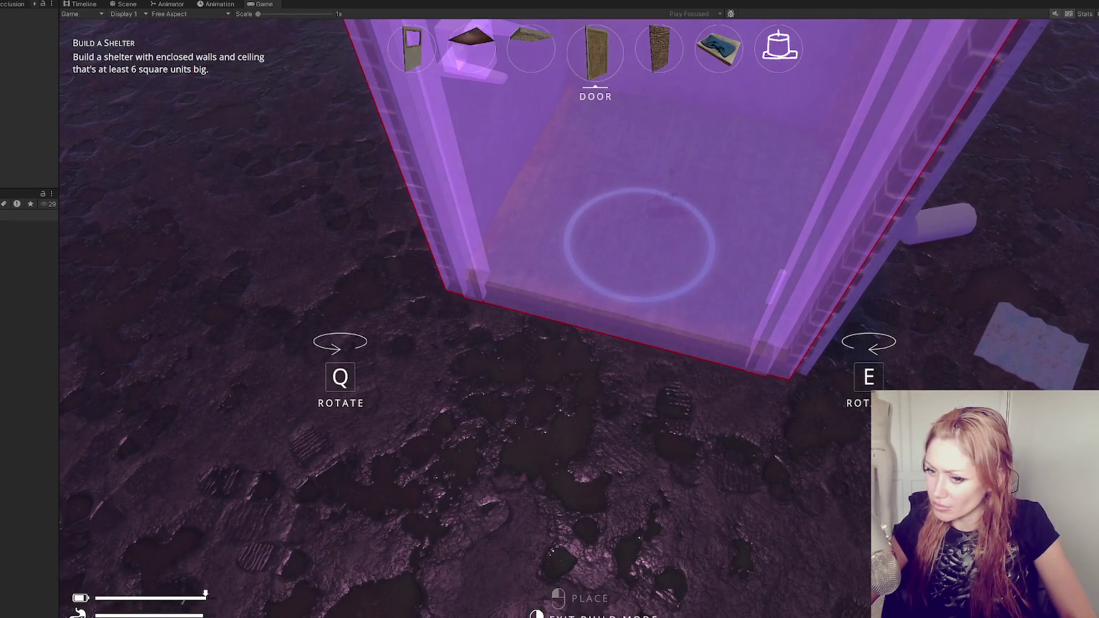
pyautogui.rightClick(549, 309)
pyautogui.press('Tab')
pyautogui.click(822, 91)
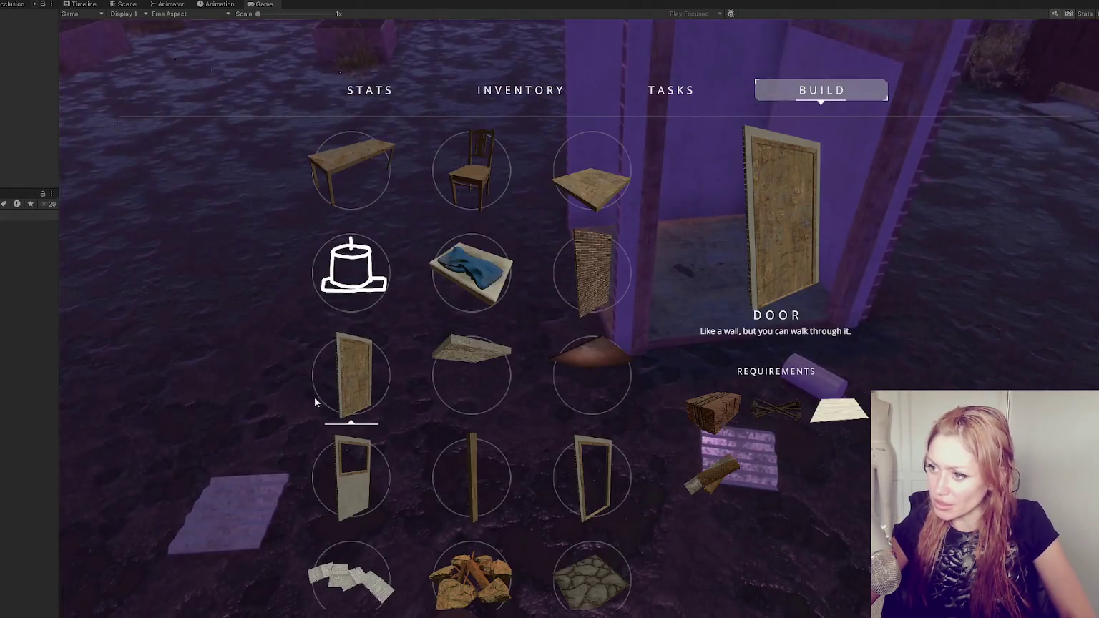
pyautogui.click(594, 176)
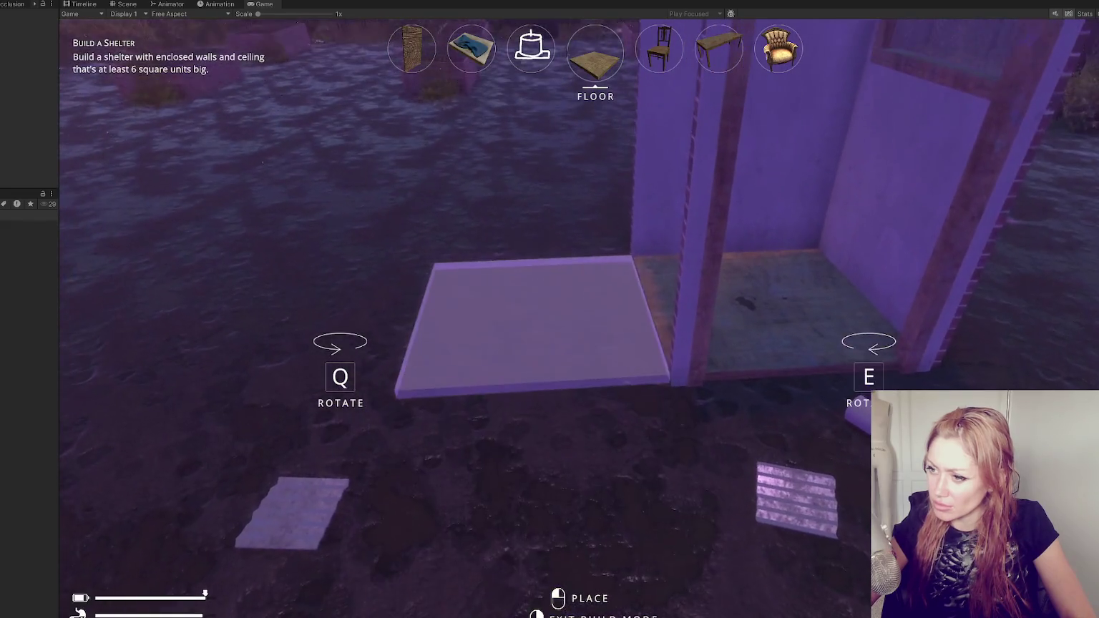
# Place the floor slab beside the shelter and switch the preview to the flexiglass door panel
pyautogui.click(594, 344)
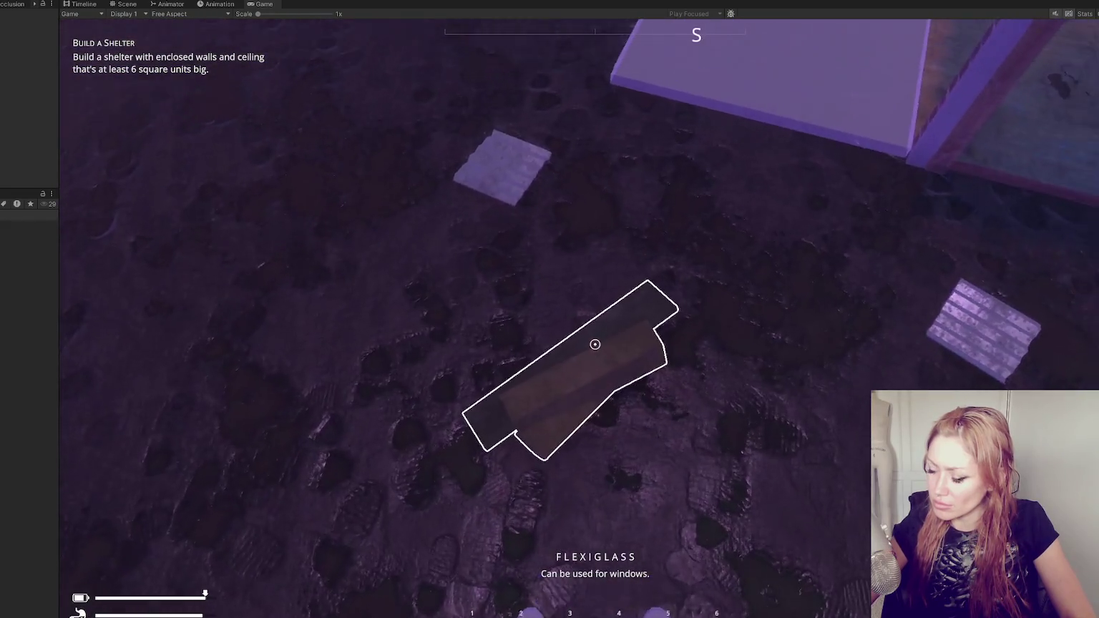
pyautogui.press('Tab')
pyautogui.press('Tab')
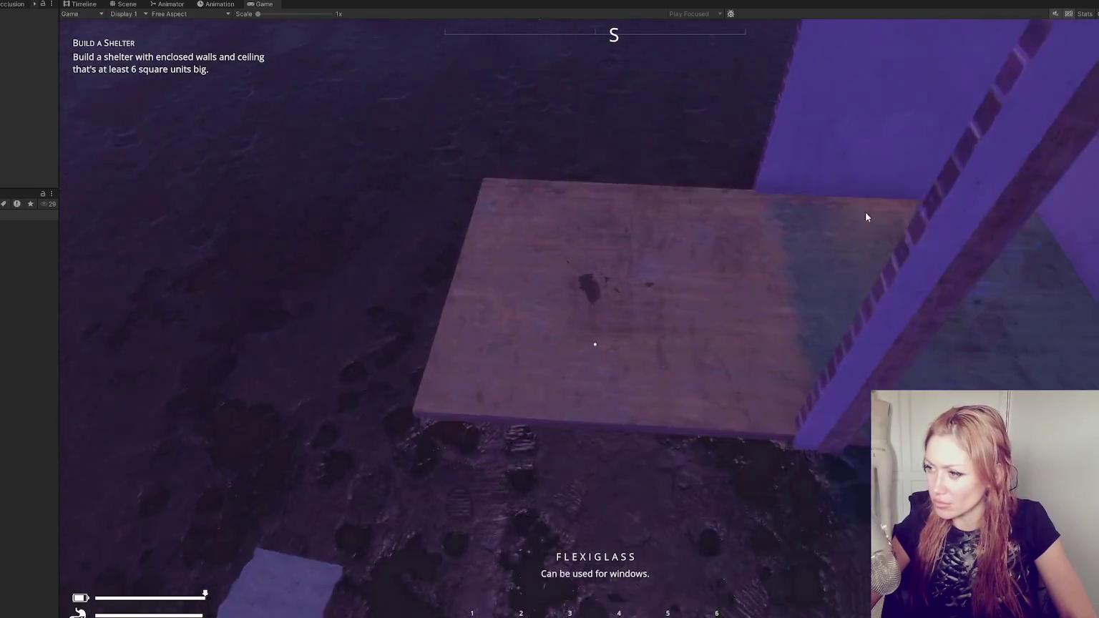
pyautogui.press('b')
pyautogui.press('b')
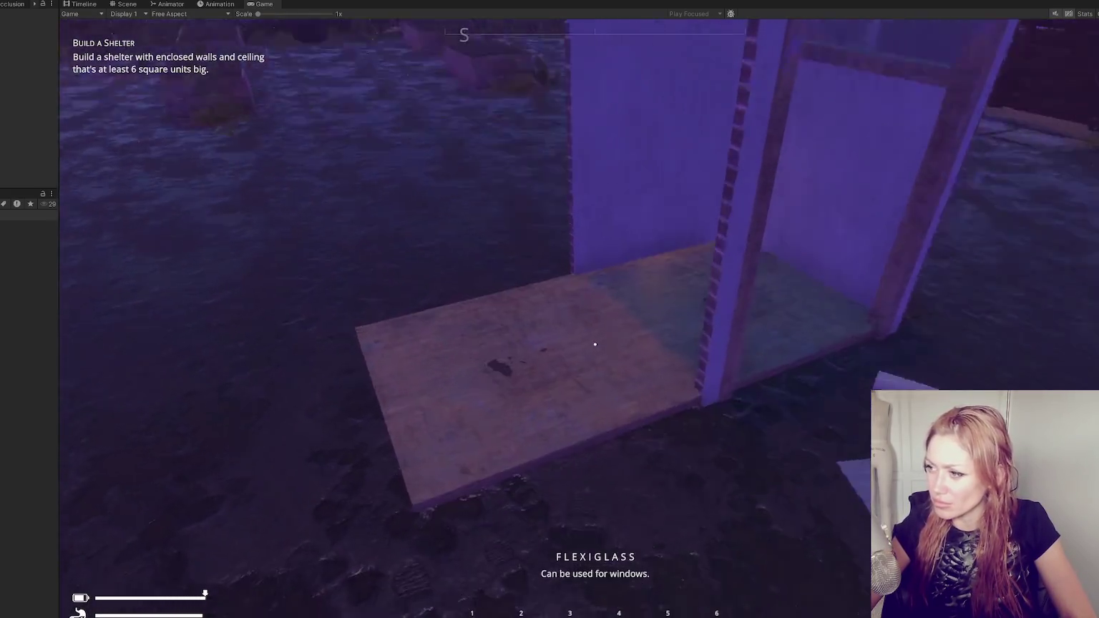
pyautogui.press('b')
pyautogui.scroll(-2, 595, 344)
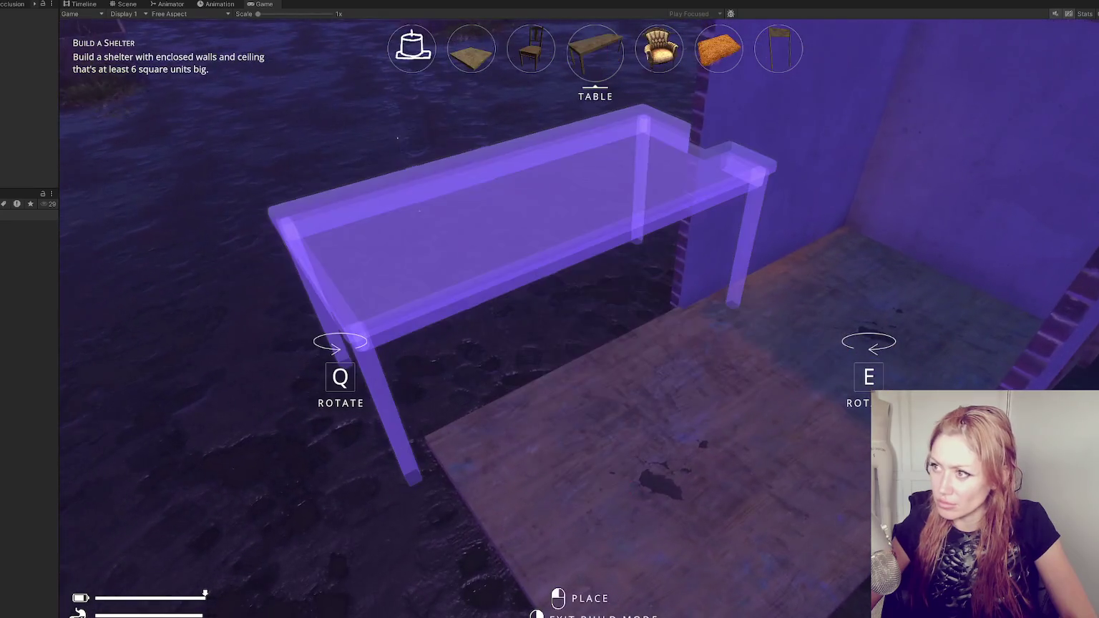
pyautogui.scroll(-3, 594, 344)
pyautogui.scroll(-6, 595, 344)
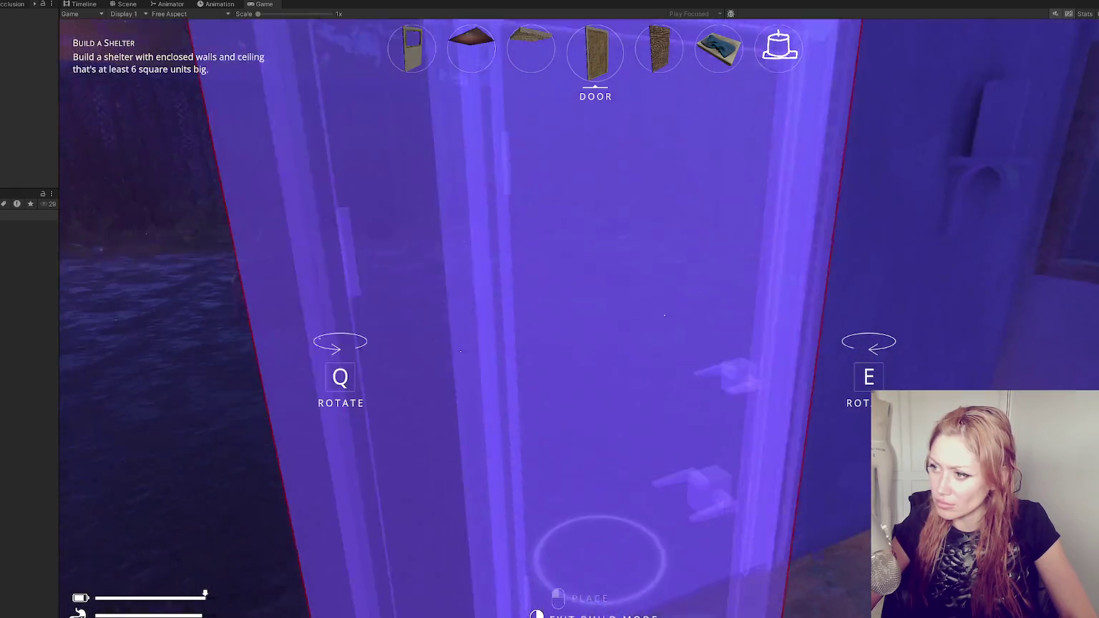
pyautogui.rightClick(594, 344)
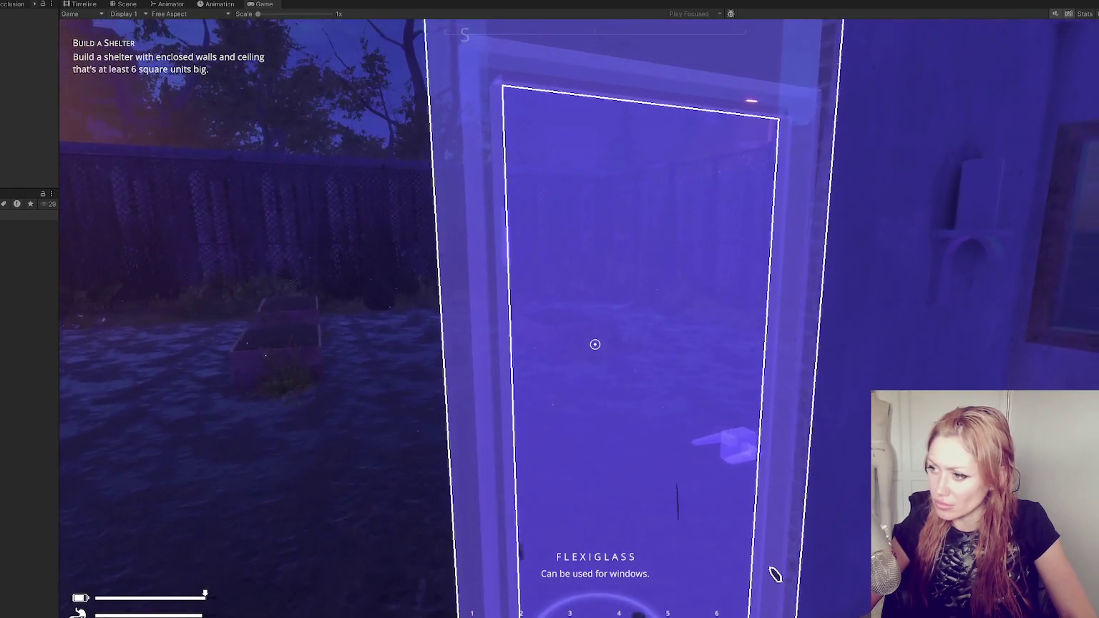
pyautogui.press('s')
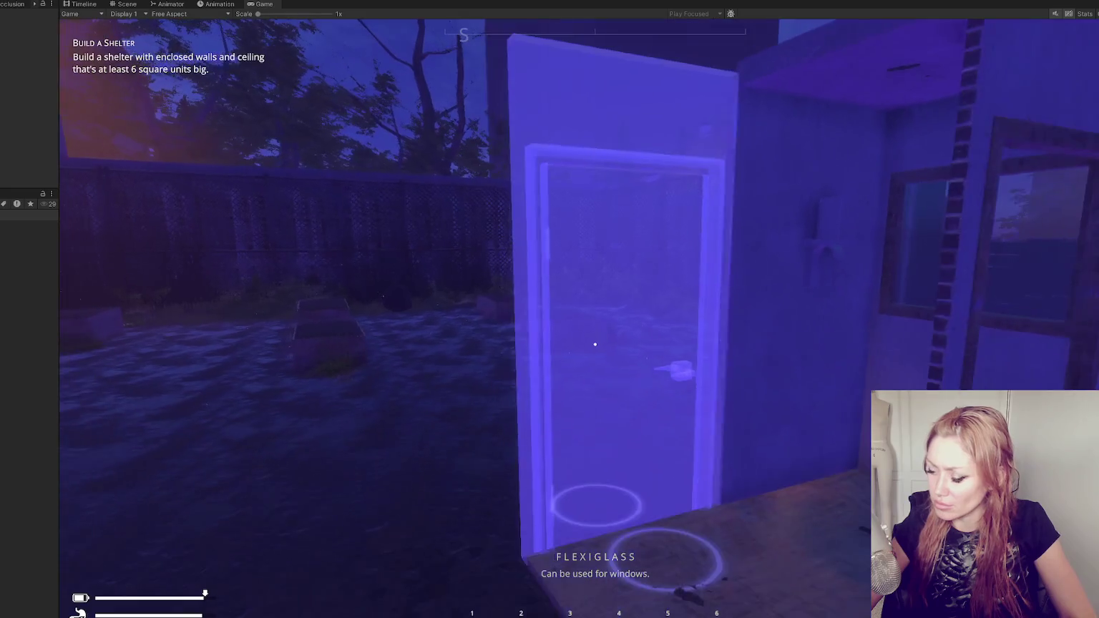
# Toggle the stats menu and an empty developer command field, then return to play
pyautogui.press('Tab')
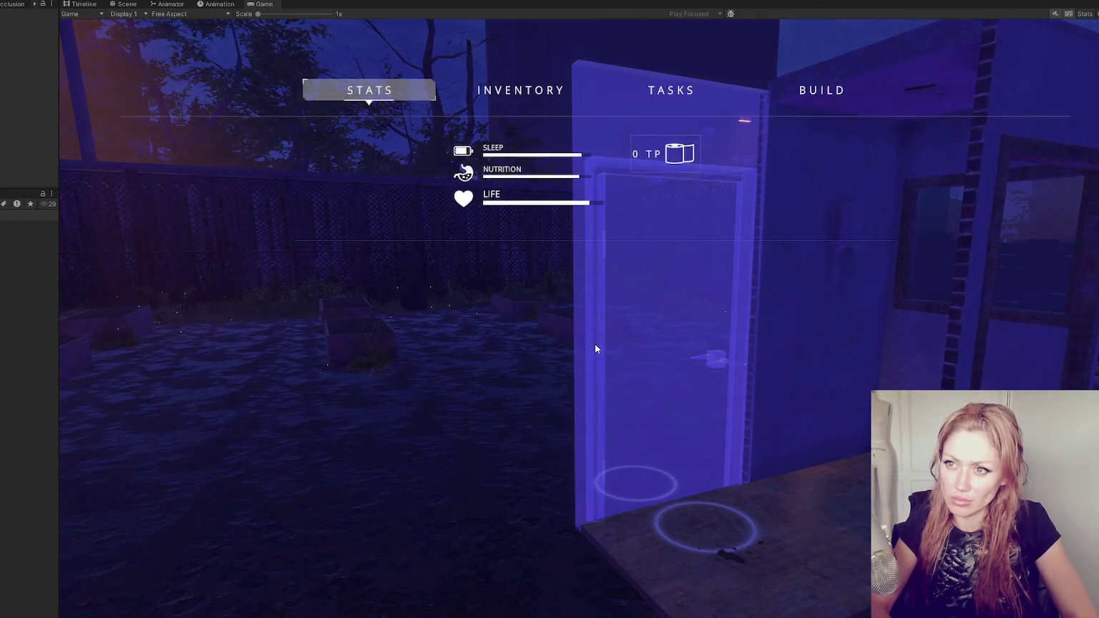
pyautogui.press('Return')
pyautogui.press('Tab')
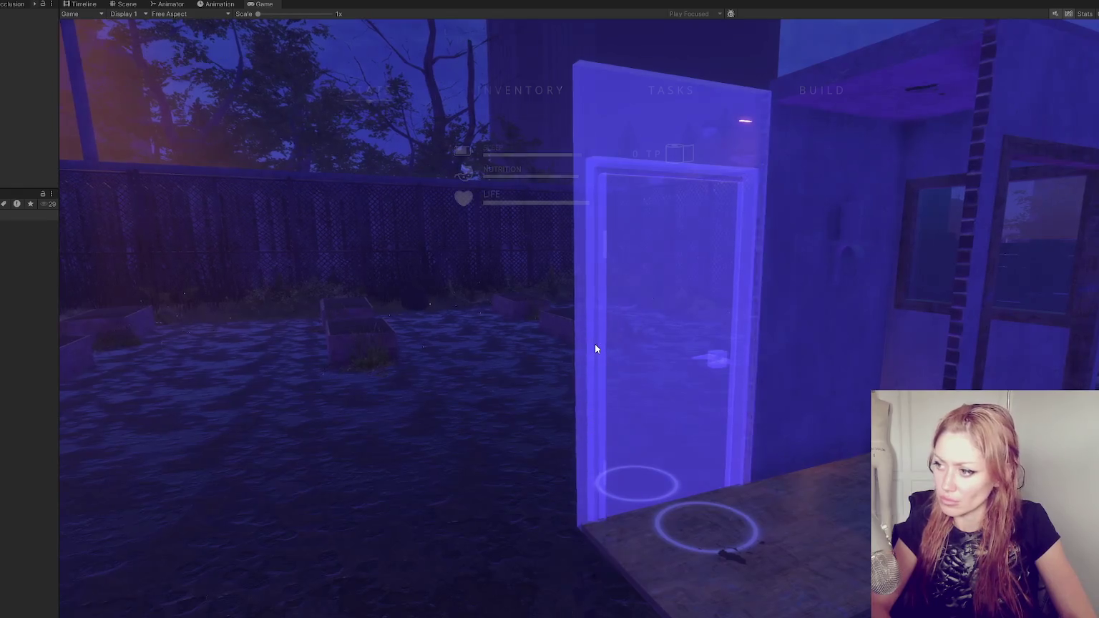
pyautogui.press('Tab')
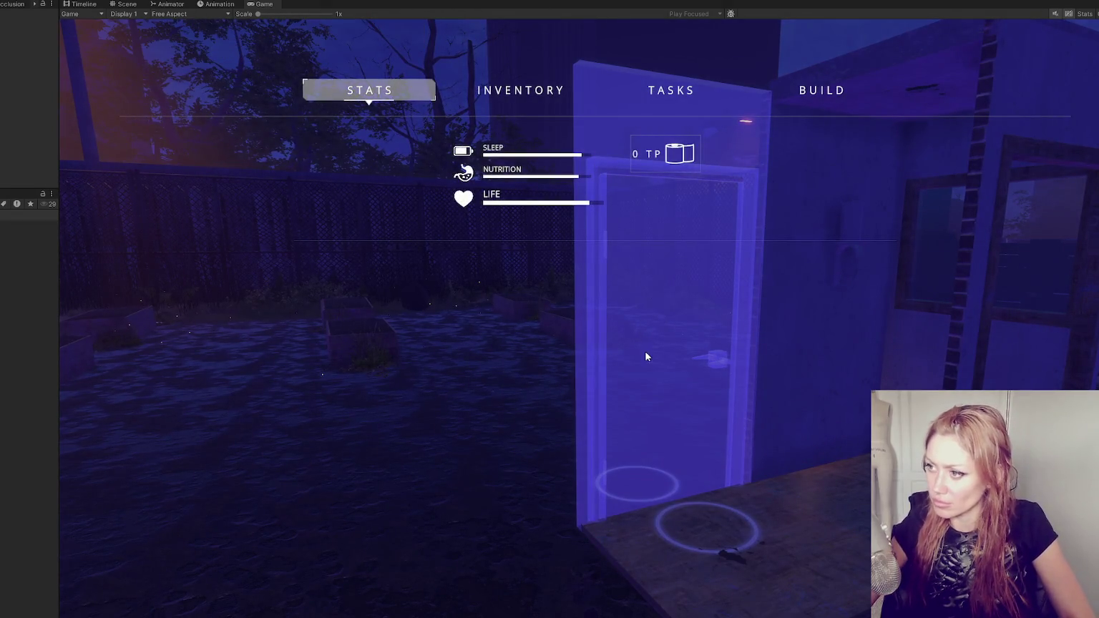
pyautogui.press('Tab')
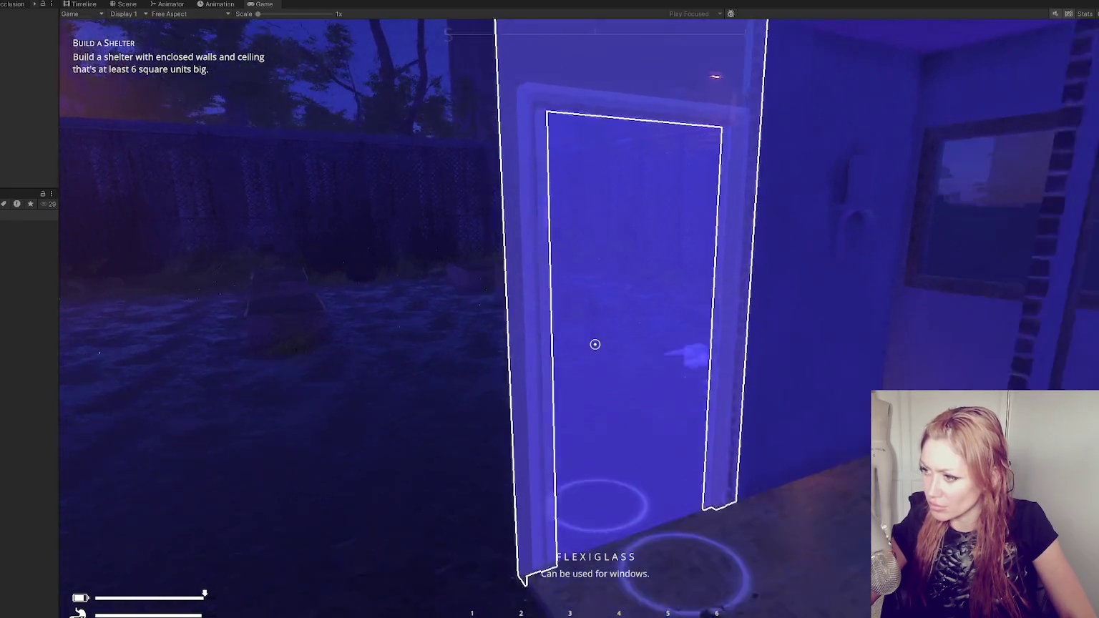
pyautogui.press('Tab')
# Spawn a 'wooden board' via the developer console, back away from the shelter, and open Stats
pyautogui.press('`')
pyautogui.write('wooden board')
pyautogui.press('Return')
pyautogui.press('Tab')
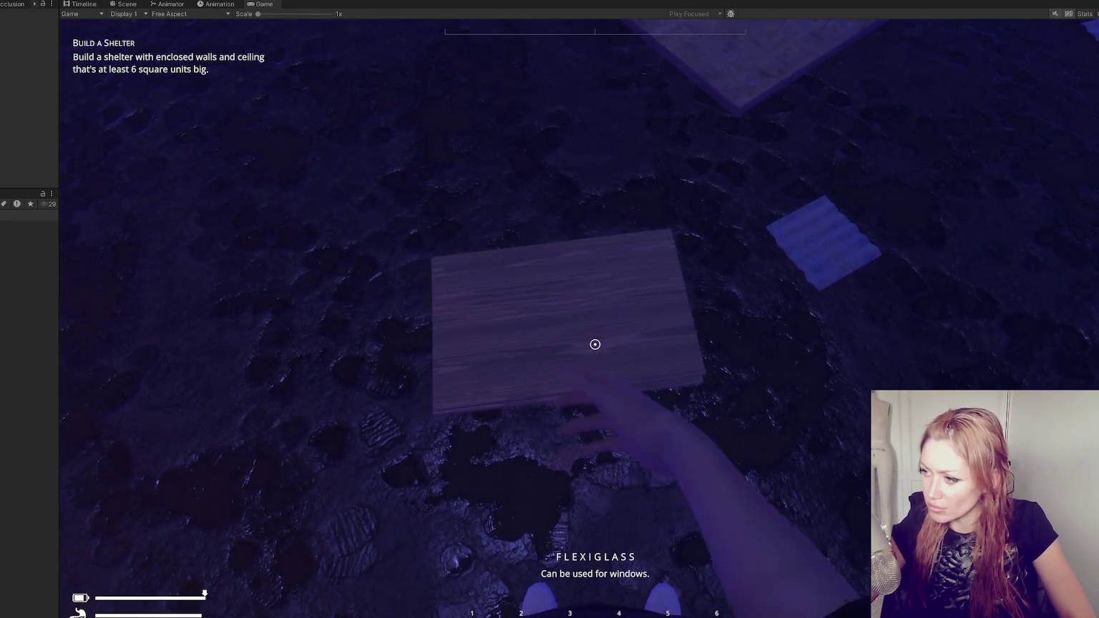
pyautogui.press('s')
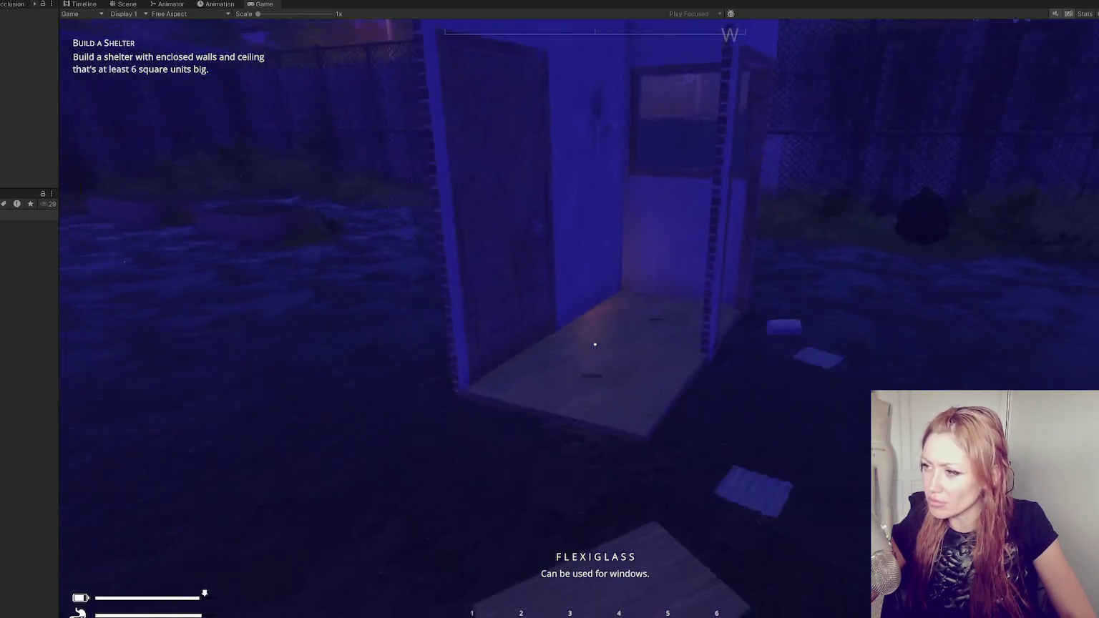
pyautogui.press('Tab')
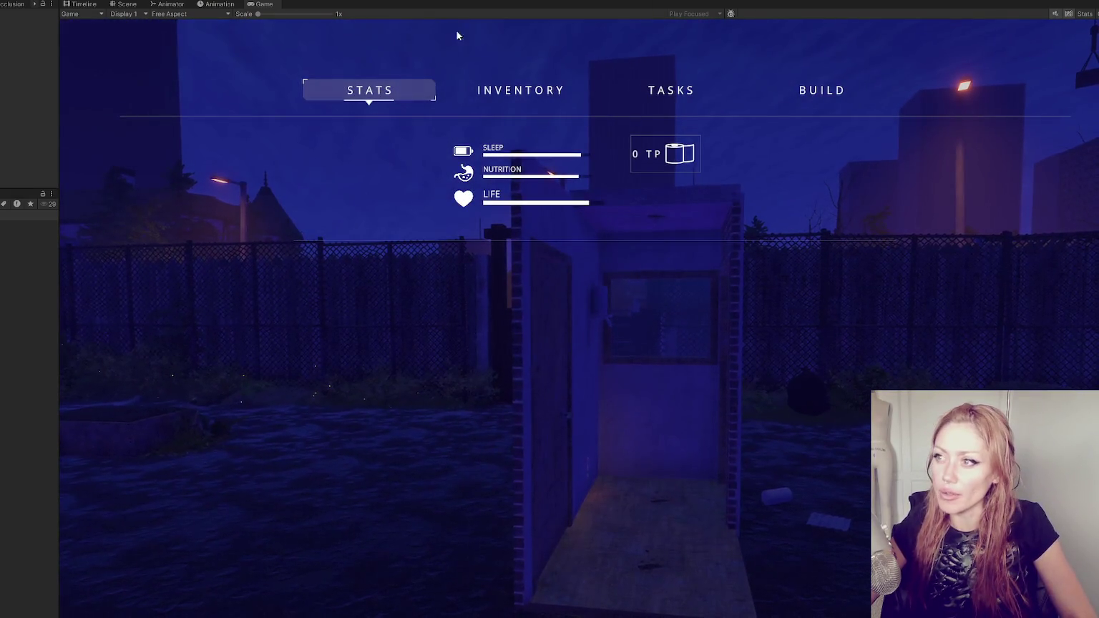
# Stop the running playtest with Ctrl+P to return to the editor's Scene view
pyautogui.hotkey('ctrl', 'p')
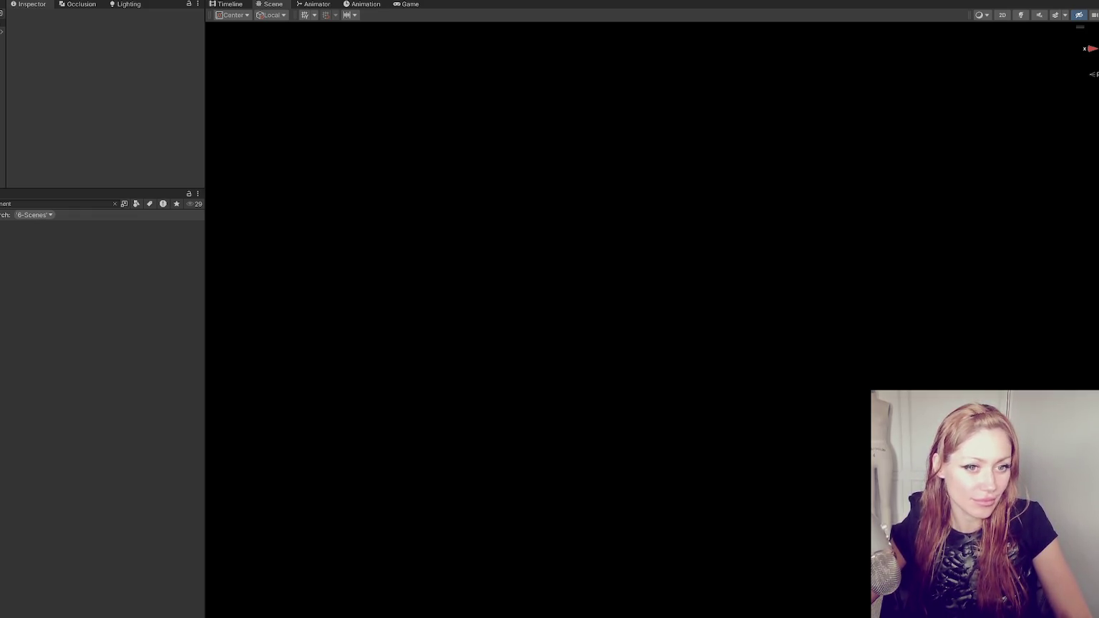
pyautogui.hotkey('alt', 'Tab')
pyautogui.moveTo(677, 62); pyautogui.dragTo(405, 38)
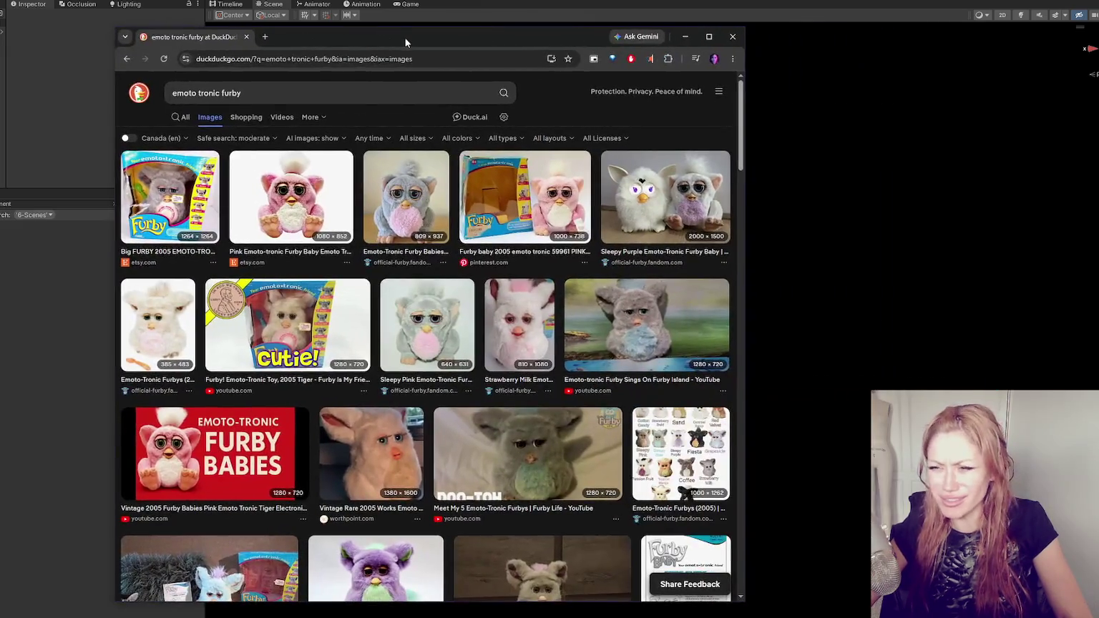
pyautogui.click(367, 450)
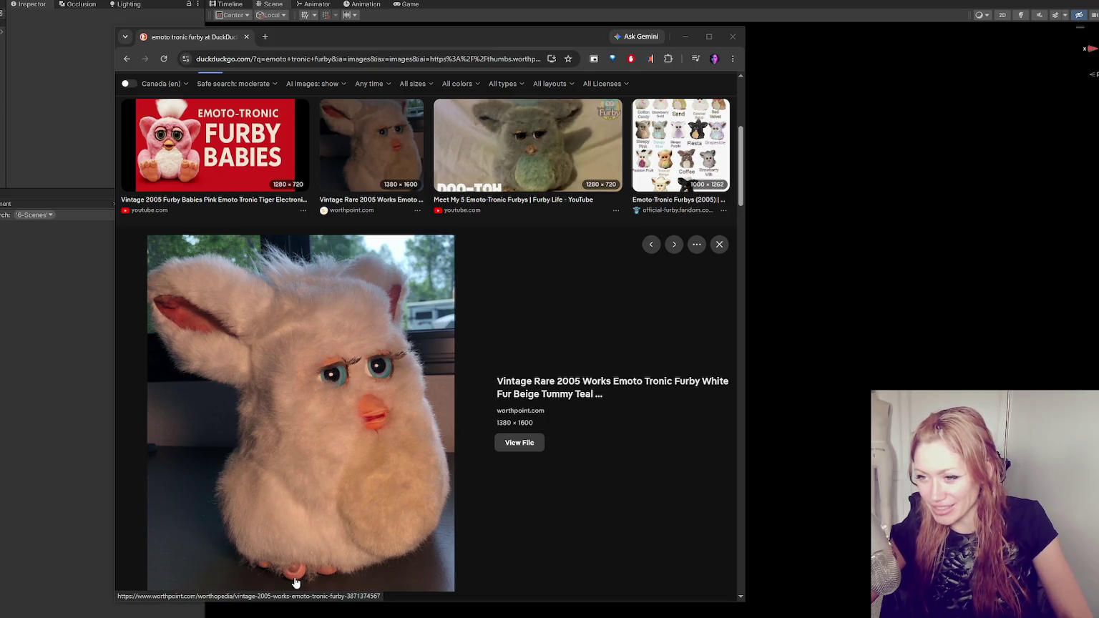
pyautogui.scroll(5, 334, 533)
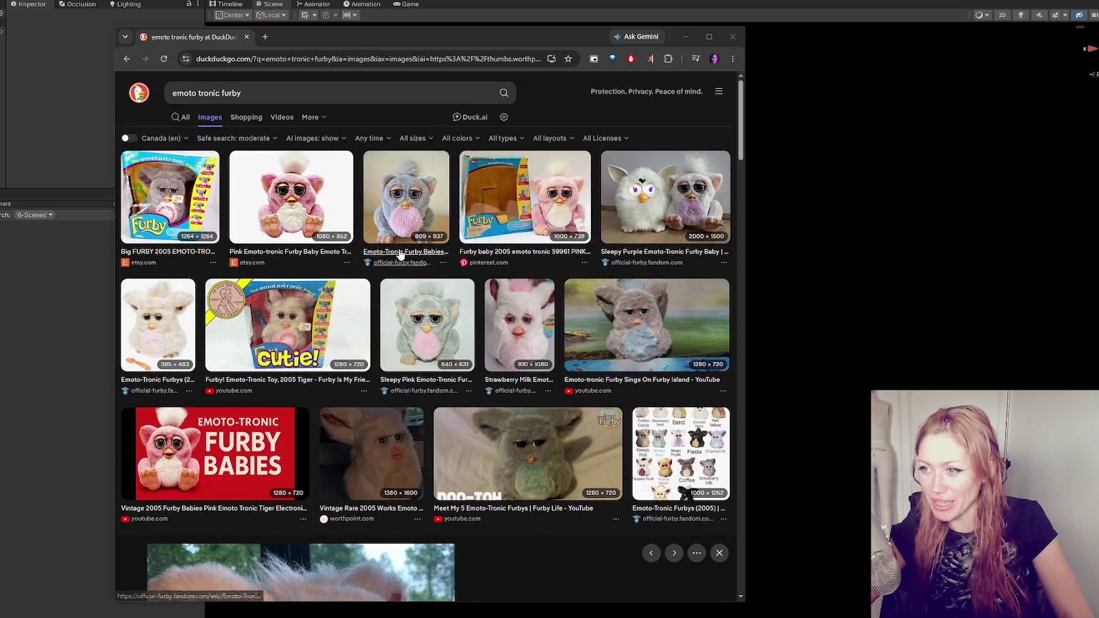
pyautogui.click(402, 227)
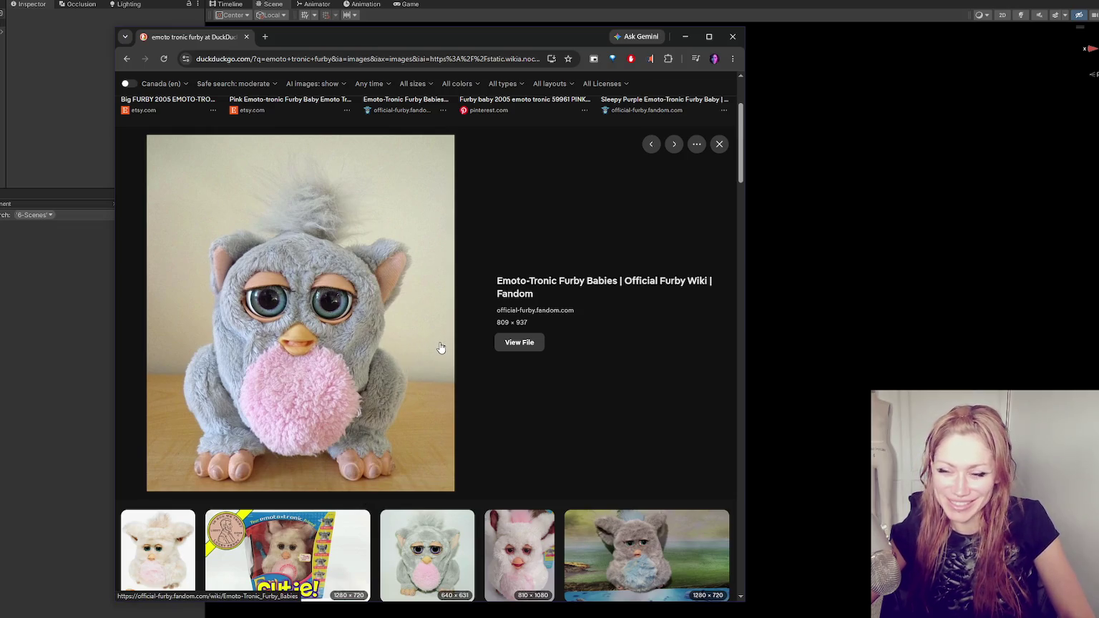
pyautogui.scroll(-2, 440, 347)
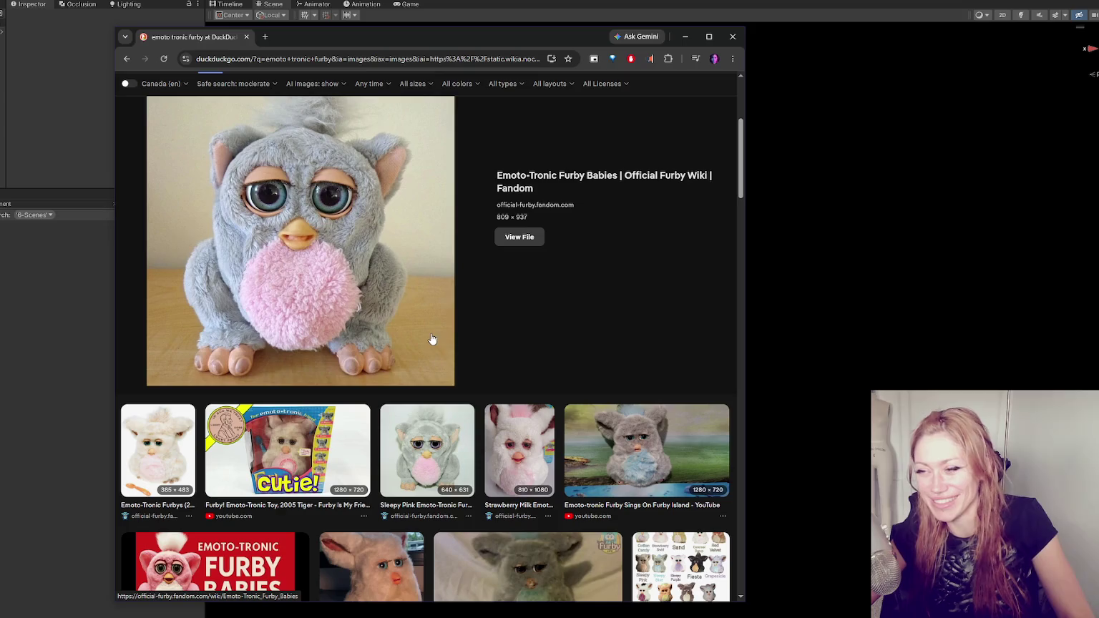
pyautogui.scroll(-6, 432, 333)
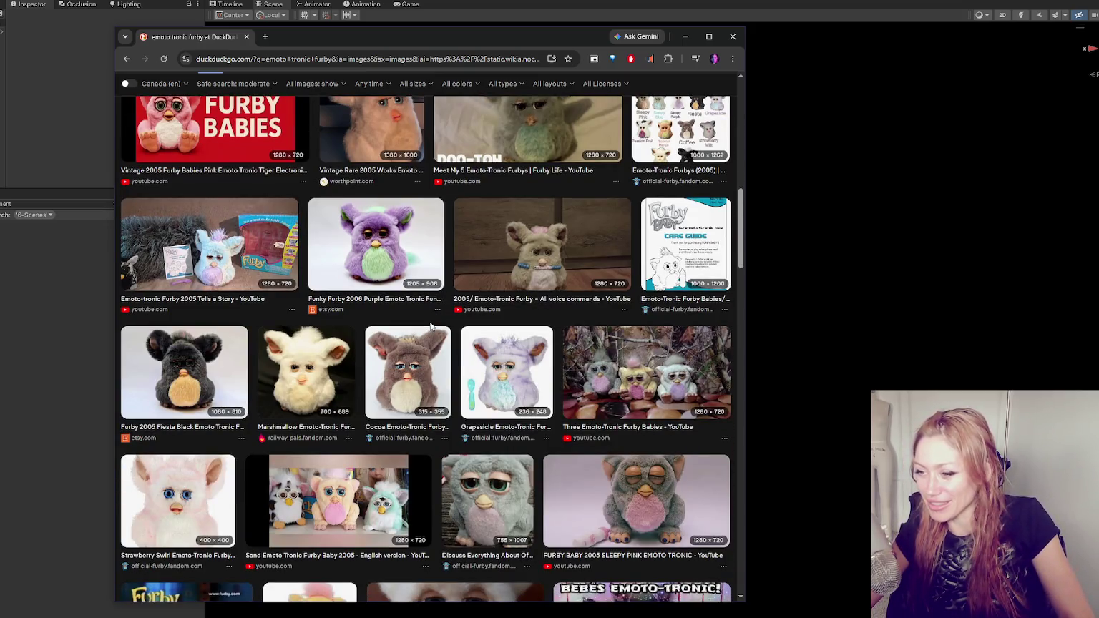
pyautogui.scroll(10, 430, 326)
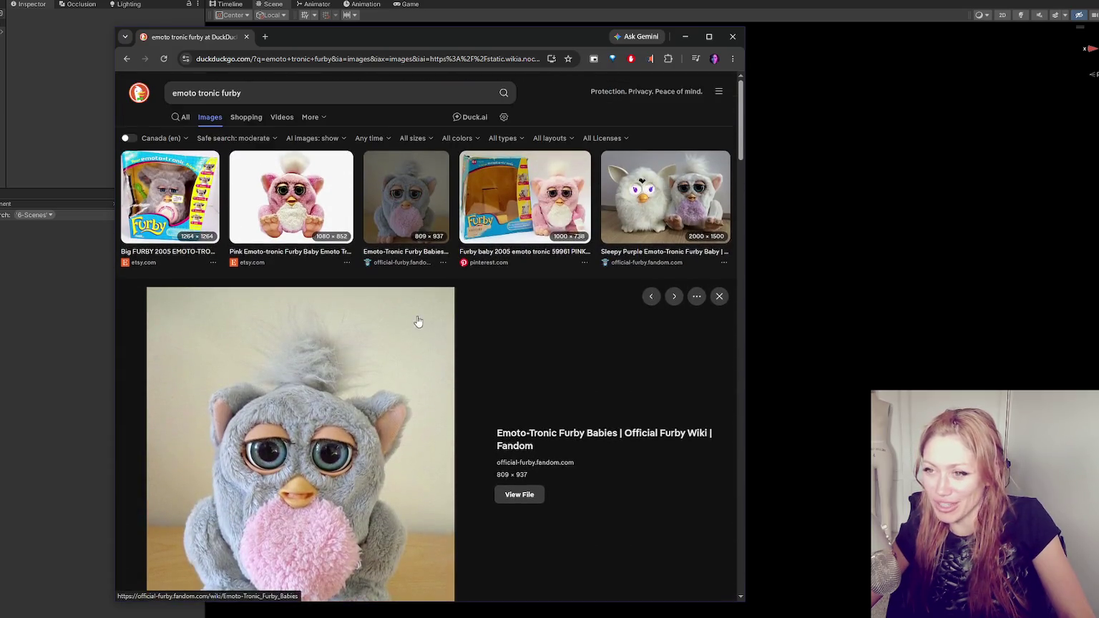
pyautogui.click(675, 194)
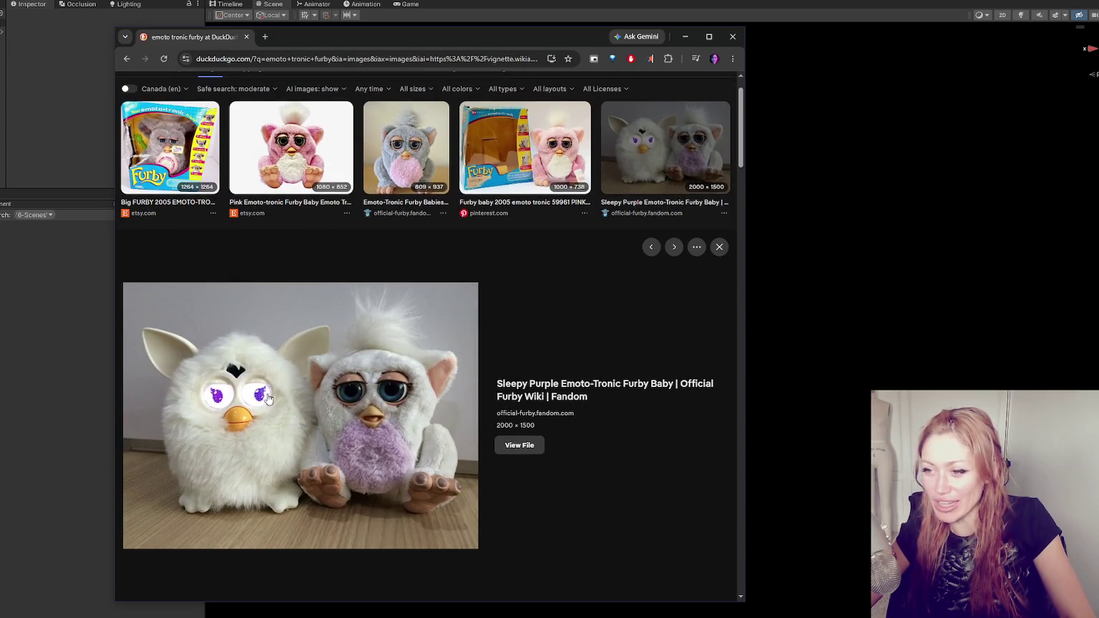
pyautogui.scroll(-4, 437, 353)
pyautogui.scroll(-5, 436, 352)
pyautogui.scroll(-4, 437, 353)
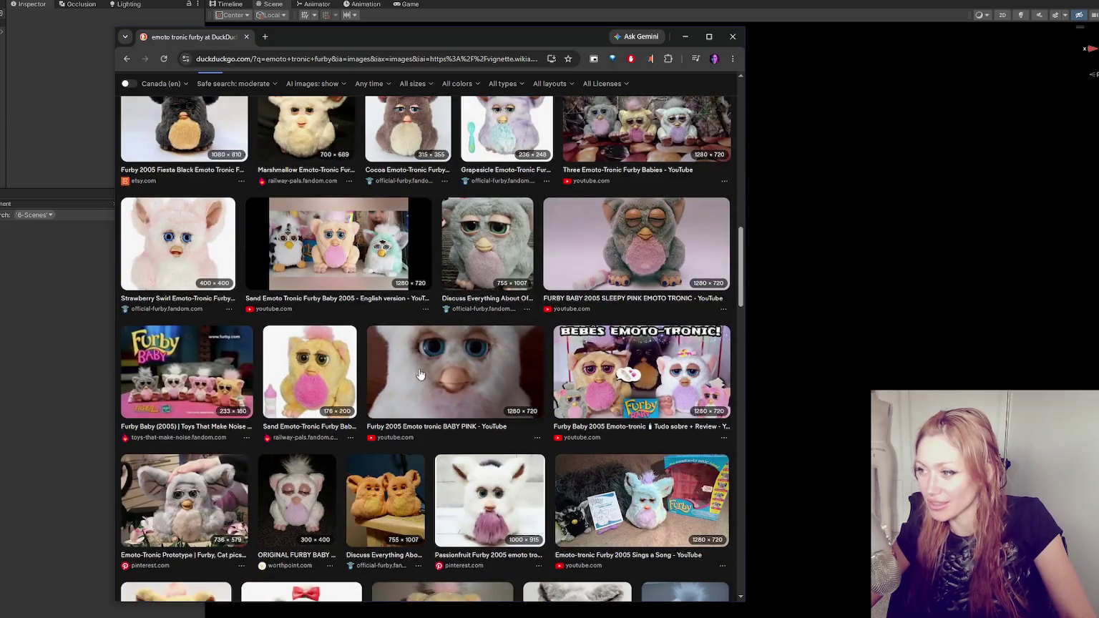
pyautogui.scroll(-5, 417, 372)
pyautogui.scroll(-4, 639, 304)
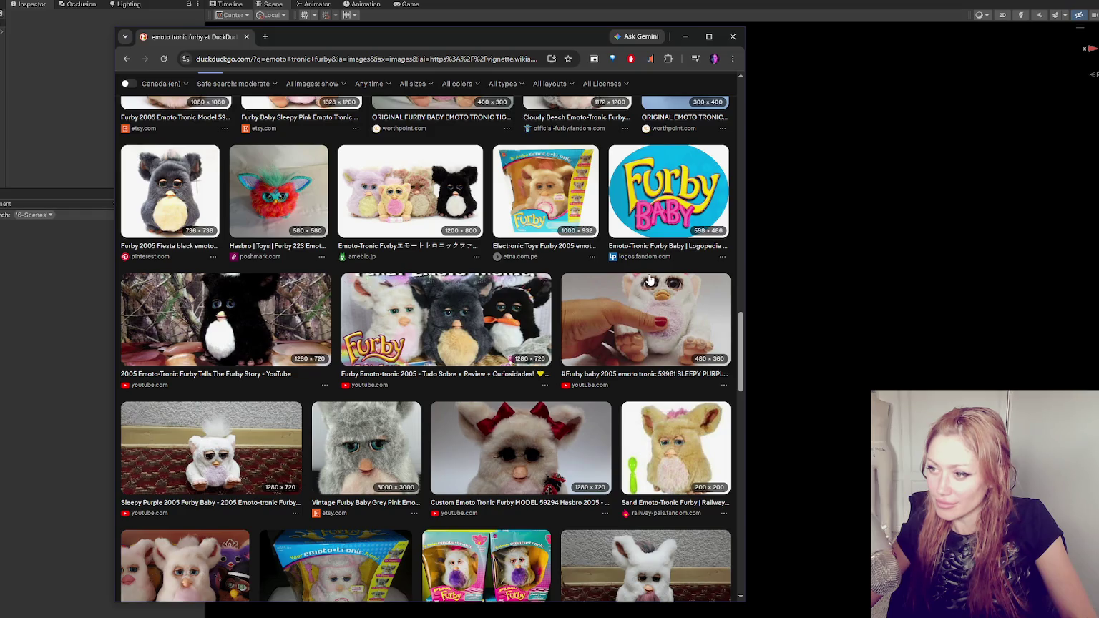
pyautogui.scroll(-5, 650, 280)
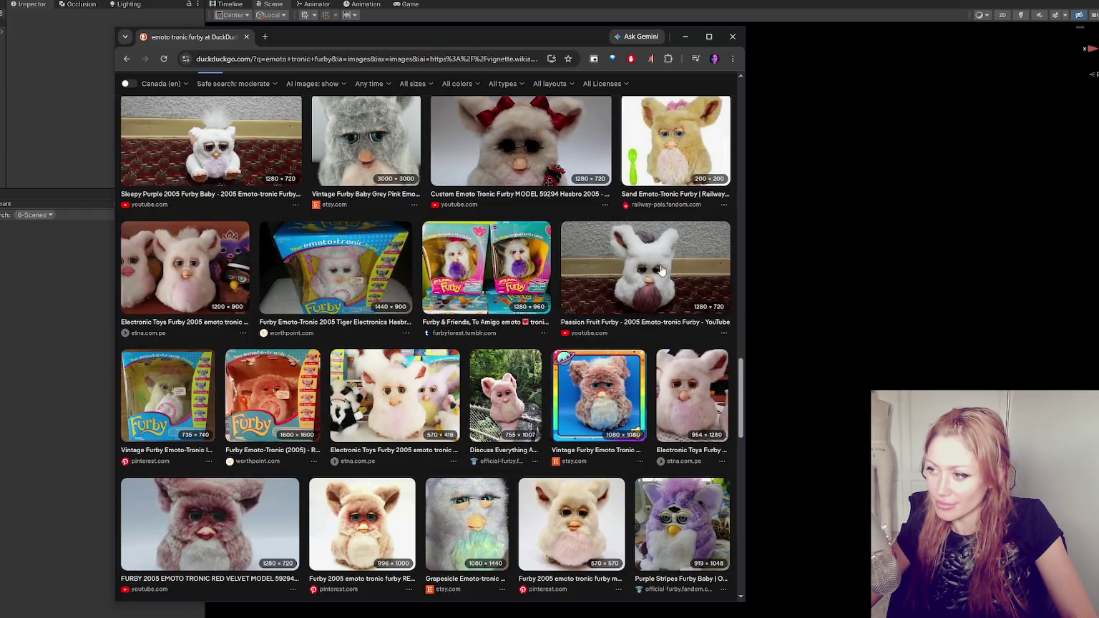
pyautogui.click(837, 101)
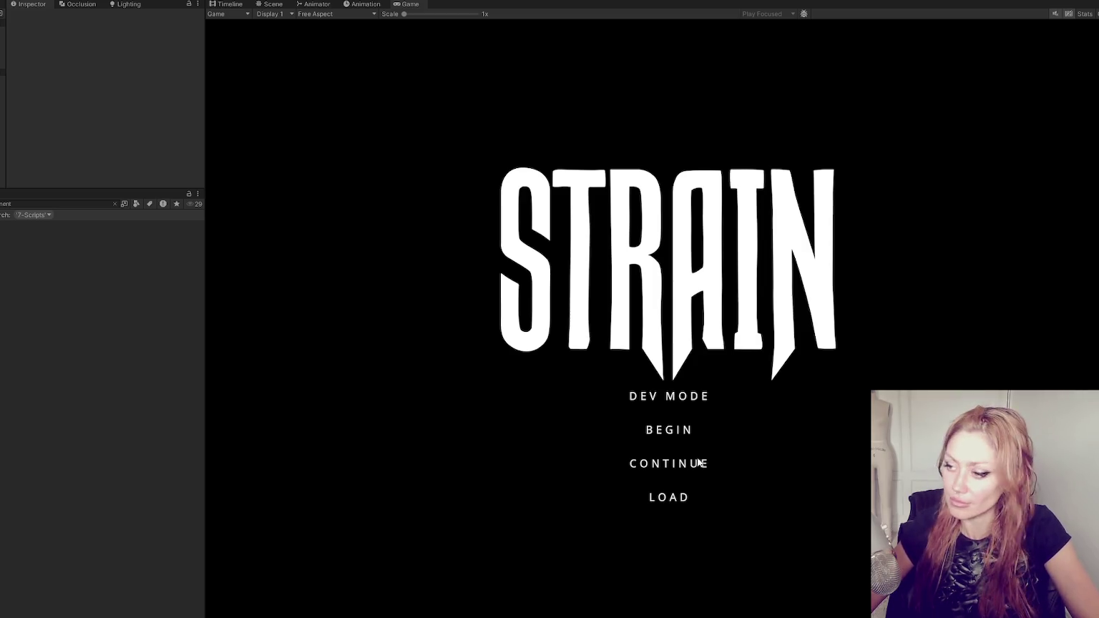
# Launch the game in DEV MODE, widen the Game view, and show the in-game BUILD catalogue
pyautogui.click(672, 393)
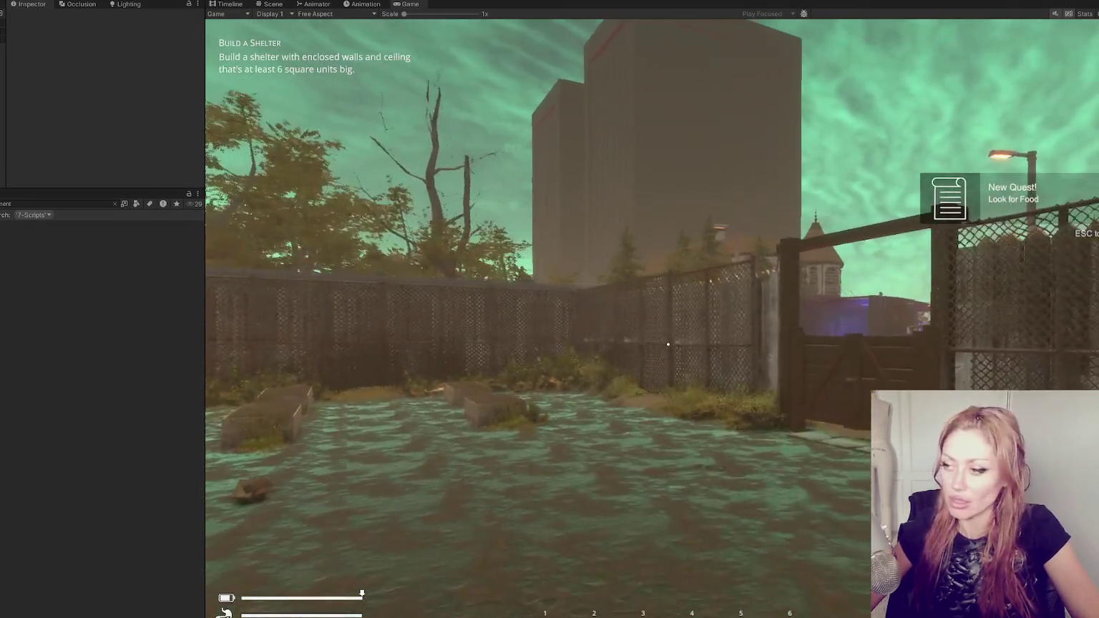
pyautogui.press('Tab')
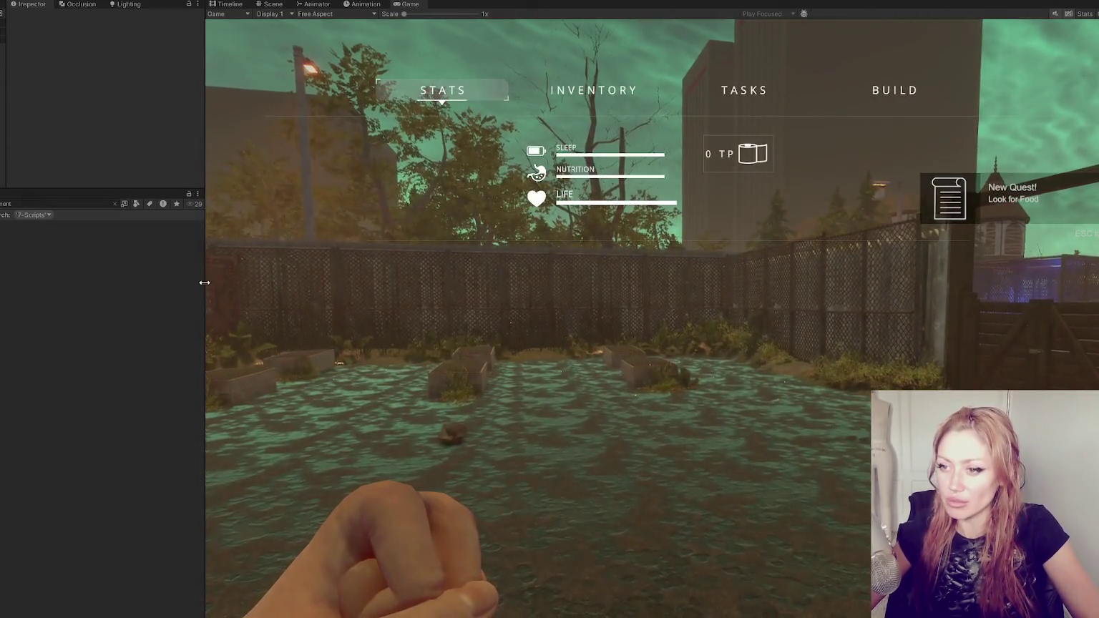
pyautogui.moveTo(204, 283); pyautogui.dragTo(13, 283)
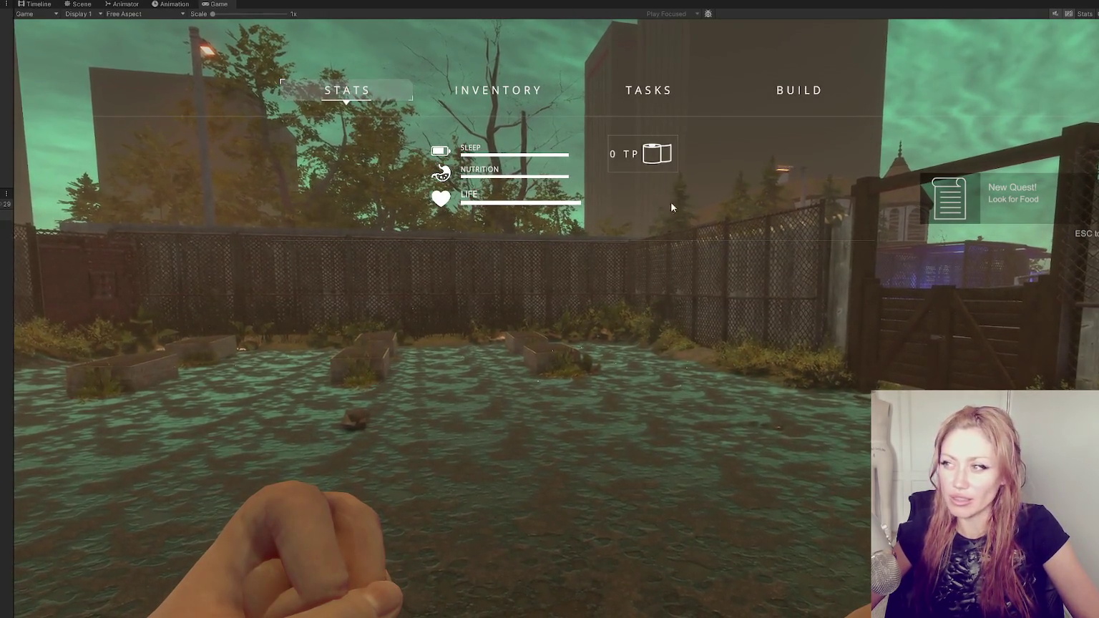
pyautogui.click(799, 90)
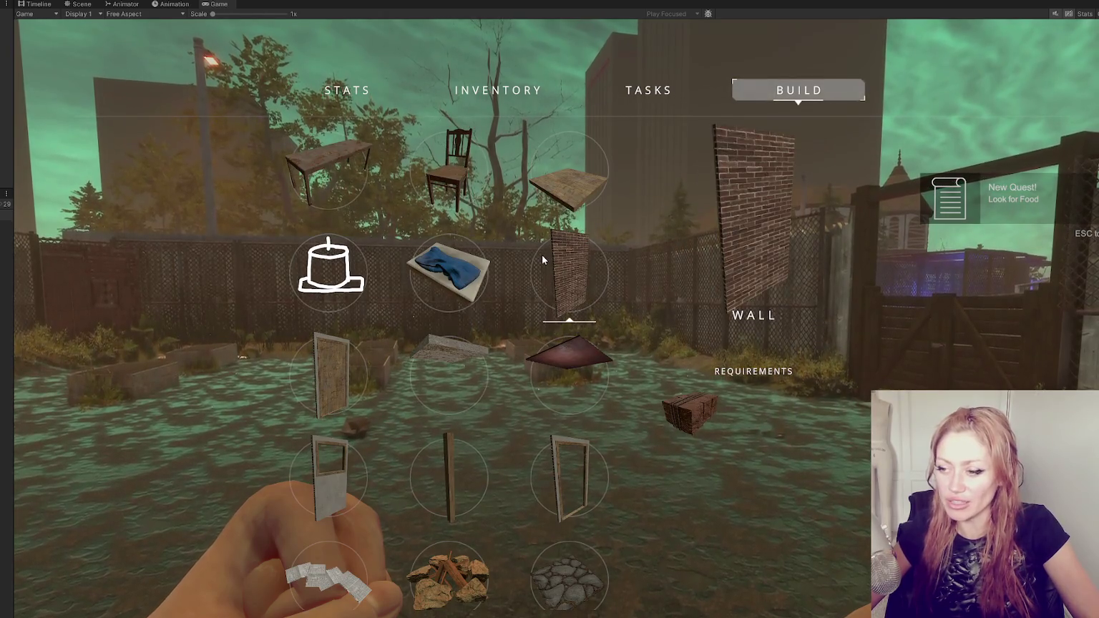
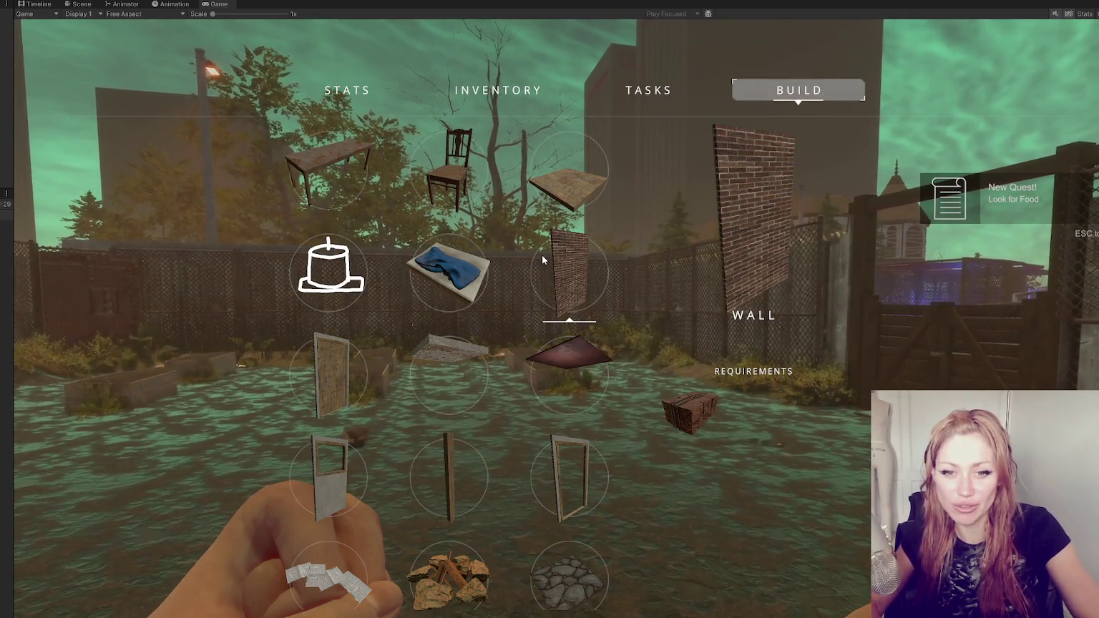
# Browse the Build grid items such as the Table and Post, then close the build menu
pyautogui.press('Up')
pyautogui.press('Left')
pyautogui.press('Left')
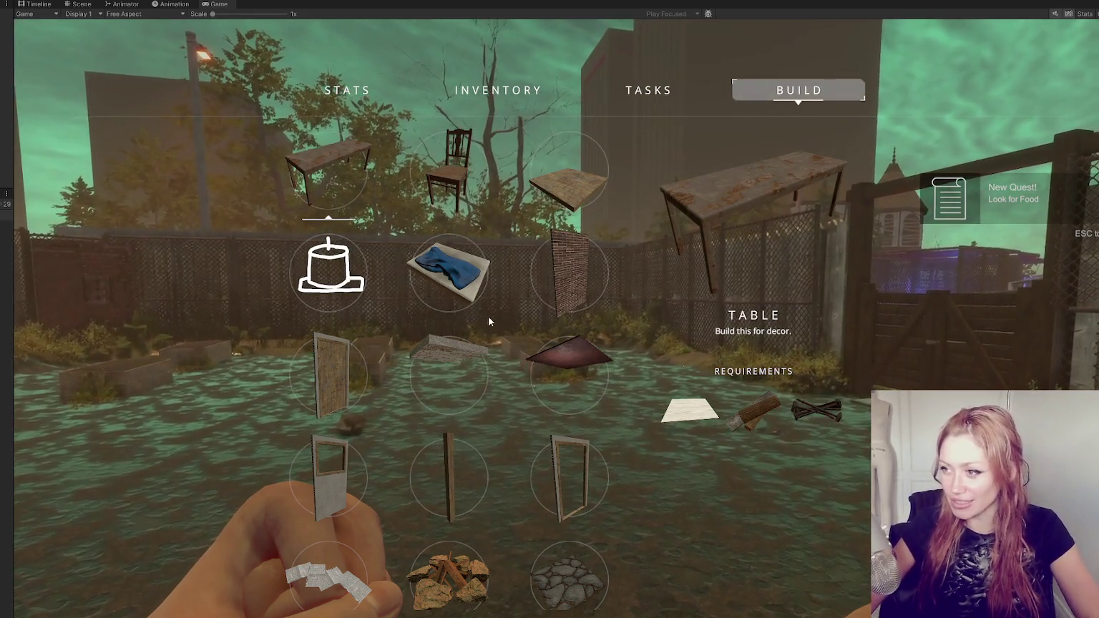
pyautogui.scroll(-1, 486, 399)
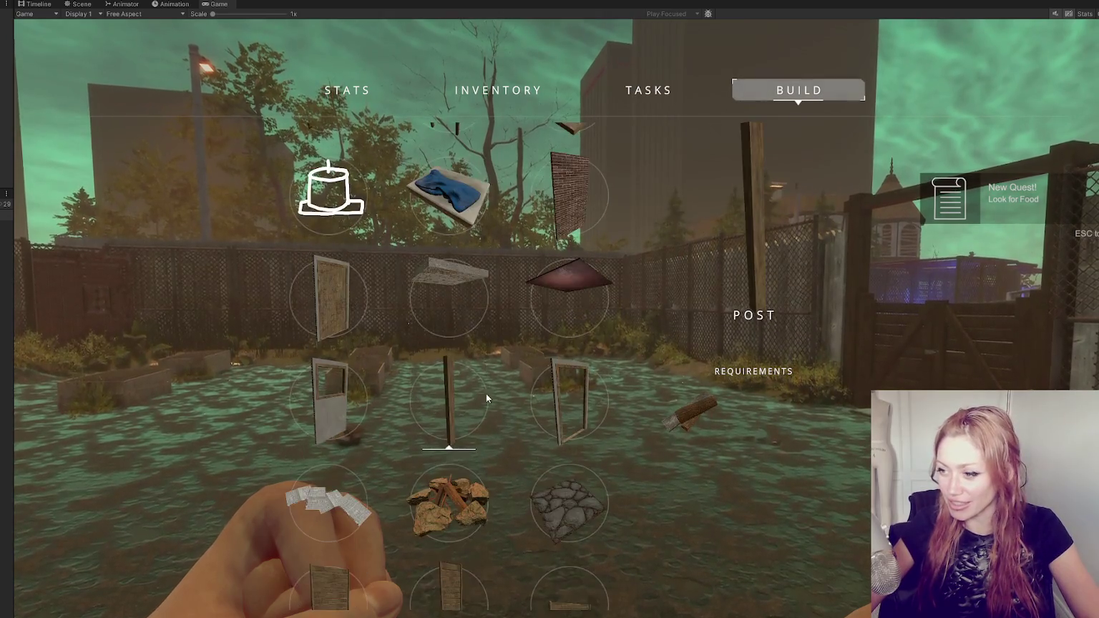
pyautogui.scroll(-3, 465, 351)
pyautogui.scroll(2, 469, 346)
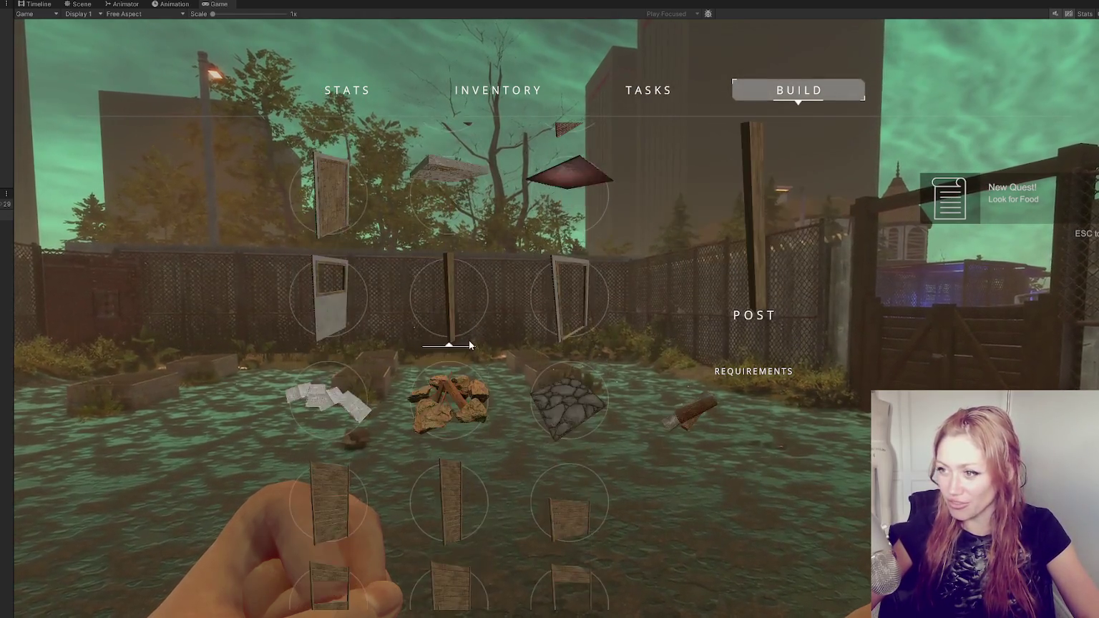
pyautogui.scroll(2, 470, 345)
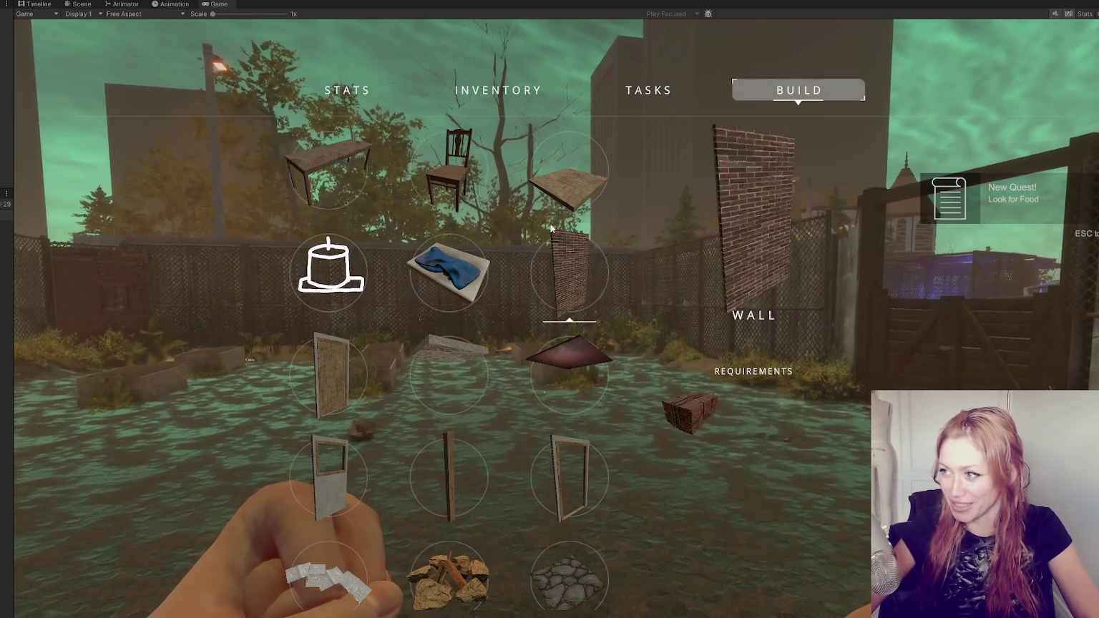
pyautogui.press('Tab')
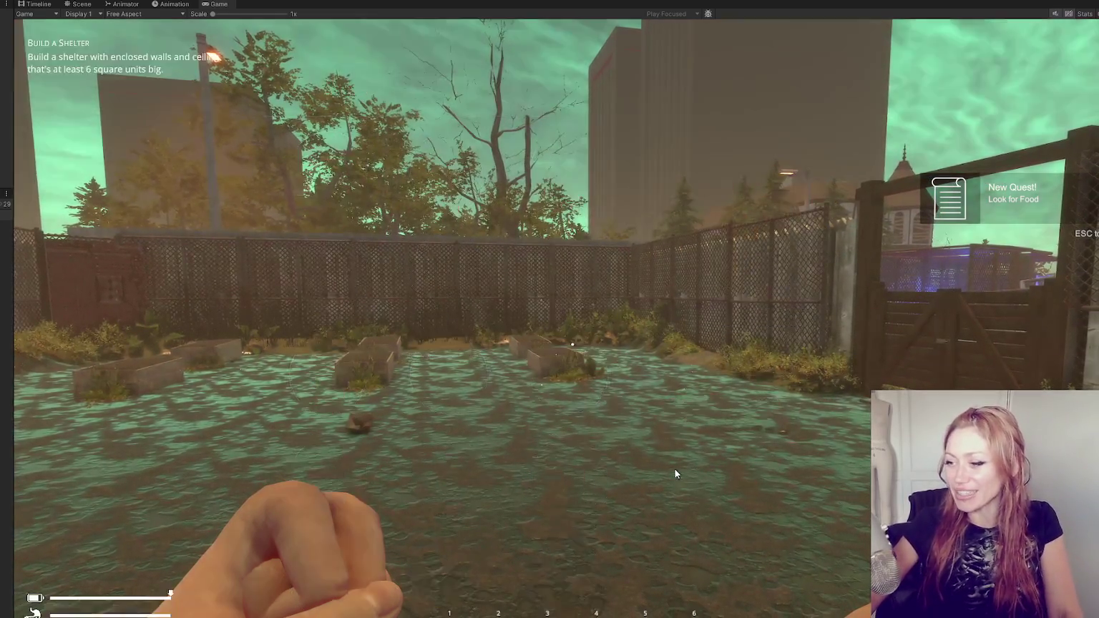
# Reopen the Build grid, start placing a Chair, cancel it, and return to the item list
pyautogui.press('Tab')
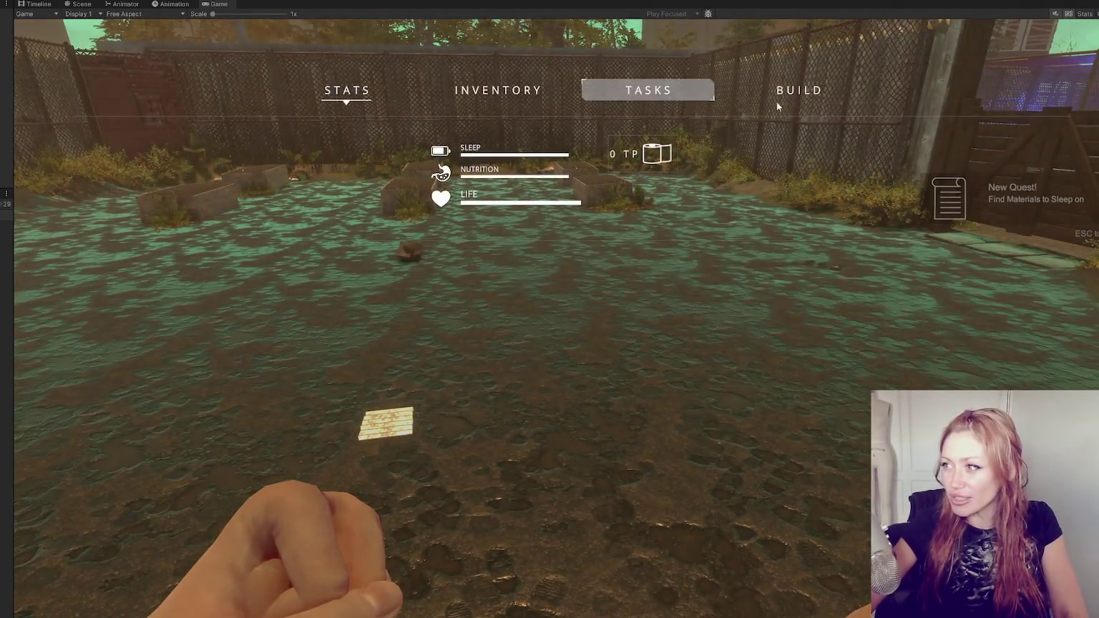
pyautogui.click(784, 94)
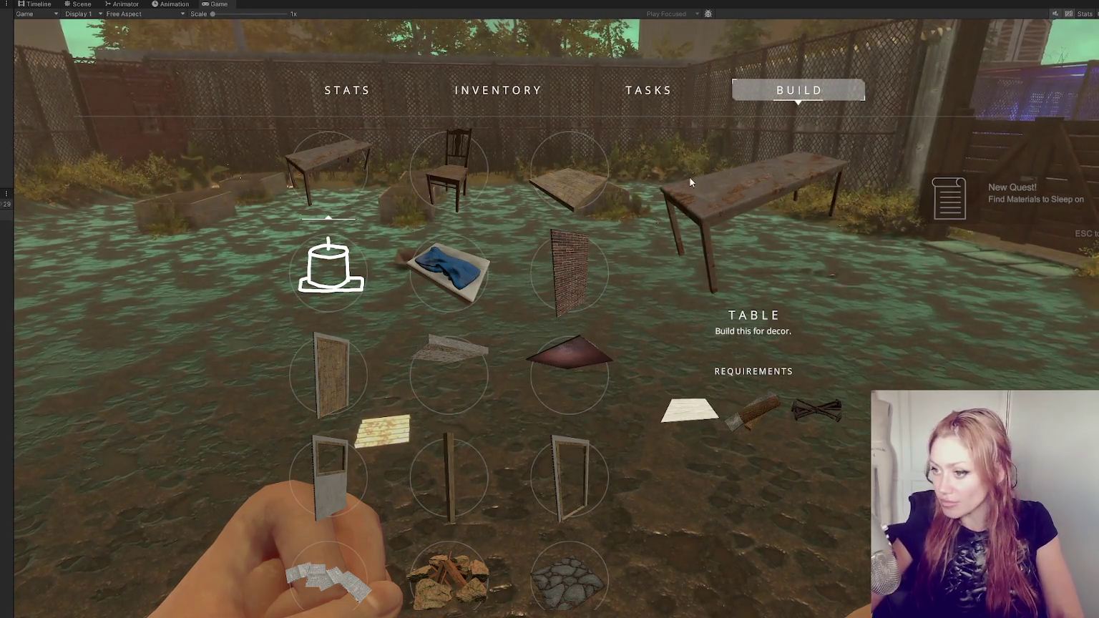
pyautogui.click(577, 178)
pyautogui.rightClick(550, 309)
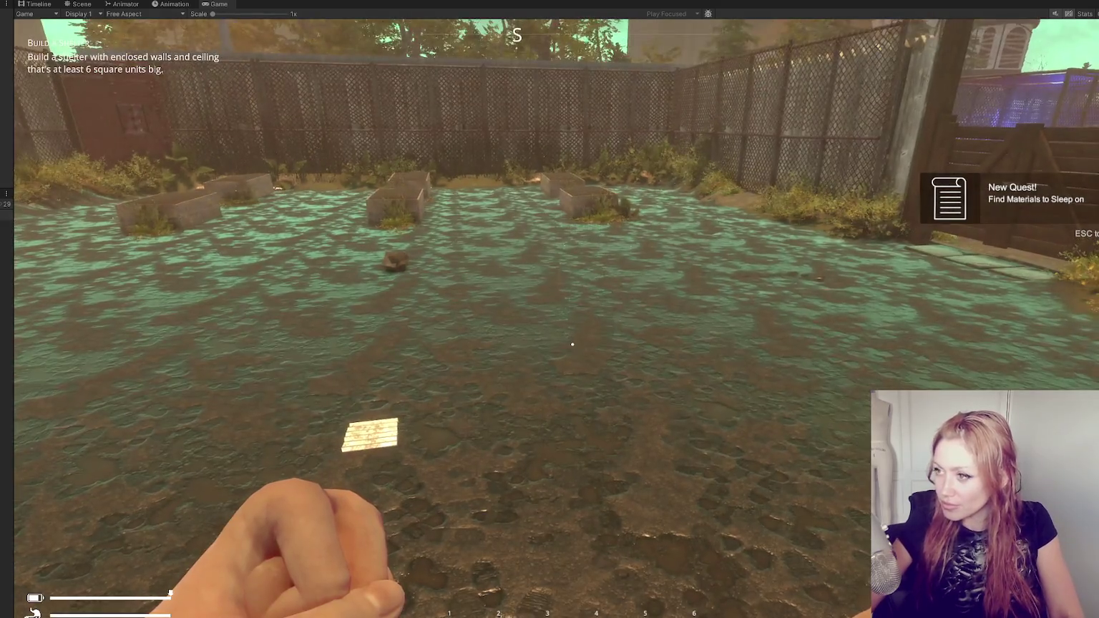
pyautogui.press('Tab')
pyautogui.click(799, 90)
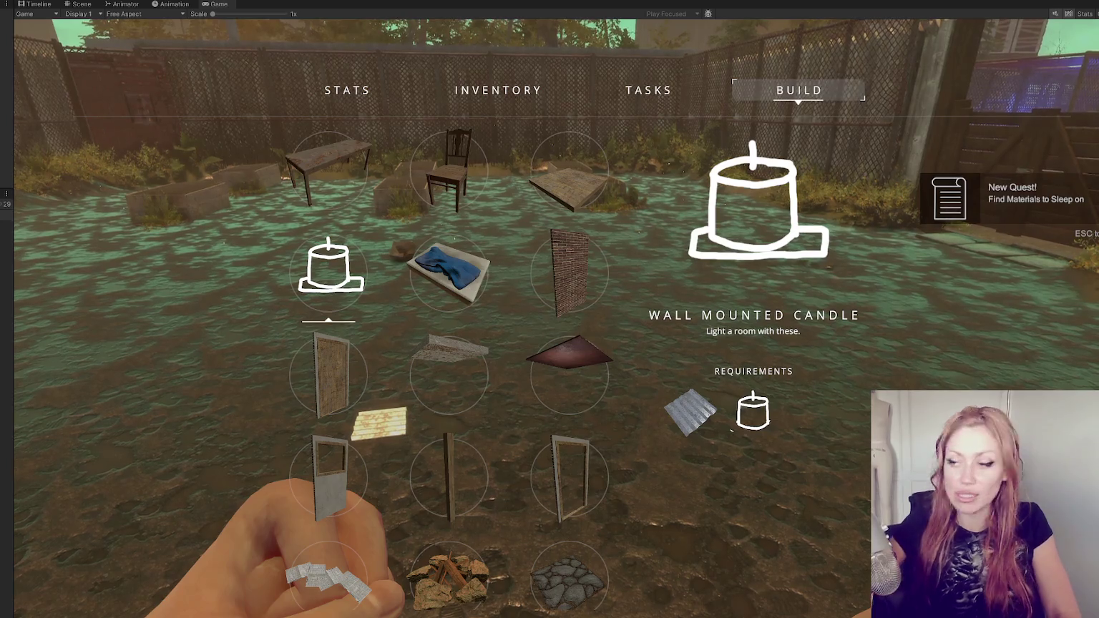
# Compare the Bed and Wall Mounted Candle requirements, then scroll down to the Firepit
pyautogui.click(422, 268)
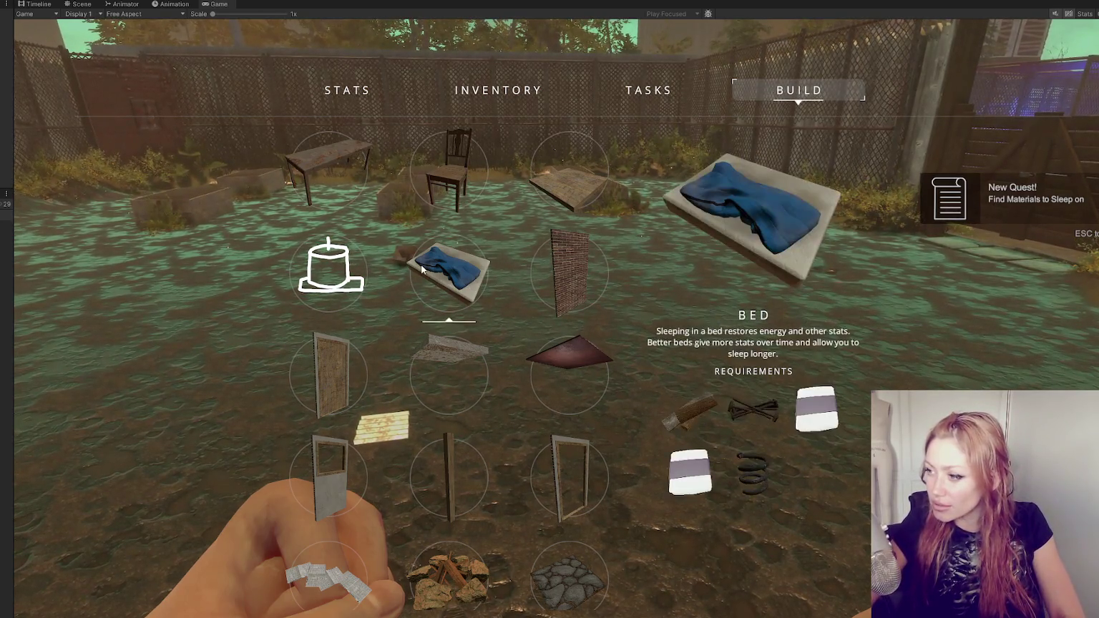
pyautogui.click(330, 266)
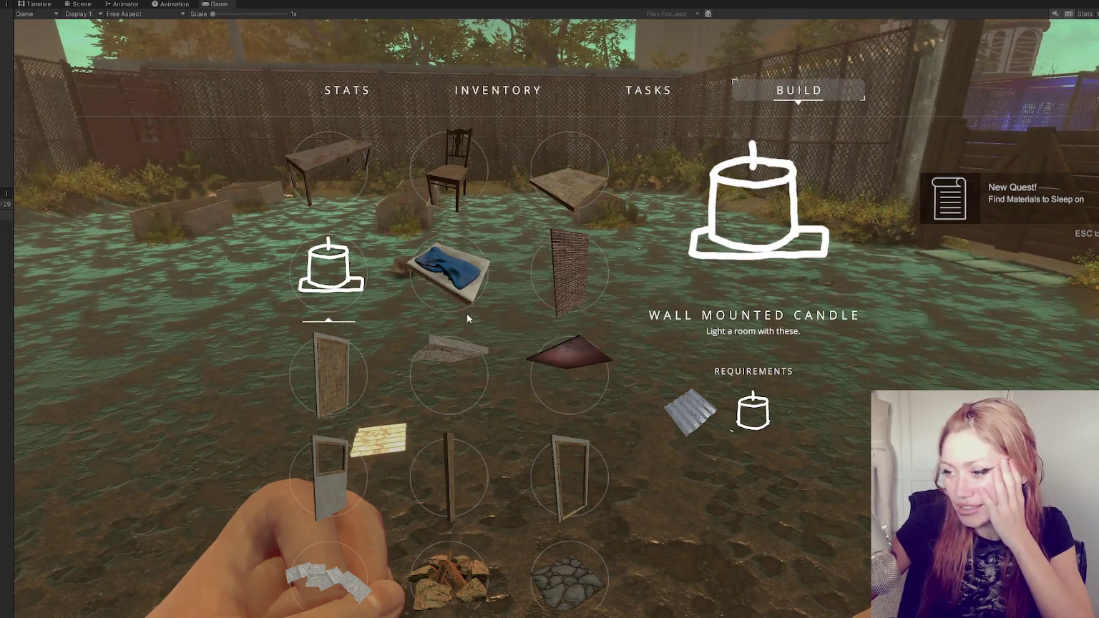
pyautogui.scroll(-2, 398, 296)
pyautogui.scroll(-2, 392, 306)
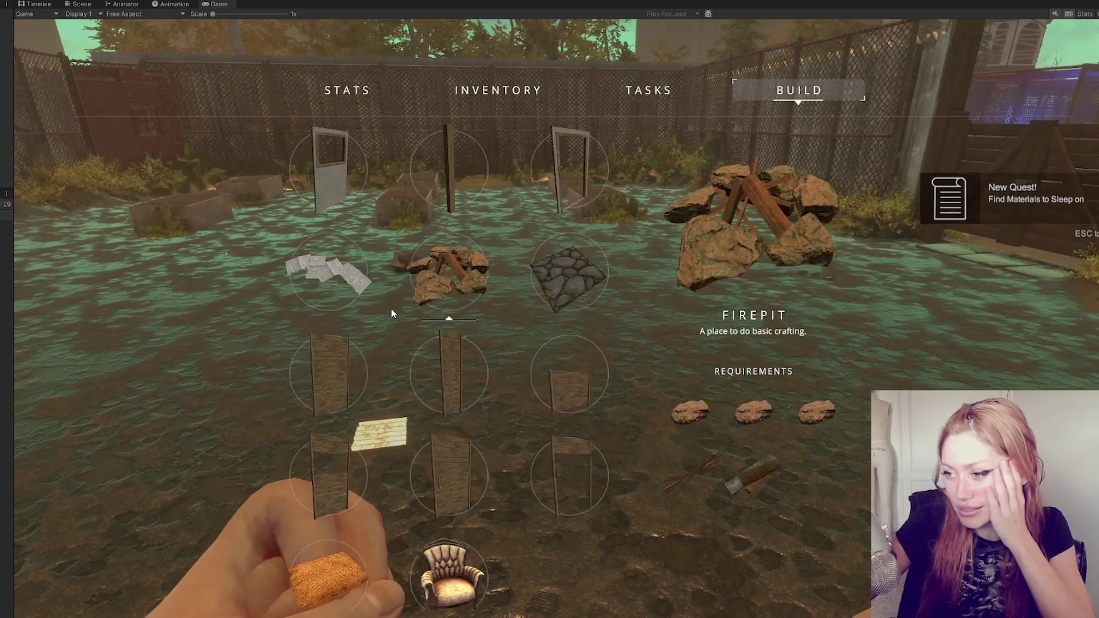
# Scroll the Build grid back up to show the Door's description and requirements
pyautogui.scroll(3, 392, 309)
pyautogui.scroll(1, 439, 325)
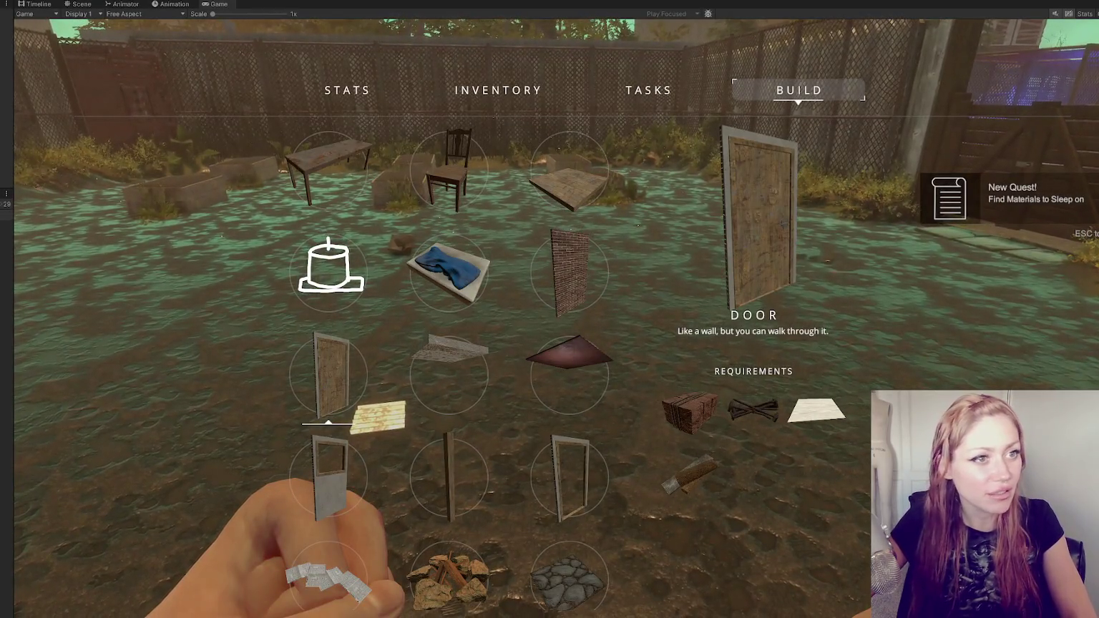
# Review Ceiling Cement, Door, Ceiling Metal, Window and Stone Floor details, then exit Play mode
pyautogui.click(421, 400)
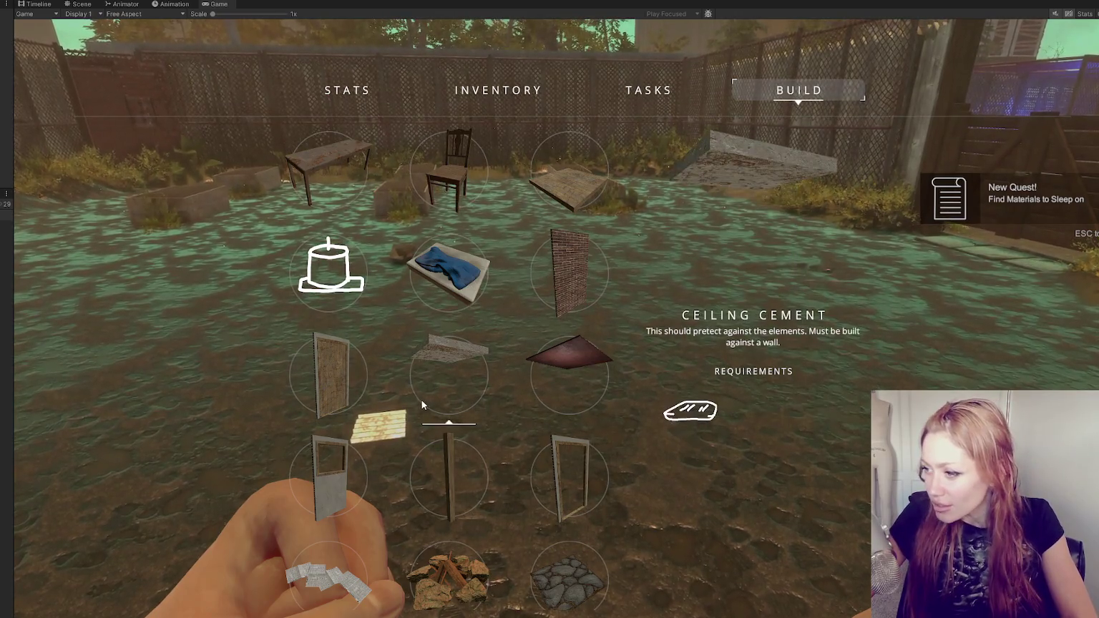
pyautogui.click(329, 376)
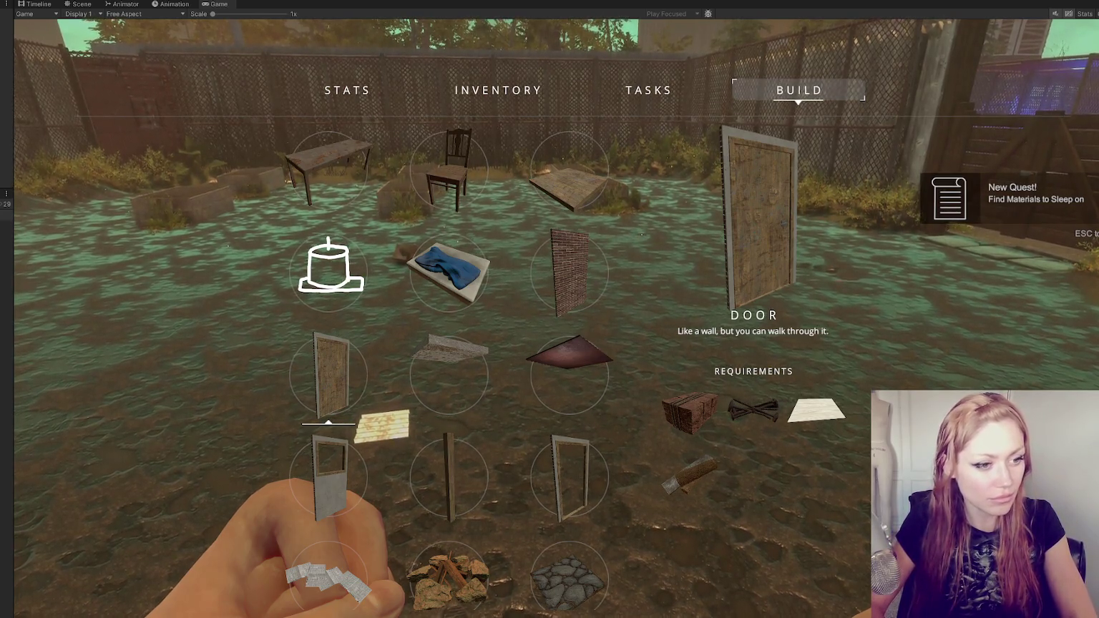
pyautogui.click(531, 394)
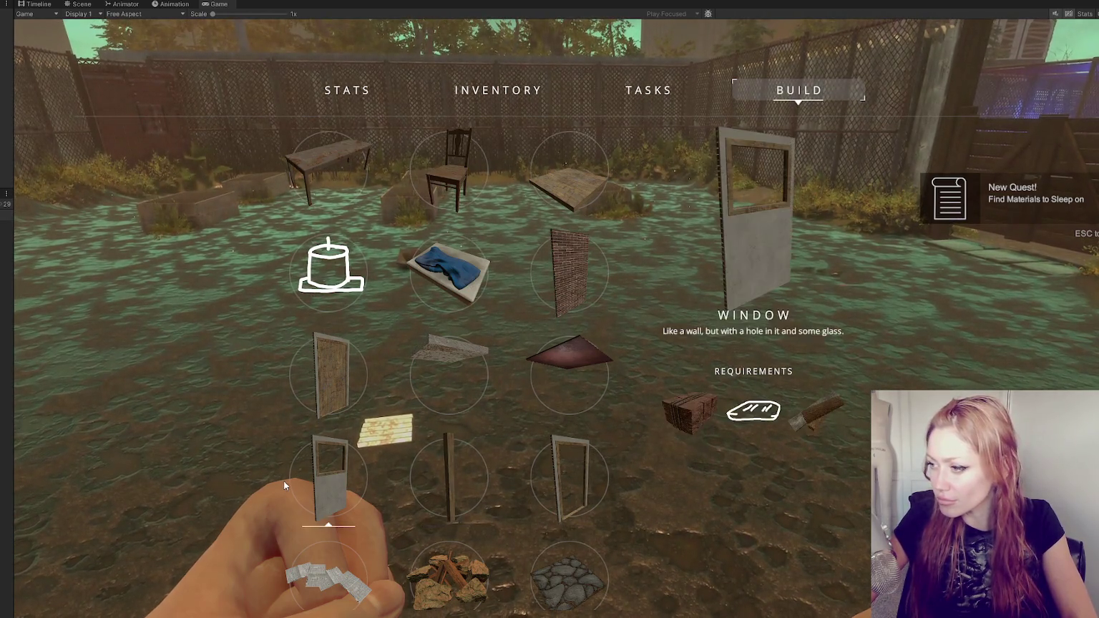
pyautogui.scroll(-1, 301, 429)
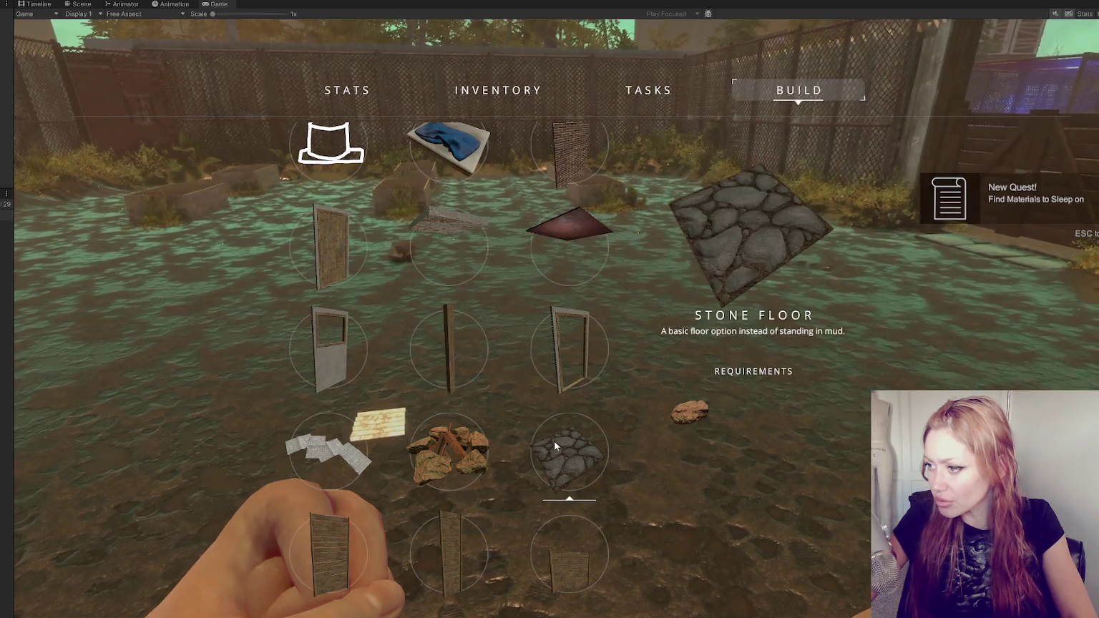
pyautogui.scroll(-1, 558, 422)
pyautogui.scroll(-1, 326, 417)
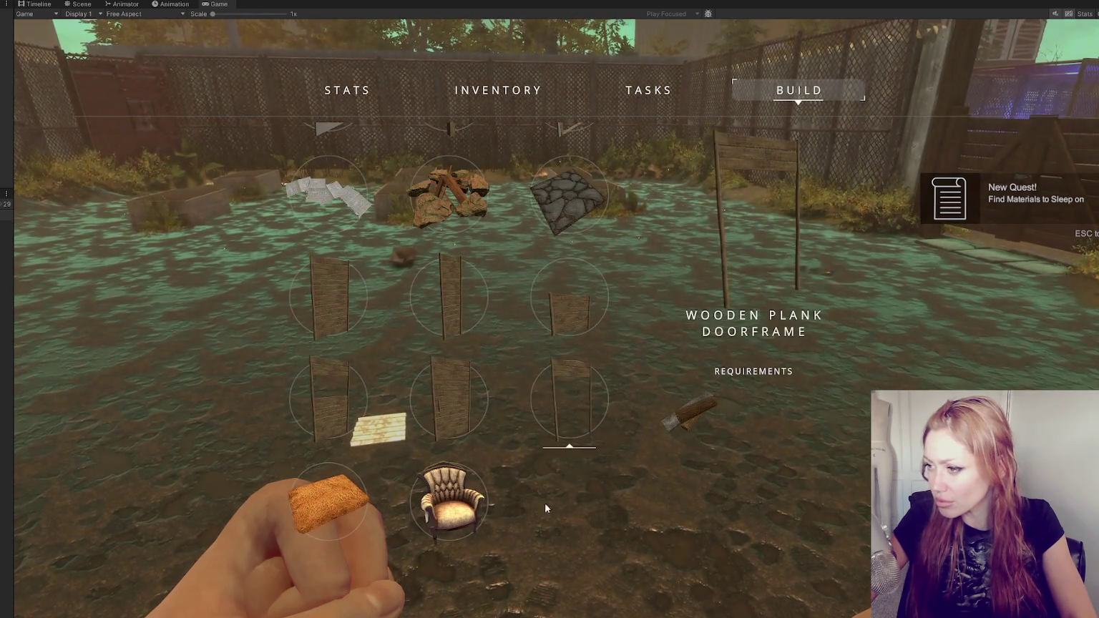
pyautogui.scroll(4, 473, 399)
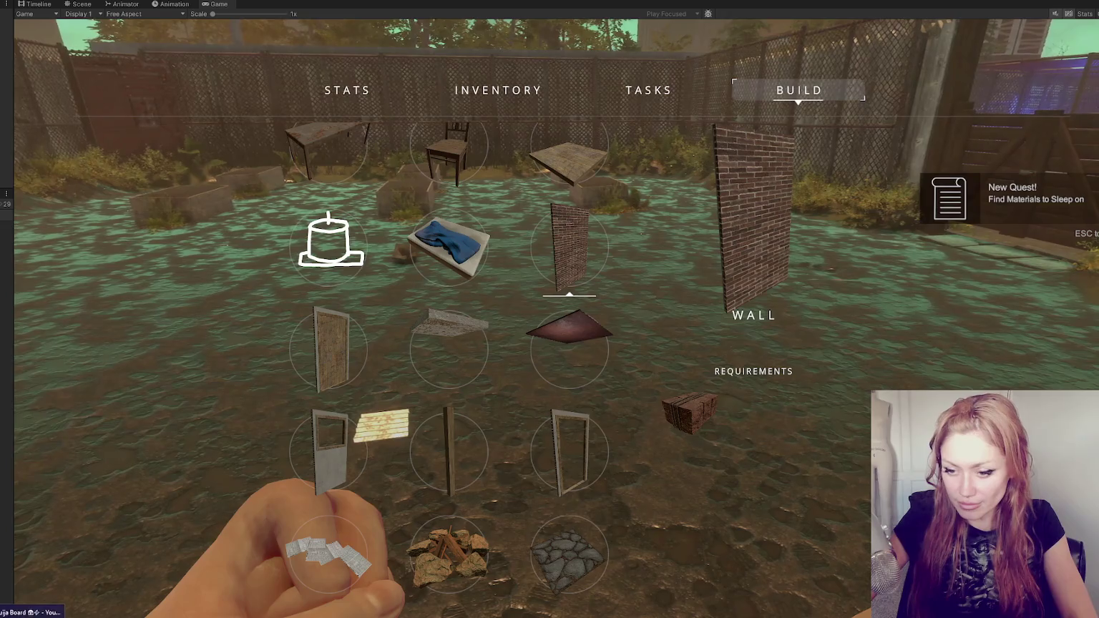
pyautogui.hotkey('ctrl', 'p')
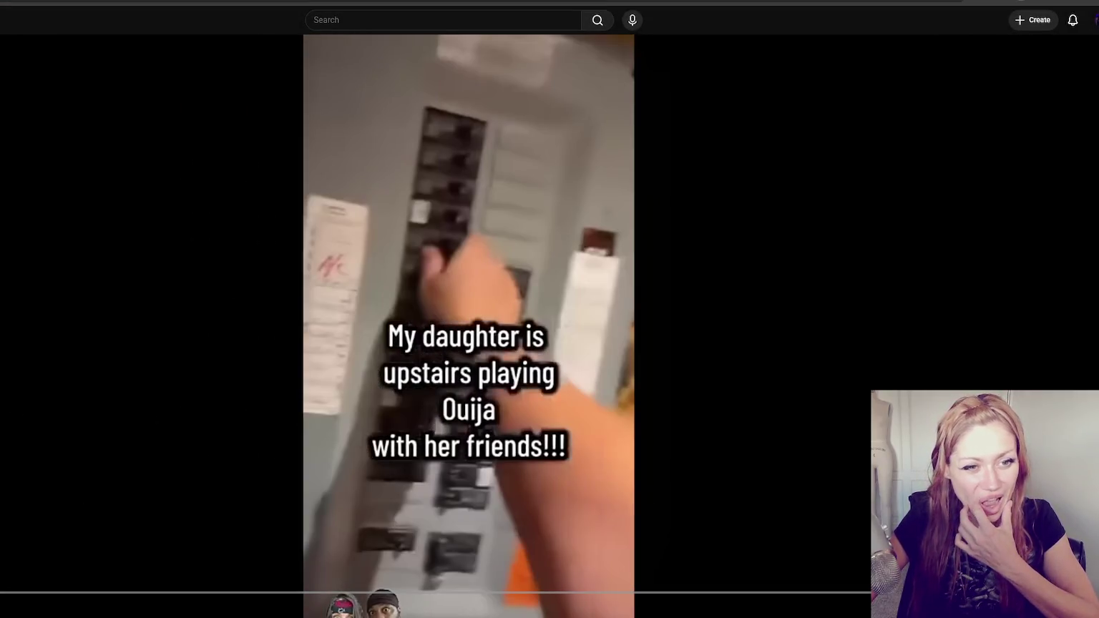
# Resume the paused YouTube Shorts video
pyautogui.click(18, 361)
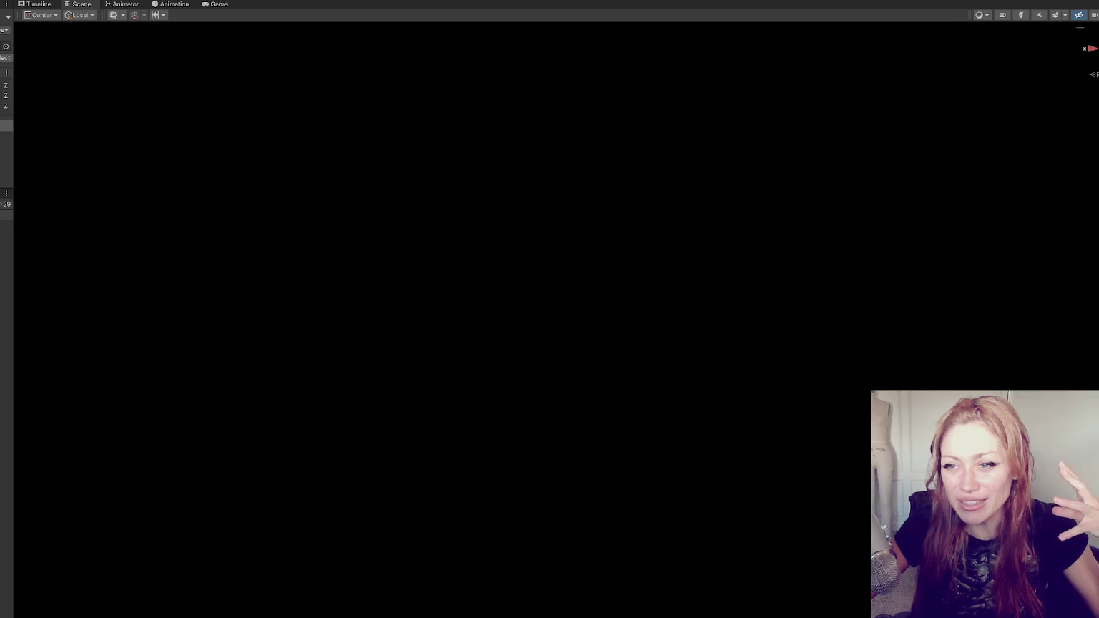
# Widen the Inspector, select the Wasteland scene, and fly the Scene view down to street level
pyautogui.moveTo(14, 247); pyautogui.dragTo(122, 243)
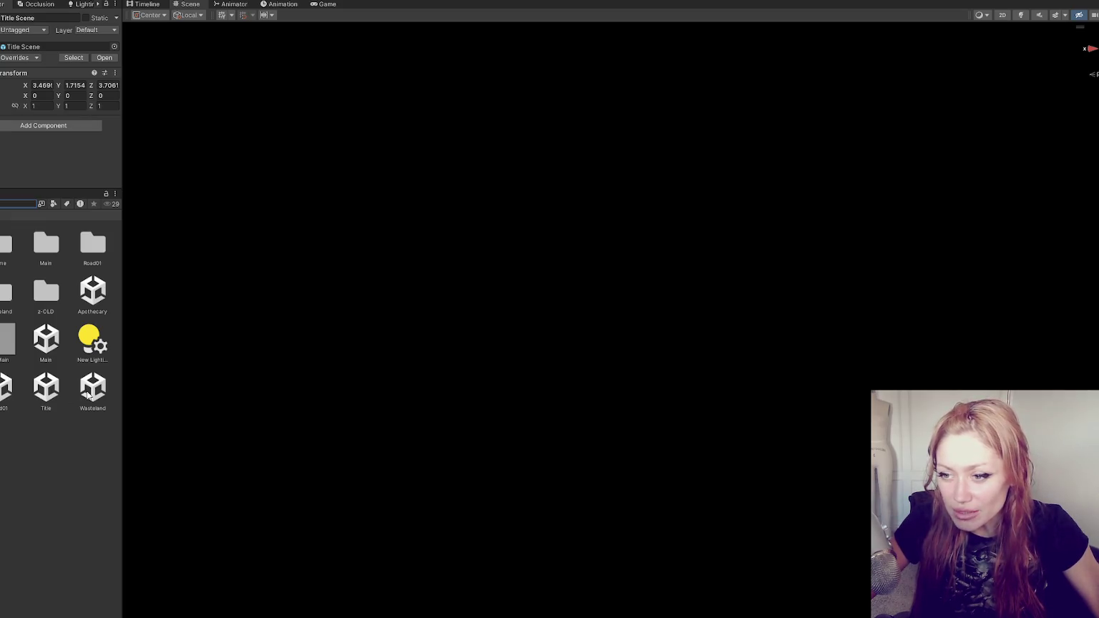
pyautogui.click(87, 393)
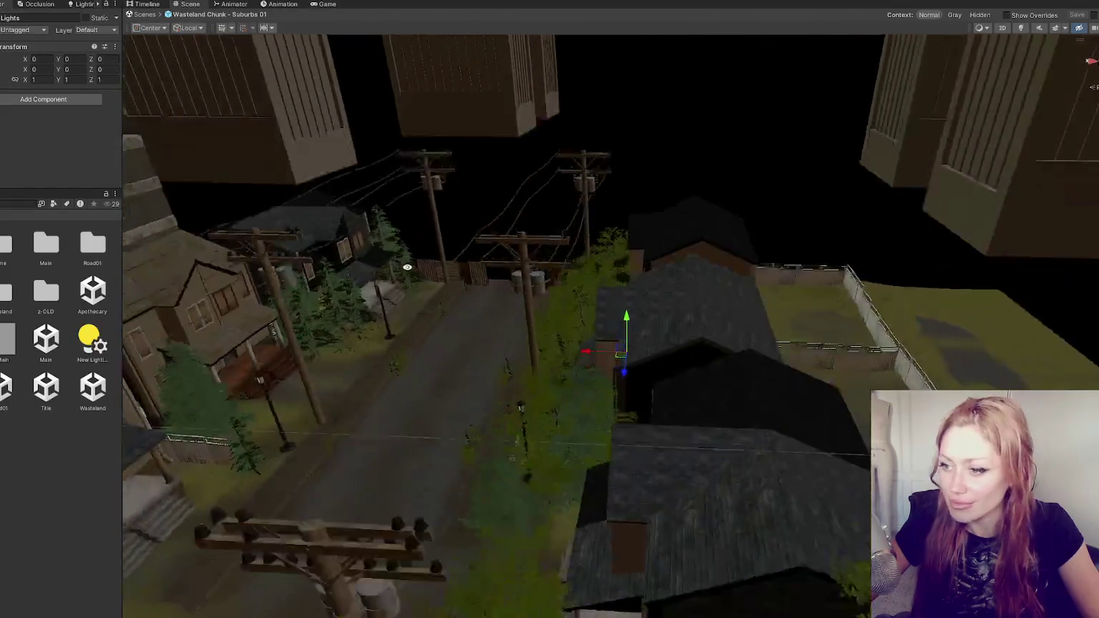
pyautogui.moveTo(408, 267)
pyautogui.mouseDown()
pyautogui.moveTo(517, 253)
pyautogui.moveTo(603, 206)
pyautogui.moveTo(483, 128)
pyautogui.moveTo(332, 141)
pyautogui.mouseUp()
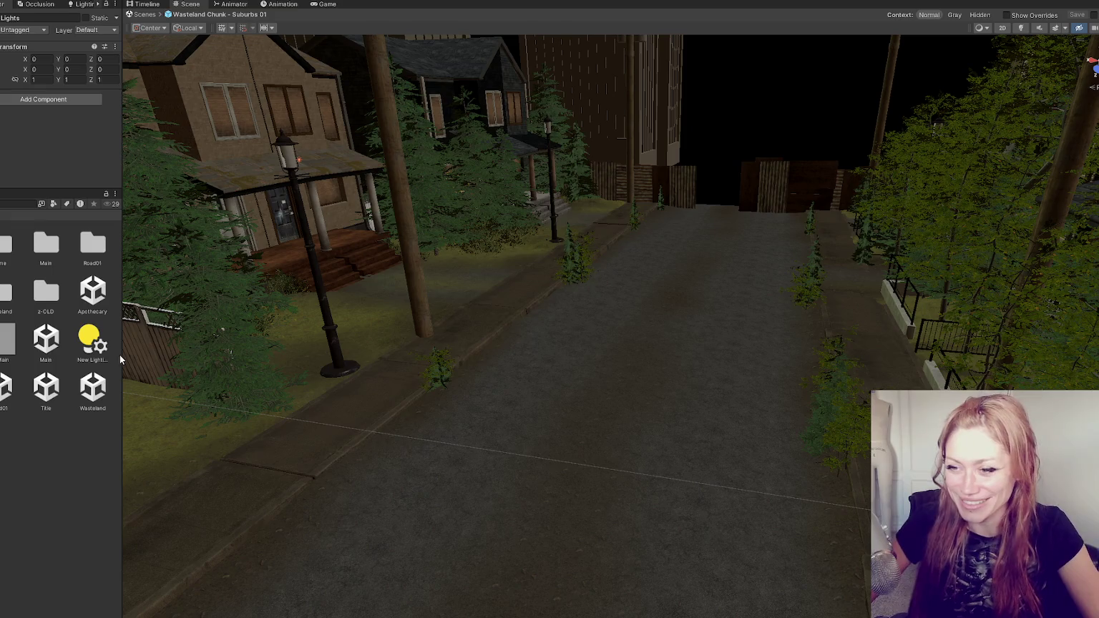
# Select the scrap wood spawner among the fence planks and rename it 'Nails'
pyautogui.moveTo(122, 354); pyautogui.dragTo(159, 354)
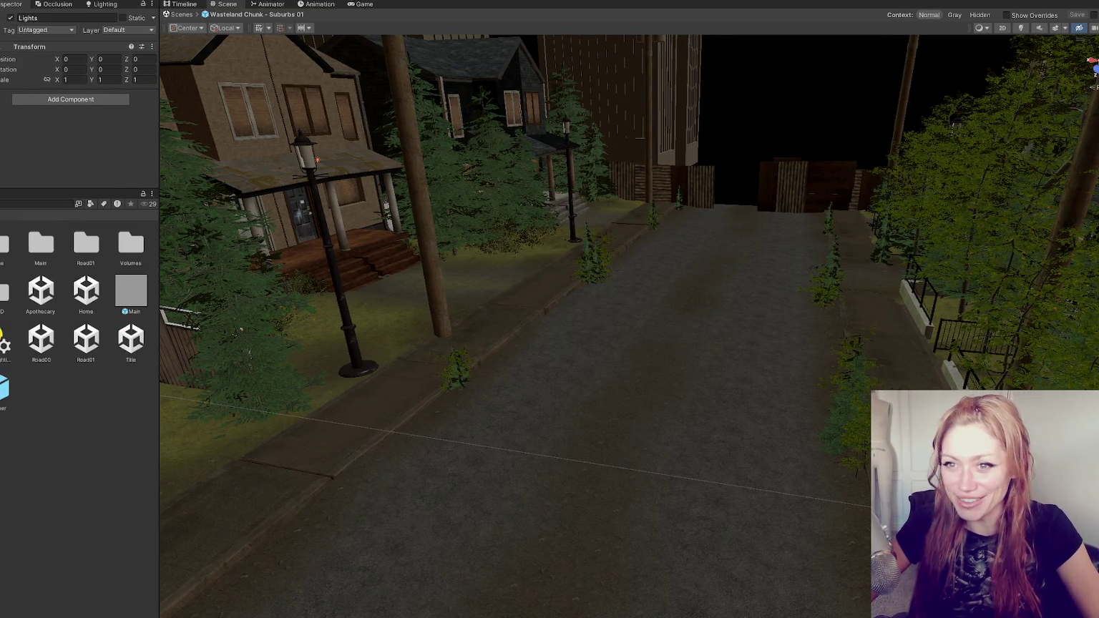
pyautogui.moveTo(429, 228)
pyautogui.mouseDown()
pyautogui.moveTo(830, 307)
pyautogui.moveTo(362, 245)
pyautogui.moveTo(503, 246)
pyautogui.moveTo(370, 174)
pyautogui.mouseUp()
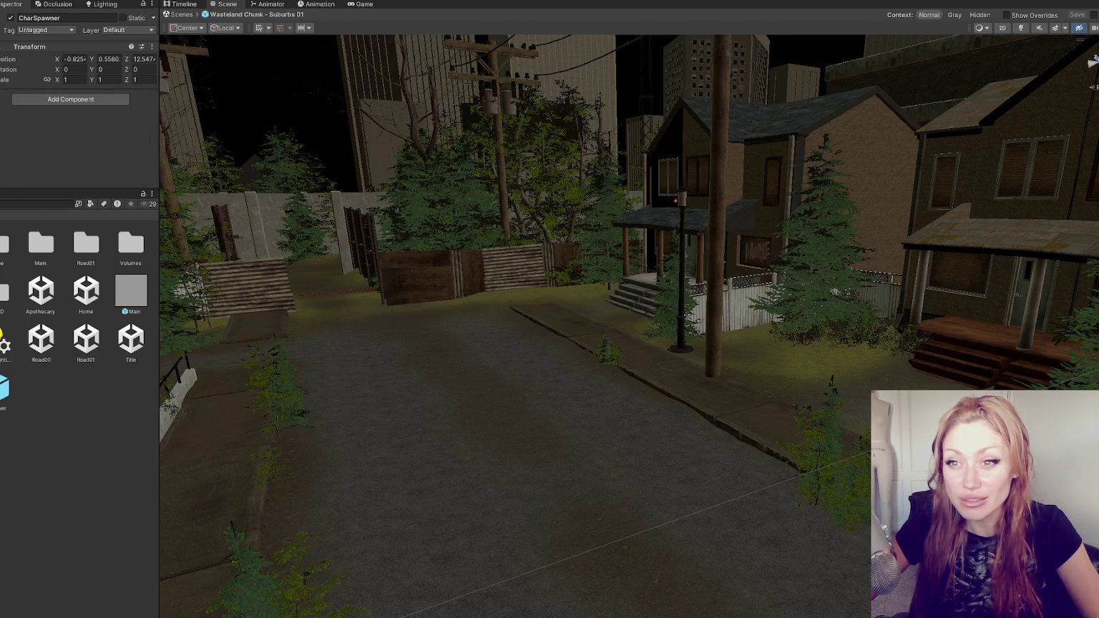
pyautogui.click(347, 265)
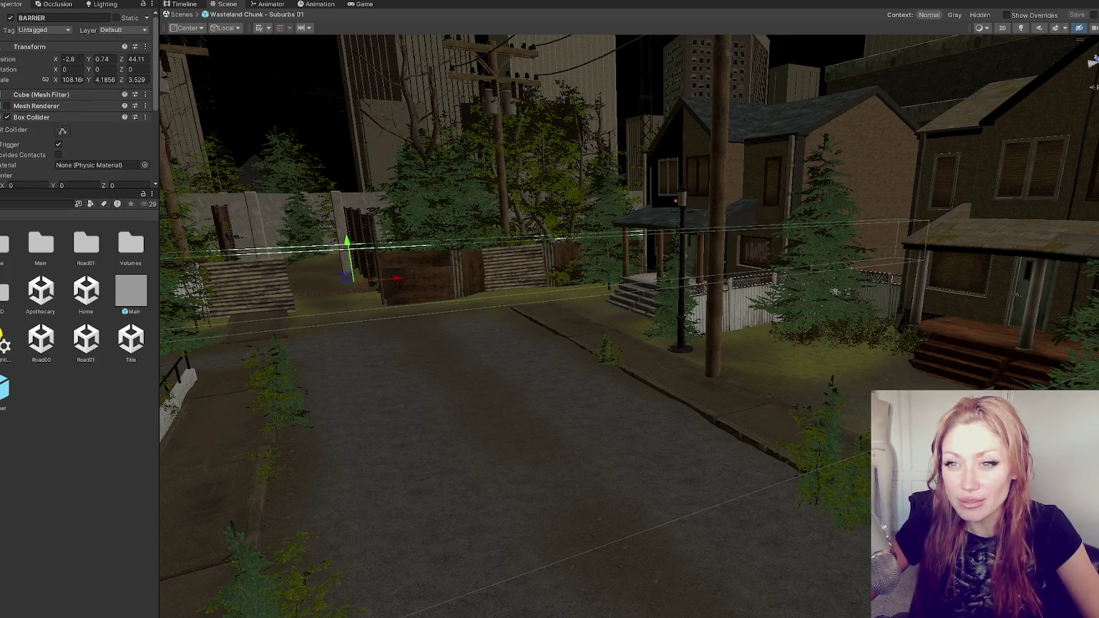
pyautogui.click(555, 440)
pyautogui.moveTo(570, 245); pyautogui.dragTo(573, 259)
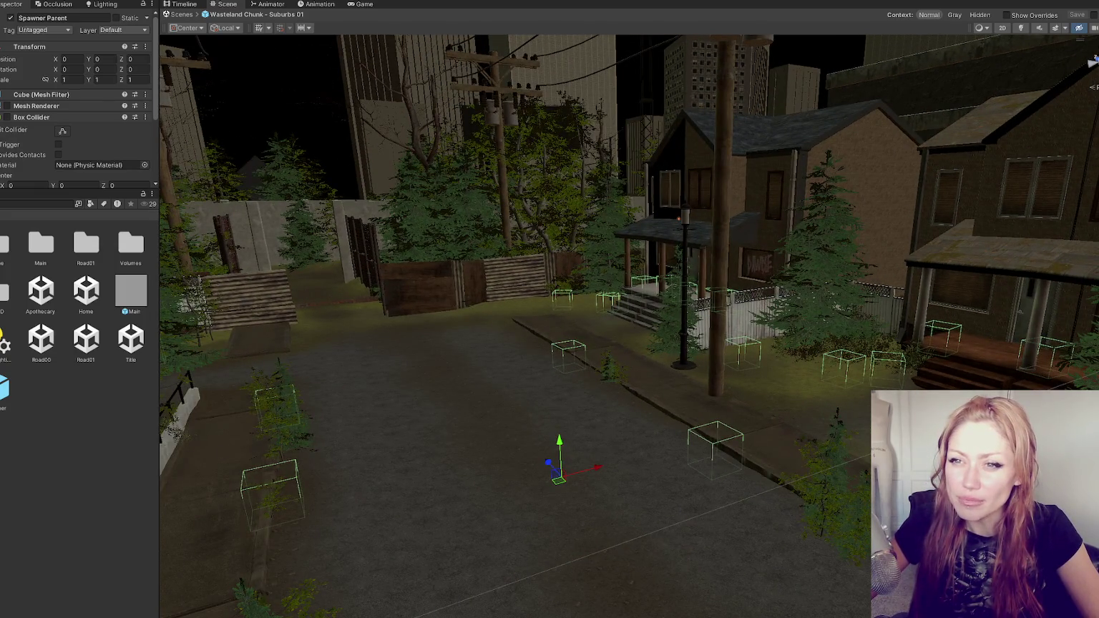
pyautogui.click(529, 283)
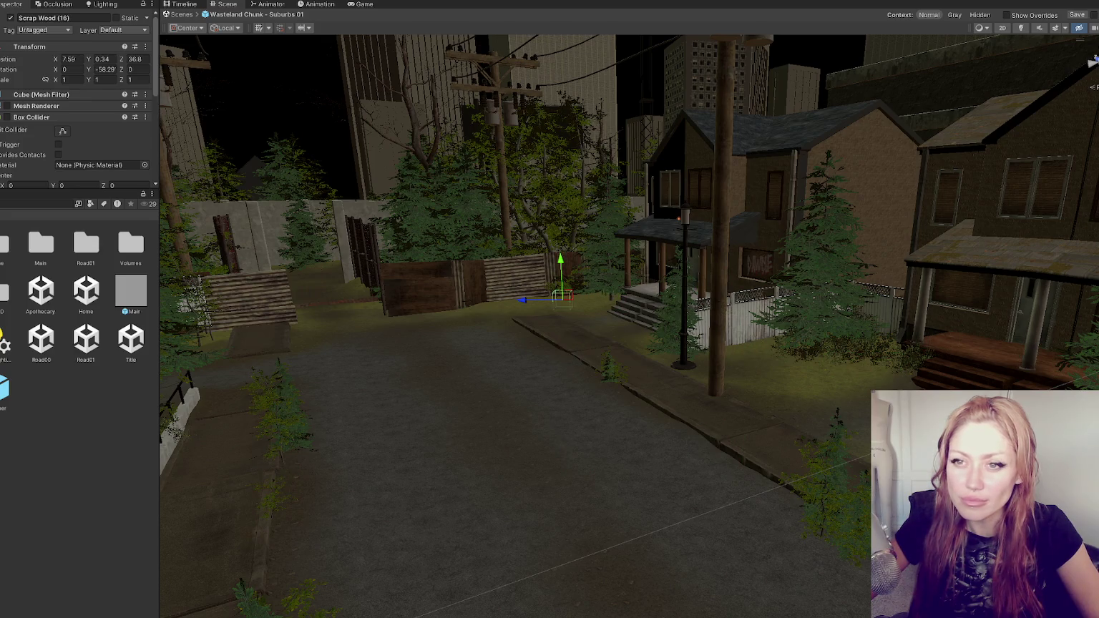
pyautogui.click(56, 14)
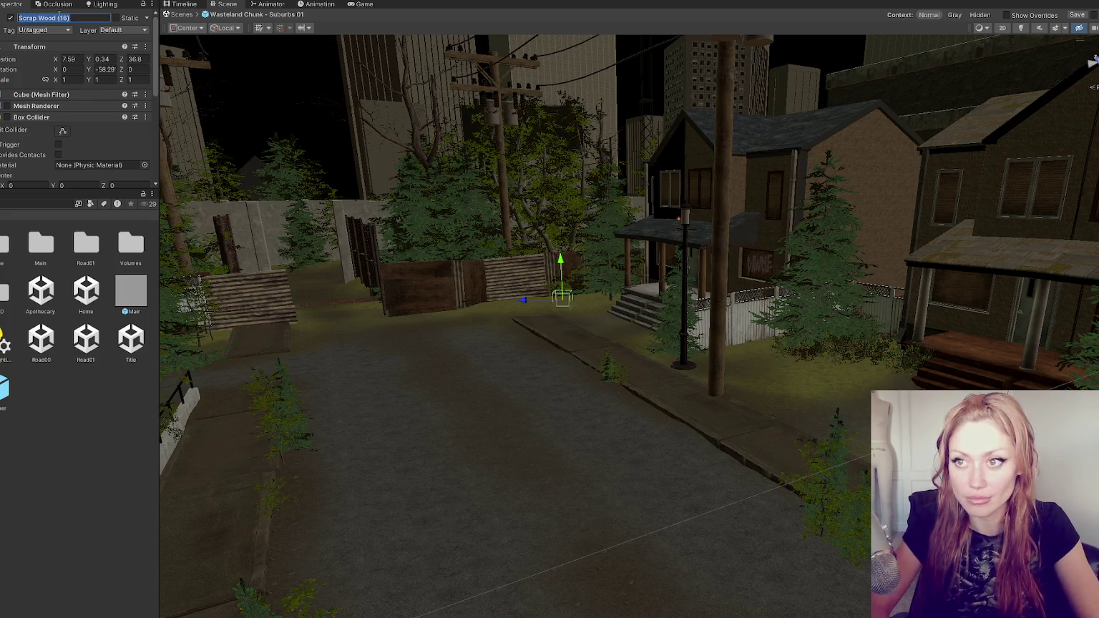
pyautogui.write('Nails')
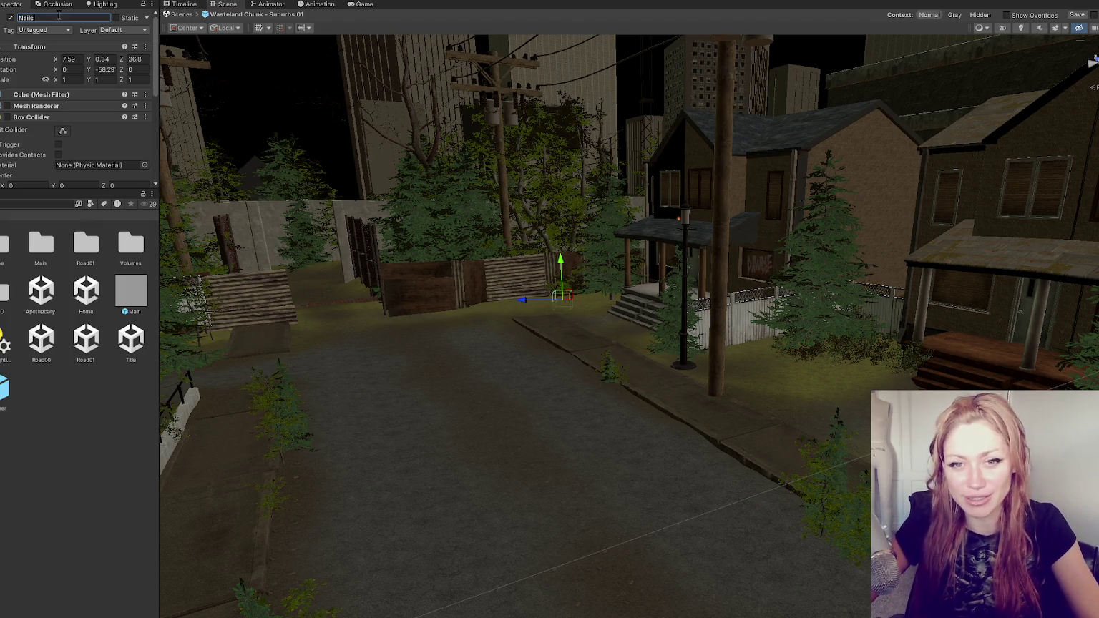
pyautogui.press('Return')
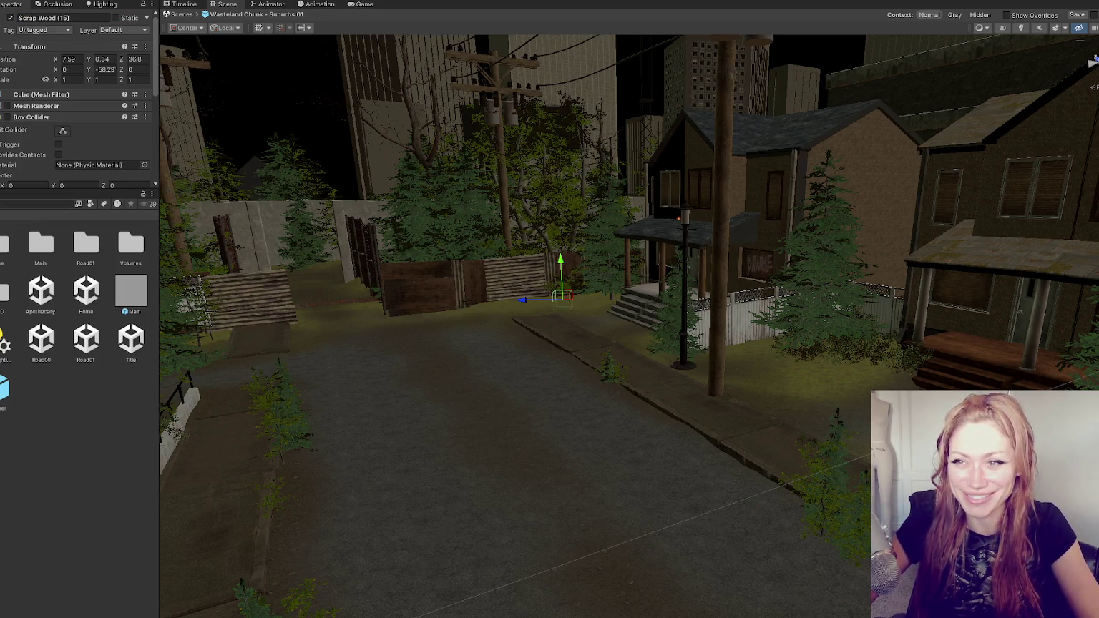
# Collapse the Box Collider to inspect Spawn Item, then rename another spawner to 'Candles'
pyautogui.click(36, 117)
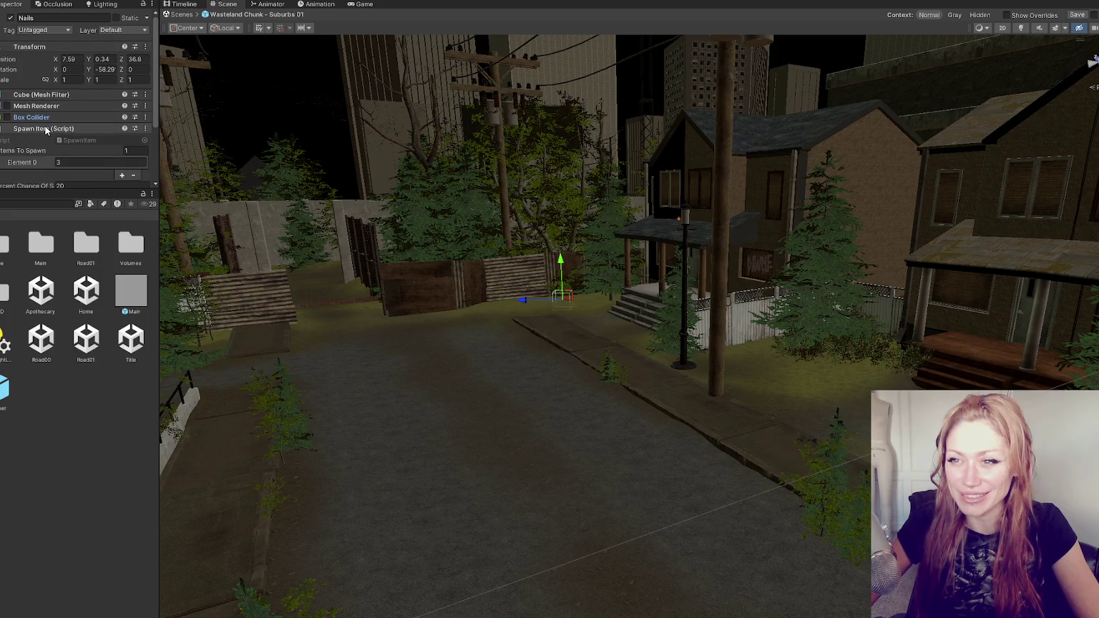
pyautogui.scroll(-2, 57, 93)
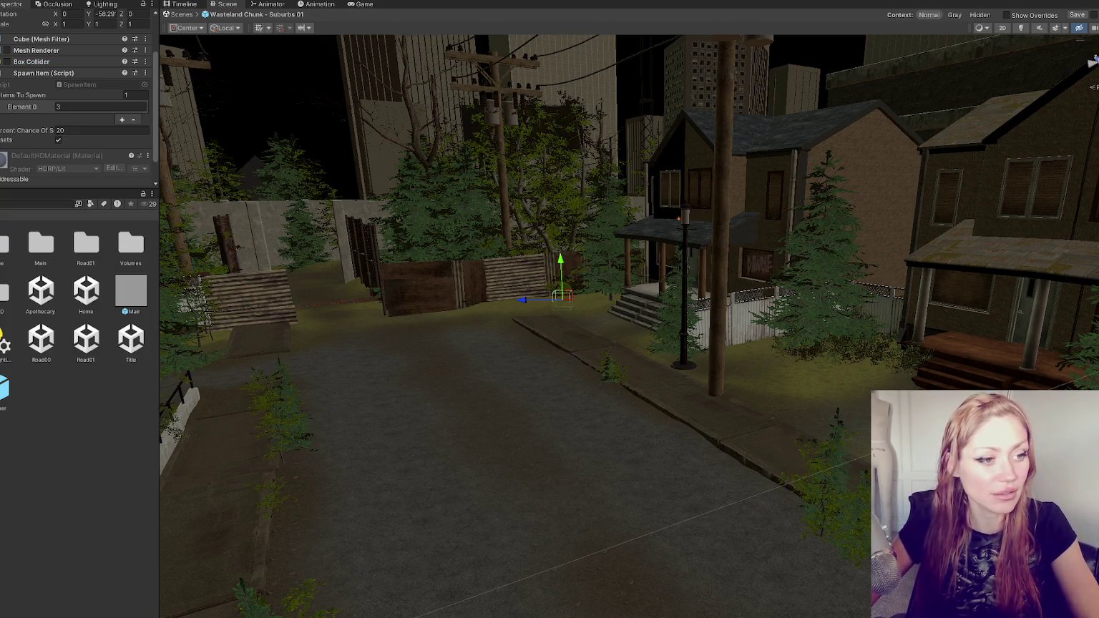
pyautogui.scroll(3, 54, 18)
pyautogui.write('w')
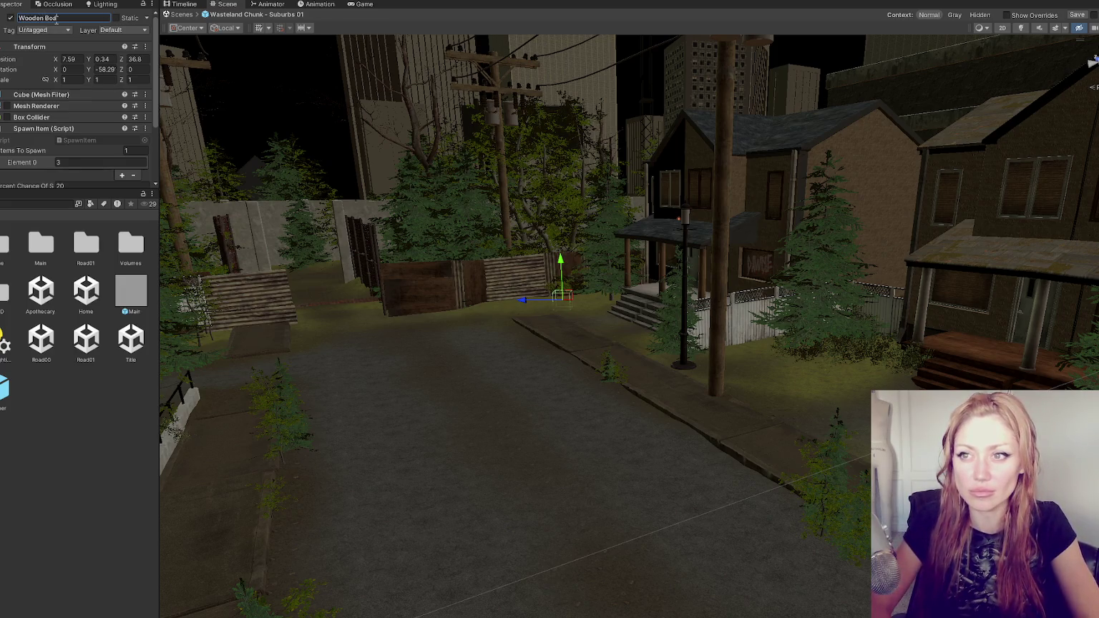
pyautogui.click(107, 18)
pyautogui.write('Candles')
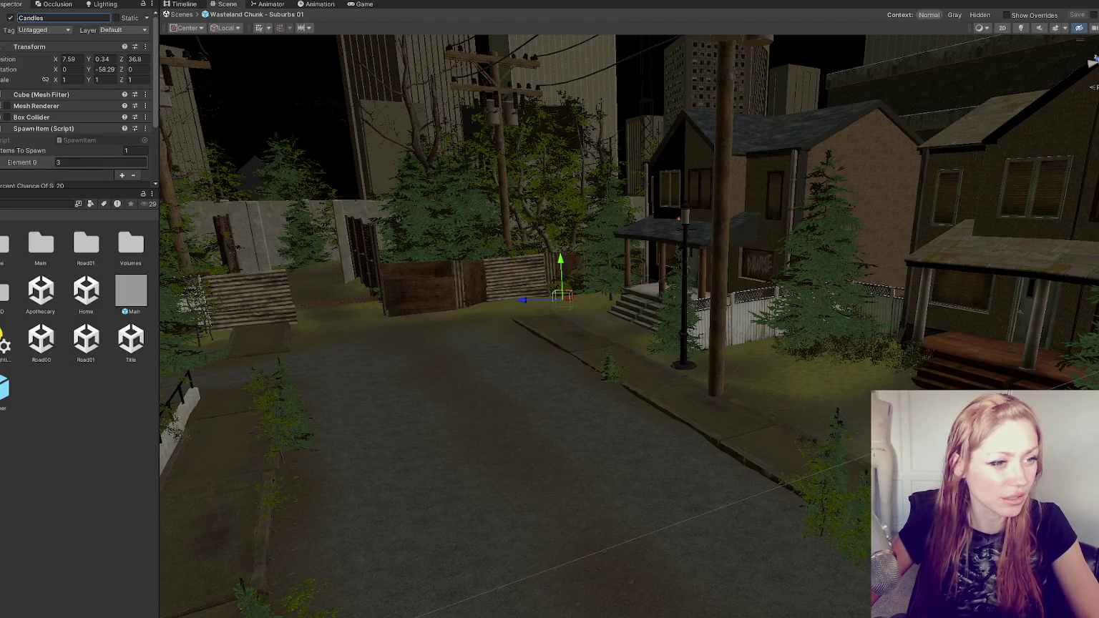
# Search for the Wooden_Board prefab and turn it into a 'Wooden Boards' prefab in Spawners
pyautogui.click(36, 204)
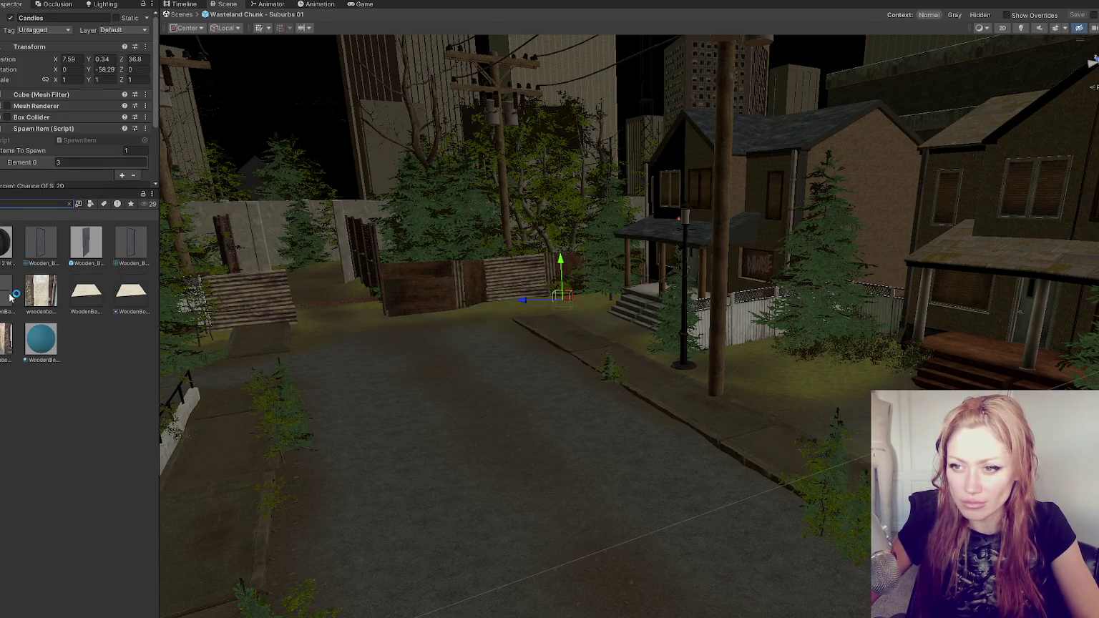
pyautogui.click(88, 251)
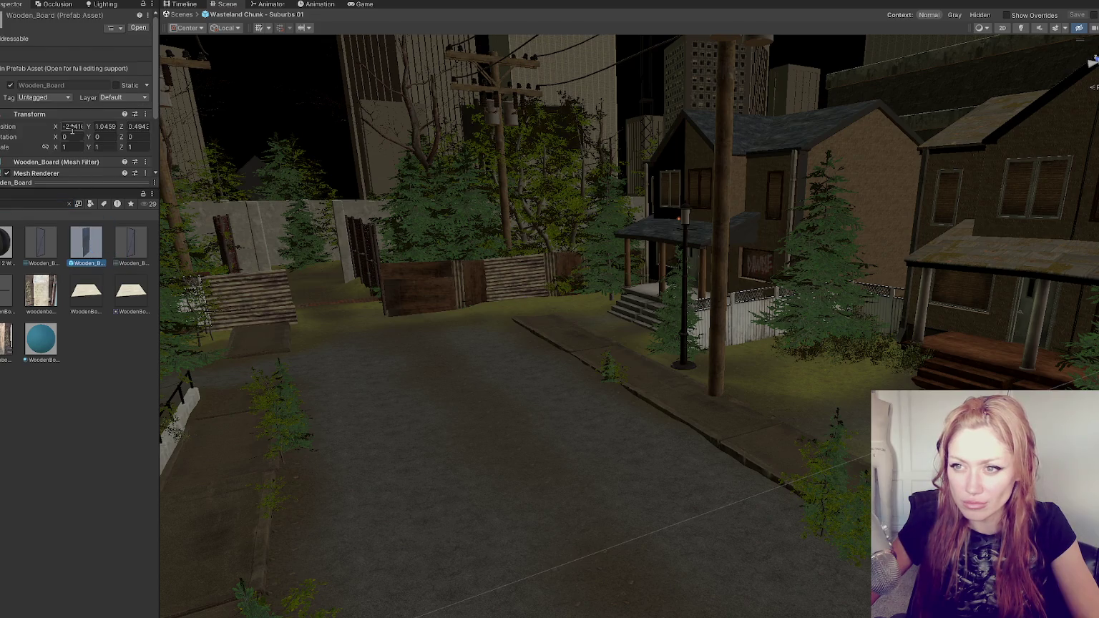
pyautogui.scroll(-3, 72, 129)
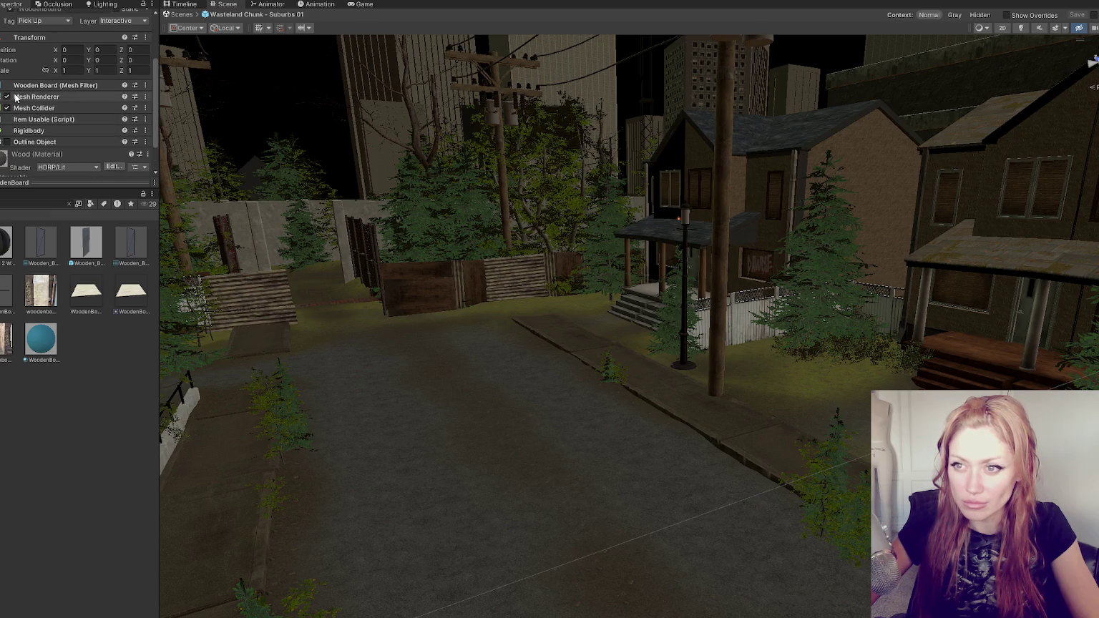
pyautogui.scroll(-3, 45, 118)
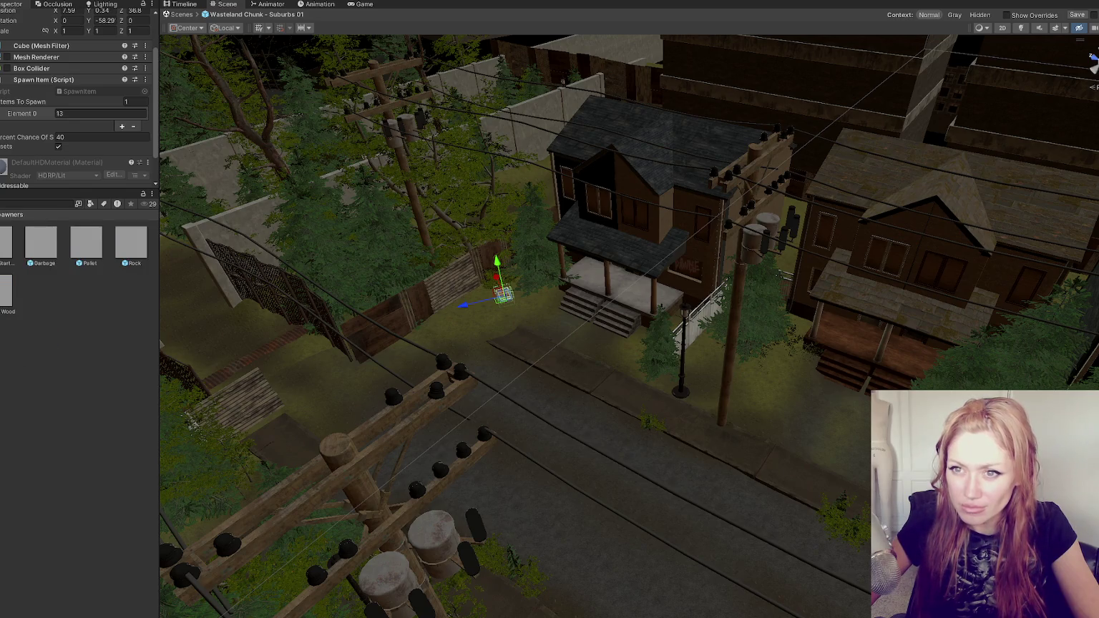
pyautogui.moveTo(107, 360); pyautogui.dragTo(105, 359)
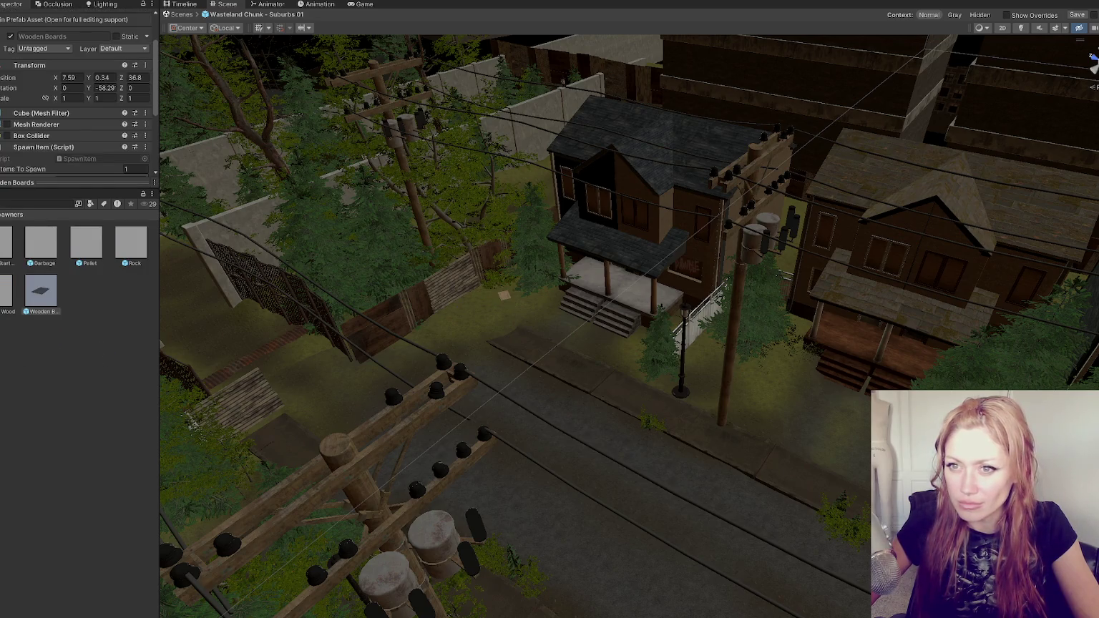
# Frame the wooden board and move it onto the graffiti house's porch
pyautogui.click(505, 293)
pyautogui.press('f')
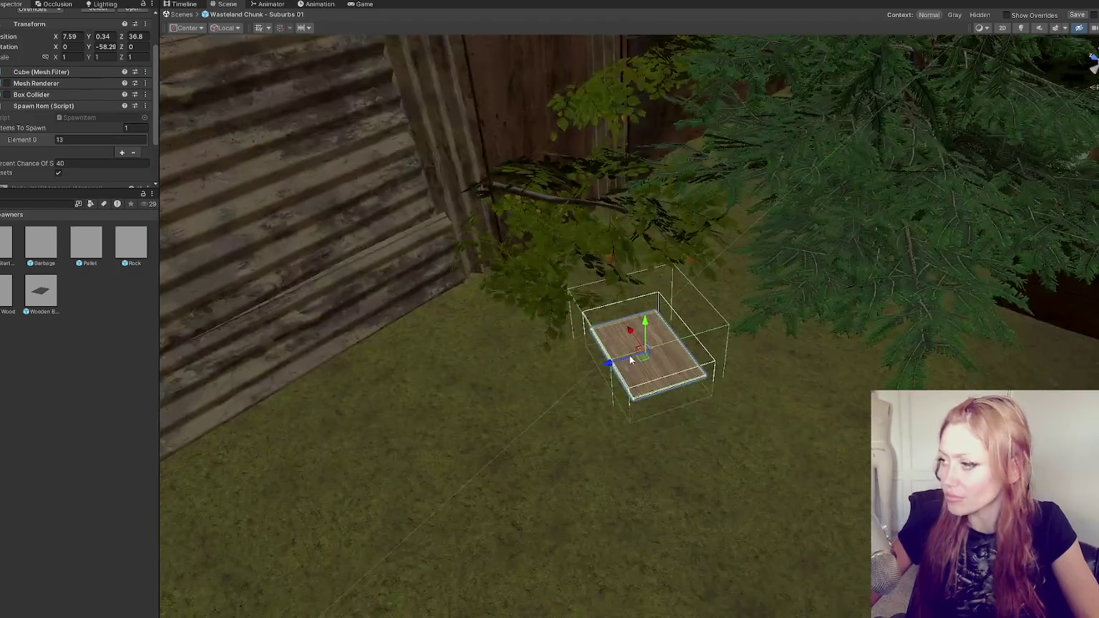
pyautogui.scroll(-10, 631, 360)
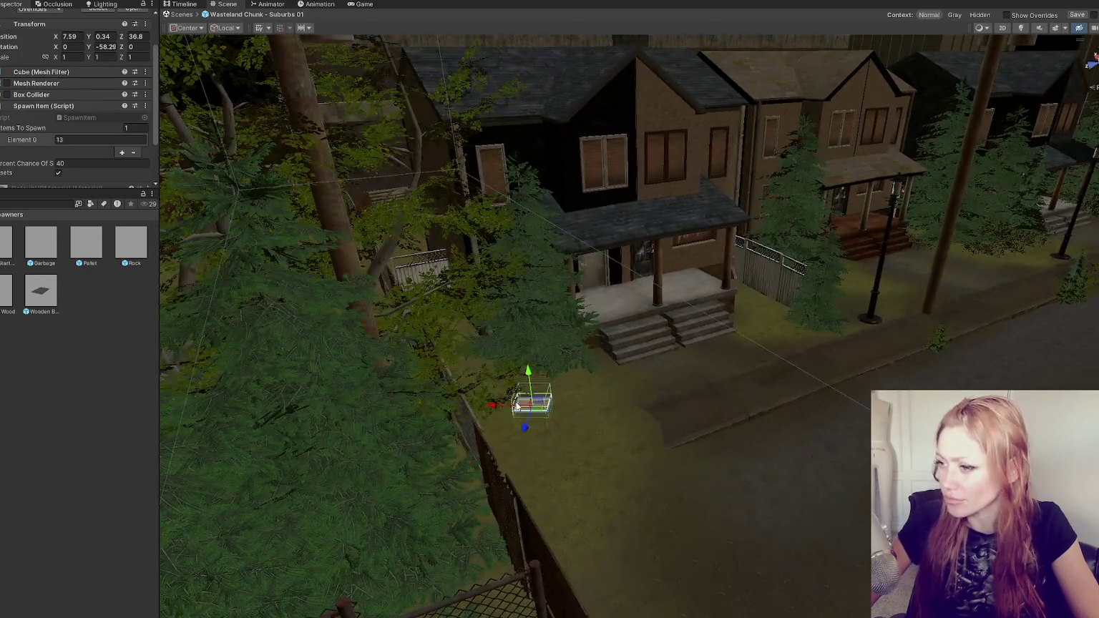
pyautogui.moveTo(517, 405)
pyautogui.mouseDown()
pyautogui.moveTo(823, 415)
pyautogui.moveTo(515, 404)
pyautogui.moveTo(530, 437)
pyautogui.moveTo(704, 426)
pyautogui.moveTo(829, 380)
pyautogui.moveTo(673, 226)
pyautogui.moveTo(576, 218)
pyautogui.moveTo(850, 185)
pyautogui.mouseUp()
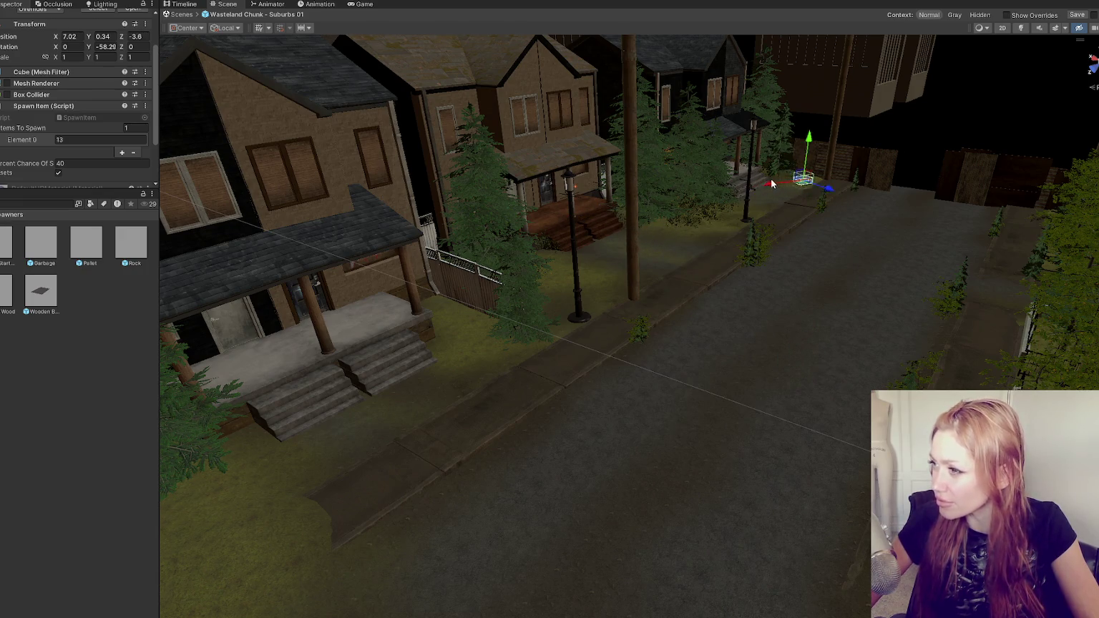
pyautogui.press('f')
pyautogui.scroll(-2, 808, 319)
pyautogui.moveTo(613, 351)
pyautogui.mouseDown()
pyautogui.moveTo(800, 319)
pyautogui.moveTo(731, 330)
pyautogui.mouseUp()
pyautogui.moveTo(834, 346)
pyautogui.mouseDown()
pyautogui.moveTo(827, 436)
pyautogui.moveTo(829, 388)
pyautogui.moveTo(826, 412)
pyautogui.moveTo(773, 389)
pyautogui.moveTo(806, 351)
pyautogui.moveTo(222, 338)
pyautogui.moveTo(224, 201)
pyautogui.moveTo(396, 302)
pyautogui.mouseUp()
pyautogui.press('e')
pyautogui.press('w')
pyautogui.moveTo(310, 317)
pyautogui.mouseDown()
pyautogui.moveTo(210, 388)
pyautogui.moveTo(183, 368)
pyautogui.moveTo(405, 361)
pyautogui.moveTo(564, 448)
pyautogui.moveTo(523, 401)
pyautogui.moveTo(533, 374)
pyautogui.mouseUp()
# Reset the board's rotation to 0, 0, 0 and lower it flat onto the porch floor
pyautogui.click(79, 46)
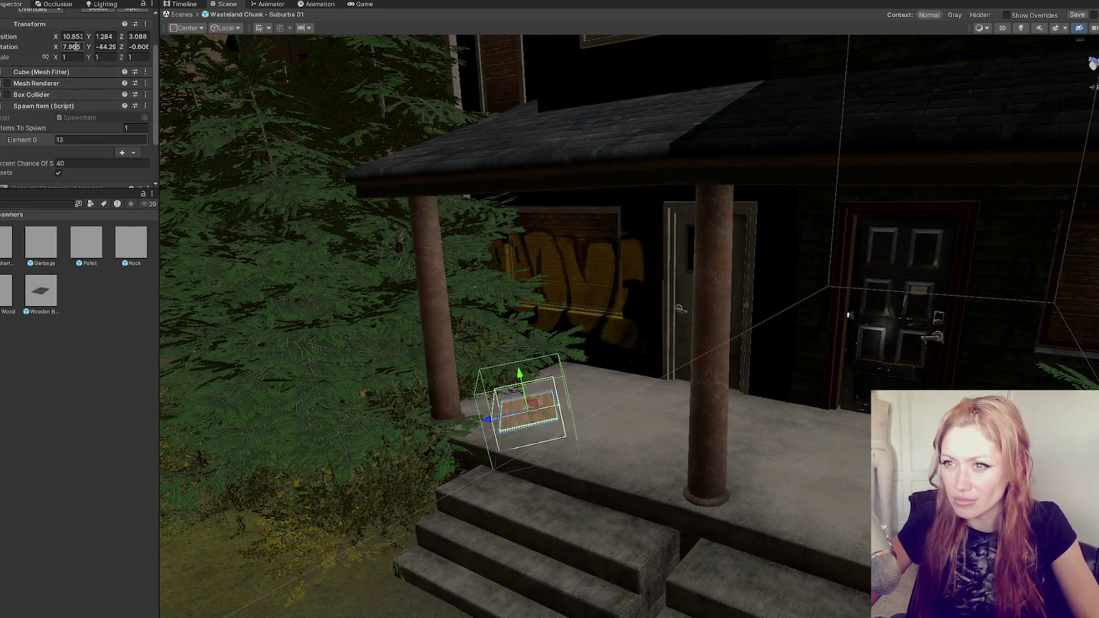
pyautogui.write('0')
pyautogui.press('Tab')
pyautogui.write('0')
pyautogui.press('Tab')
pyautogui.write('0')
pyautogui.moveTo(530, 376)
pyautogui.mouseDown()
pyautogui.moveTo(538, 403)
pyautogui.moveTo(635, 385)
pyautogui.moveTo(608, 385)
pyautogui.mouseUp()
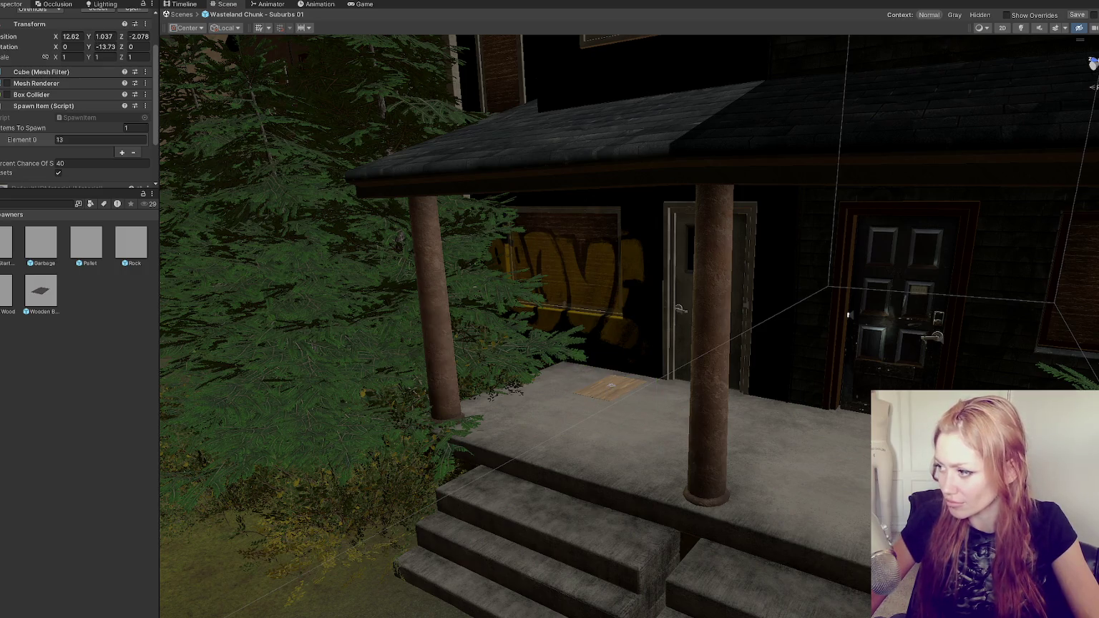
pyautogui.click(605, 392)
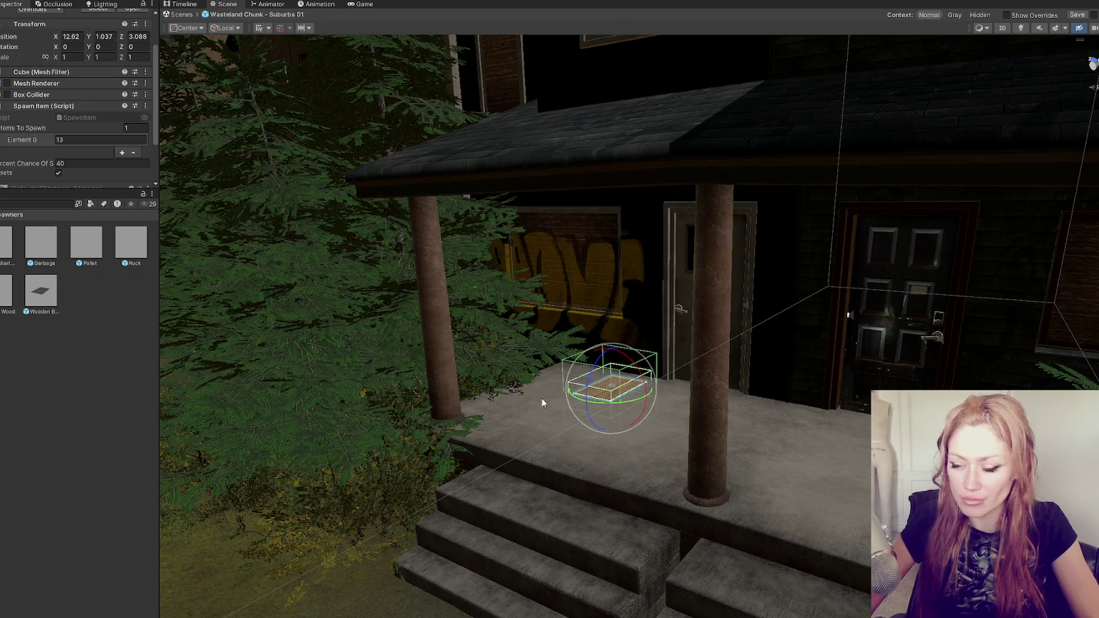
# Turn the board and move it onto another house's porch, sliding it to the porch's right edge
pyautogui.moveTo(593, 398); pyautogui.dragTo(621, 401)
pyautogui.scroll(-10, 616, 401)
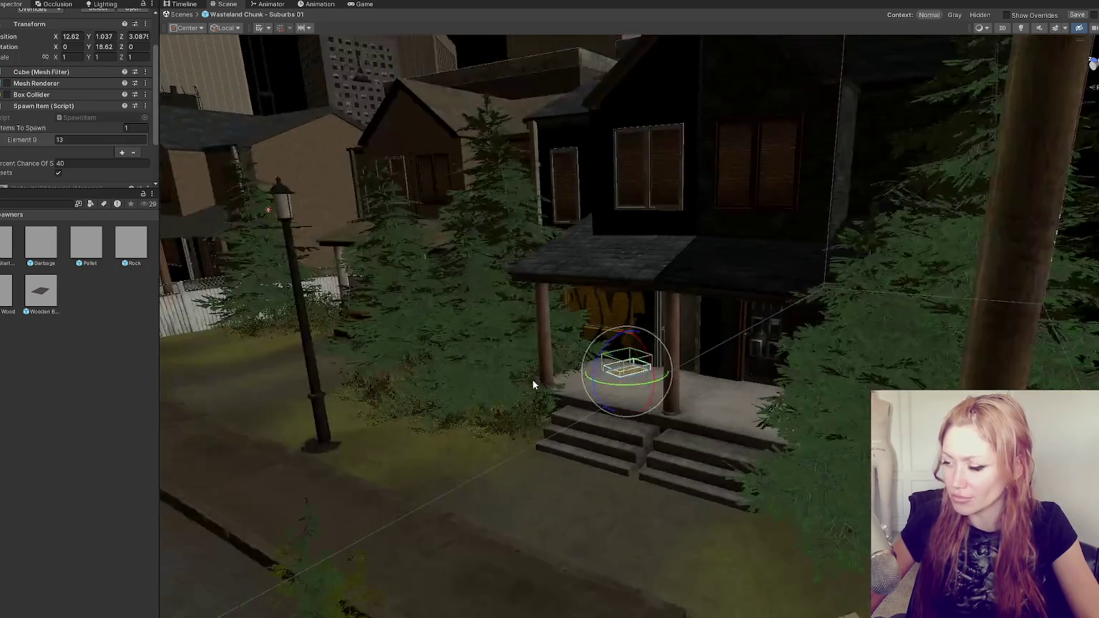
pyautogui.moveTo(800, 437)
pyautogui.mouseDown()
pyautogui.moveTo(627, 364)
pyautogui.moveTo(653, 368)
pyautogui.moveTo(605, 366)
pyautogui.mouseUp()
pyautogui.press('f')
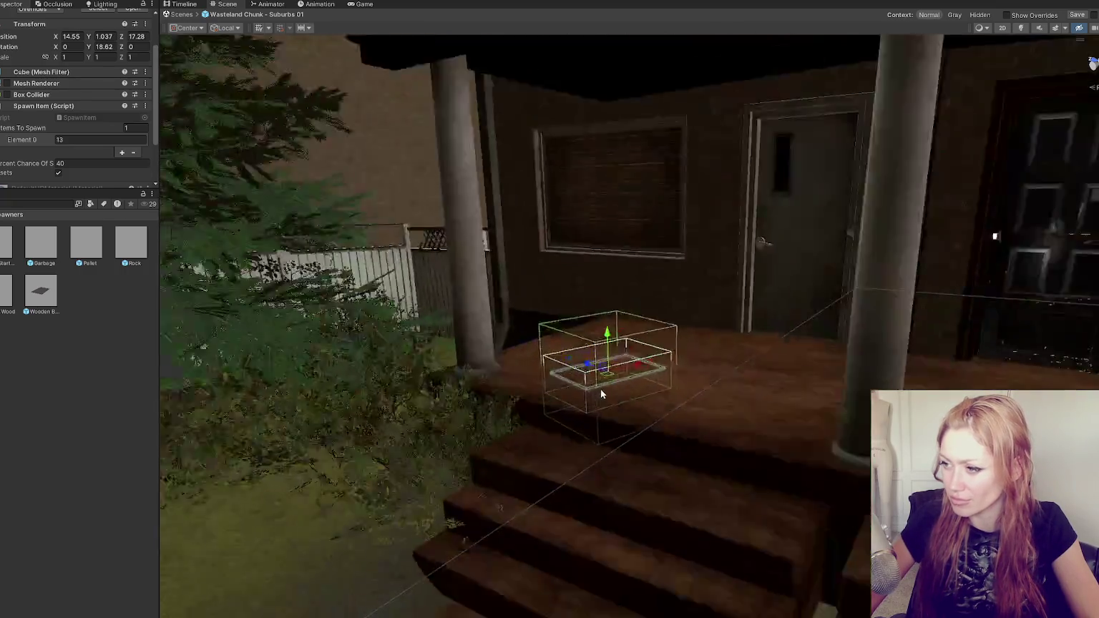
pyautogui.moveTo(648, 298); pyautogui.dragTo(644, 295)
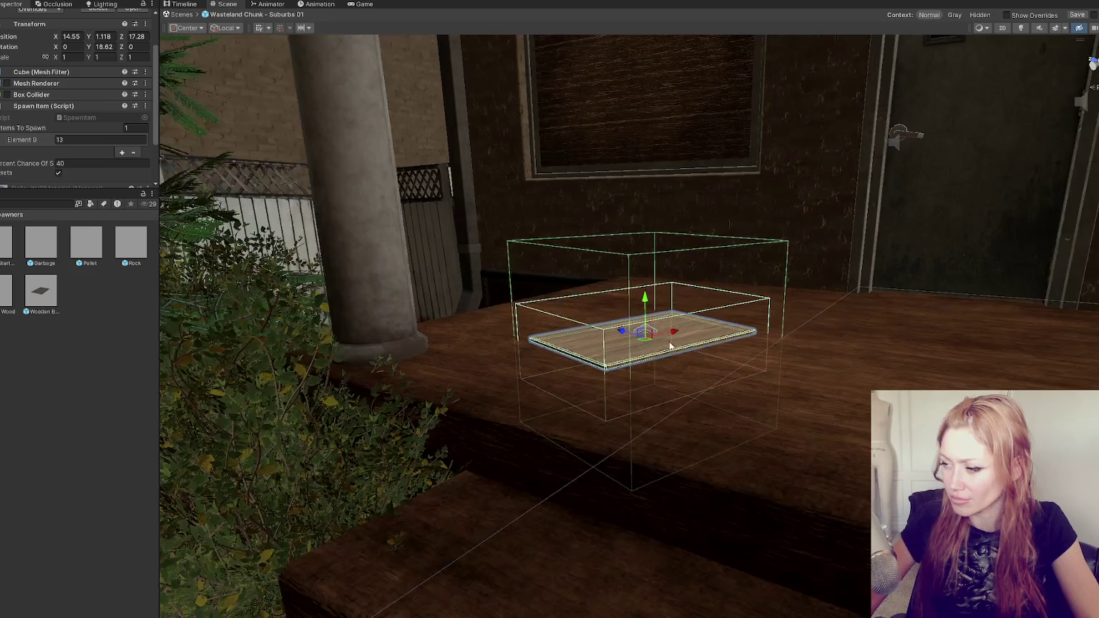
pyautogui.scroll(-5, 669, 342)
pyautogui.moveTo(656, 358)
pyautogui.mouseDown()
pyautogui.moveTo(730, 367)
pyautogui.moveTo(895, 330)
pyautogui.moveTo(1034, 372)
pyautogui.mouseUp()
# Carry the board across the street onto the far sidewalk and farther back along it
pyautogui.scroll(-5, 1033, 373)
pyautogui.moveTo(886, 370); pyautogui.dragTo(739, 508)
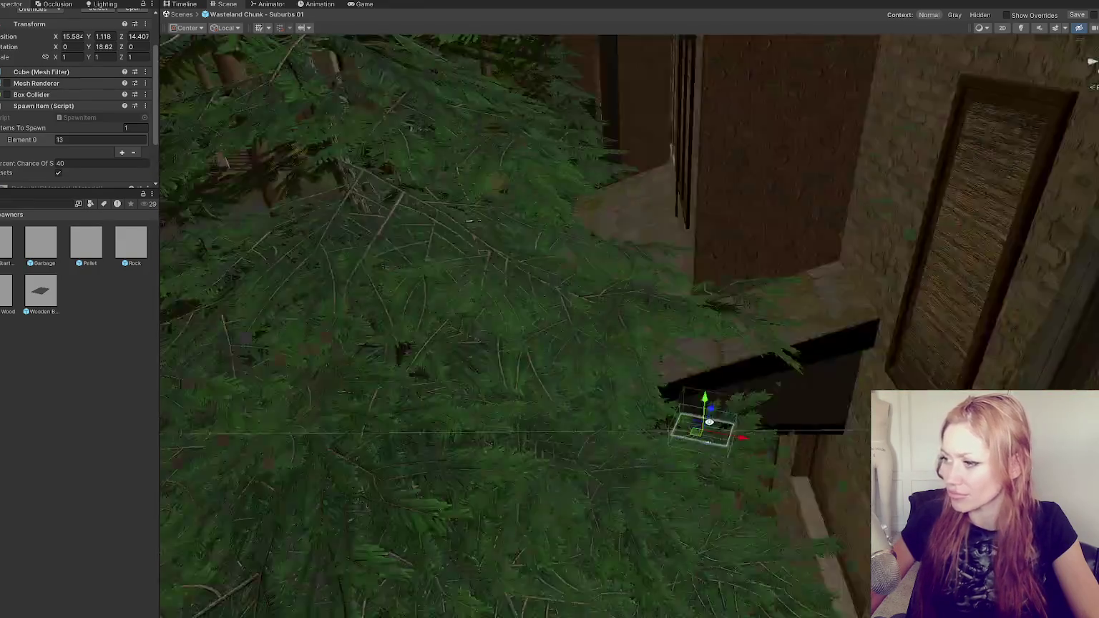
pyautogui.scroll(-3, 739, 508)
pyautogui.moveTo(837, 314)
pyautogui.mouseDown()
pyautogui.moveTo(816, 146)
pyautogui.moveTo(773, 117)
pyautogui.moveTo(737, 119)
pyautogui.mouseUp()
pyautogui.press('f')
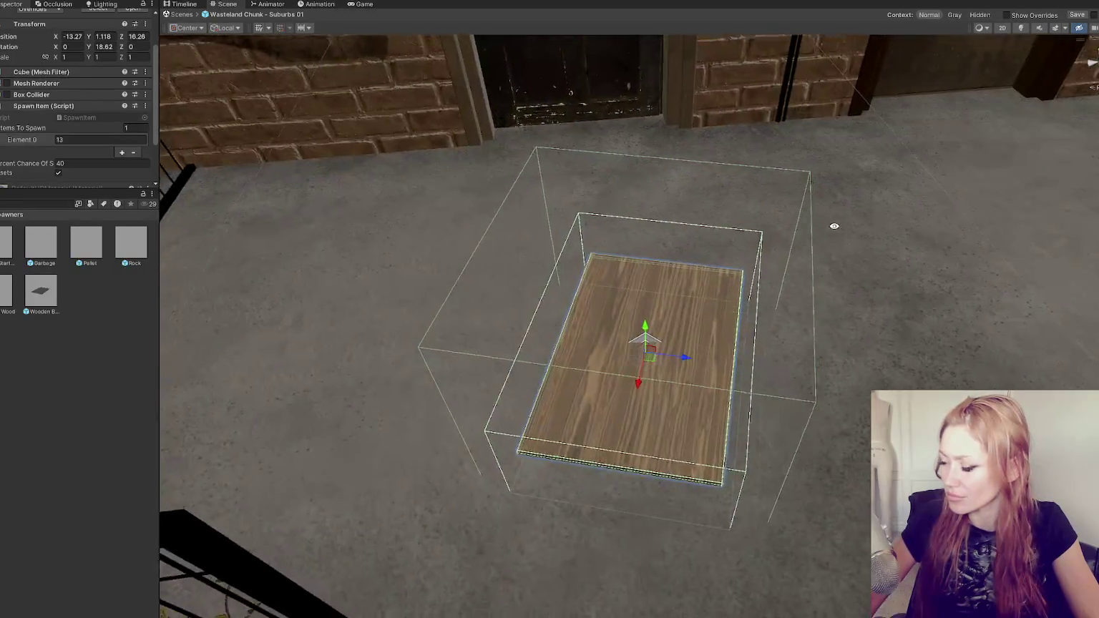
pyautogui.moveTo(834, 226); pyautogui.dragTo(633, 346)
pyautogui.scroll(-3, 632, 346)
pyautogui.moveTo(503, 258); pyautogui.dragTo(638, 332)
pyautogui.scroll(3, 588, 244)
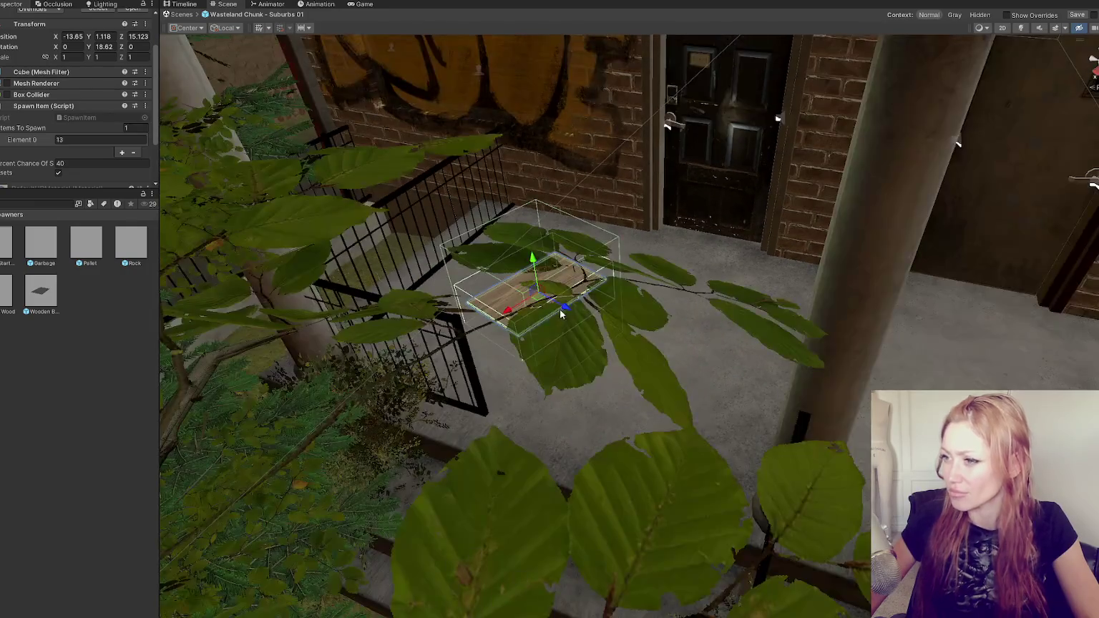
pyautogui.scroll(-5, 589, 244)
pyautogui.moveTo(628, 433)
pyautogui.mouseDown()
pyautogui.moveTo(633, 253)
pyautogui.moveTo(671, 231)
pyautogui.moveTo(601, 203)
pyautogui.moveTo(713, 169)
pyautogui.moveTo(823, 257)
pyautogui.moveTo(780, 275)
pyautogui.moveTo(831, 255)
pyautogui.moveTo(832, 232)
pyautogui.moveTo(888, 246)
pyautogui.moveTo(862, 226)
pyautogui.moveTo(1007, 255)
pyautogui.mouseUp()
# Tilt the board upright against the porch railing, at a rotation of about -118 and 186
pyautogui.press('e')
pyautogui.press('w')
pyautogui.press('e')
pyautogui.press('w')
pyautogui.moveTo(712, 162)
pyautogui.mouseDown()
pyautogui.moveTo(755, 263)
pyautogui.moveTo(663, 168)
pyautogui.moveTo(601, 170)
pyautogui.mouseUp()
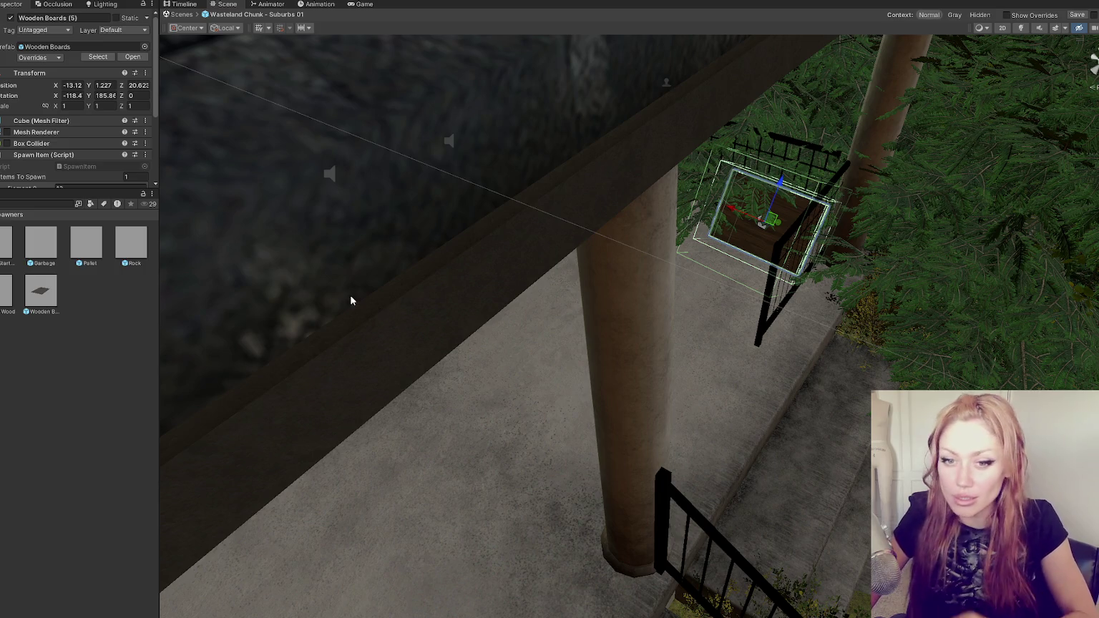
# Select the Wooden Boards (4) spawner and move it onto the indoor wooden floor
pyautogui.scroll(-3, 503, 294)
pyautogui.moveTo(503, 294)
pyautogui.mouseDown()
pyautogui.moveTo(339, 240)
pyautogui.moveTo(669, 256)
pyautogui.moveTo(557, 253)
pyautogui.moveTo(800, 298)
pyautogui.moveTo(215, 287)
pyautogui.mouseUp()
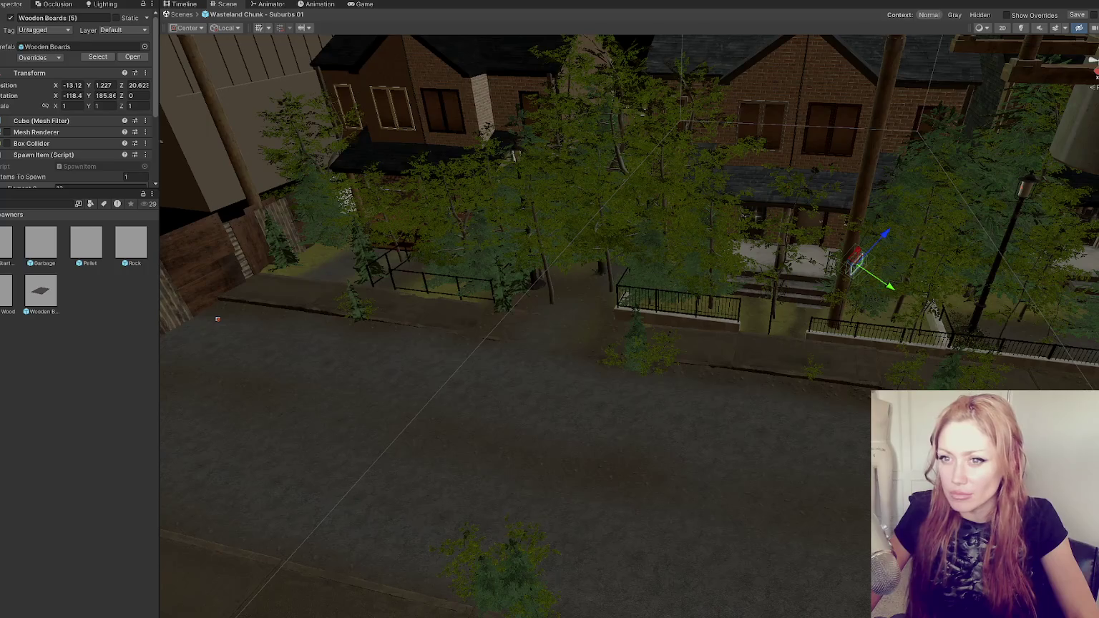
pyautogui.click(744, 247)
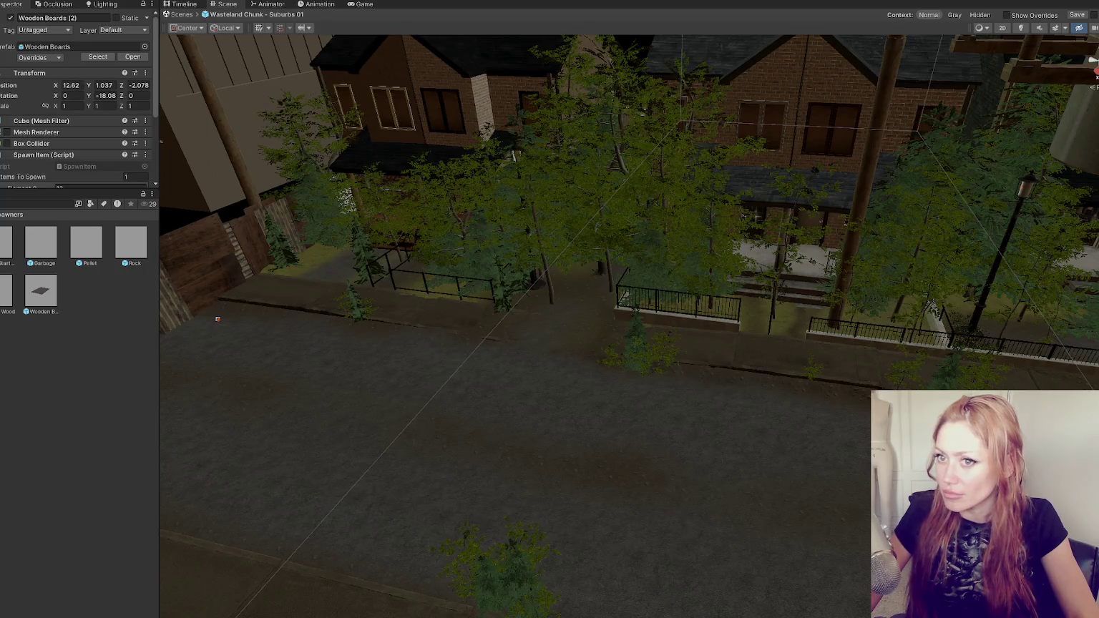
pyautogui.click(724, 251)
pyautogui.moveTo(763, 259)
pyautogui.mouseDown()
pyautogui.moveTo(530, 226)
pyautogui.moveTo(411, 236)
pyautogui.mouseUp()
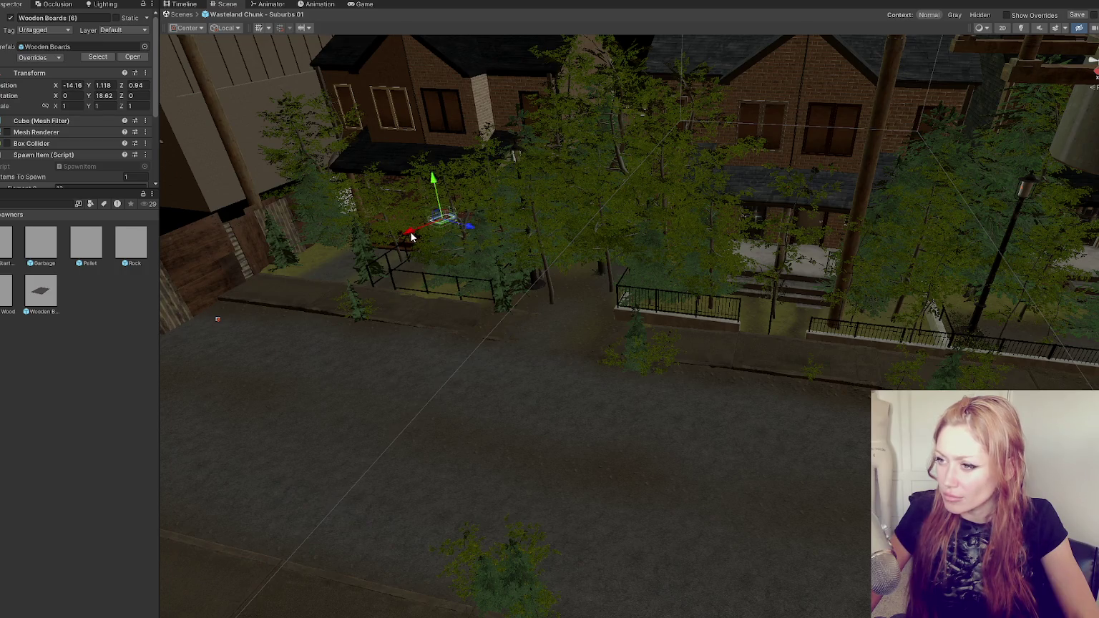
pyautogui.press('f')
pyautogui.moveTo(646, 337)
pyautogui.mouseDown()
pyautogui.moveTo(646, 429)
pyautogui.moveTo(628, 428)
pyautogui.mouseUp()
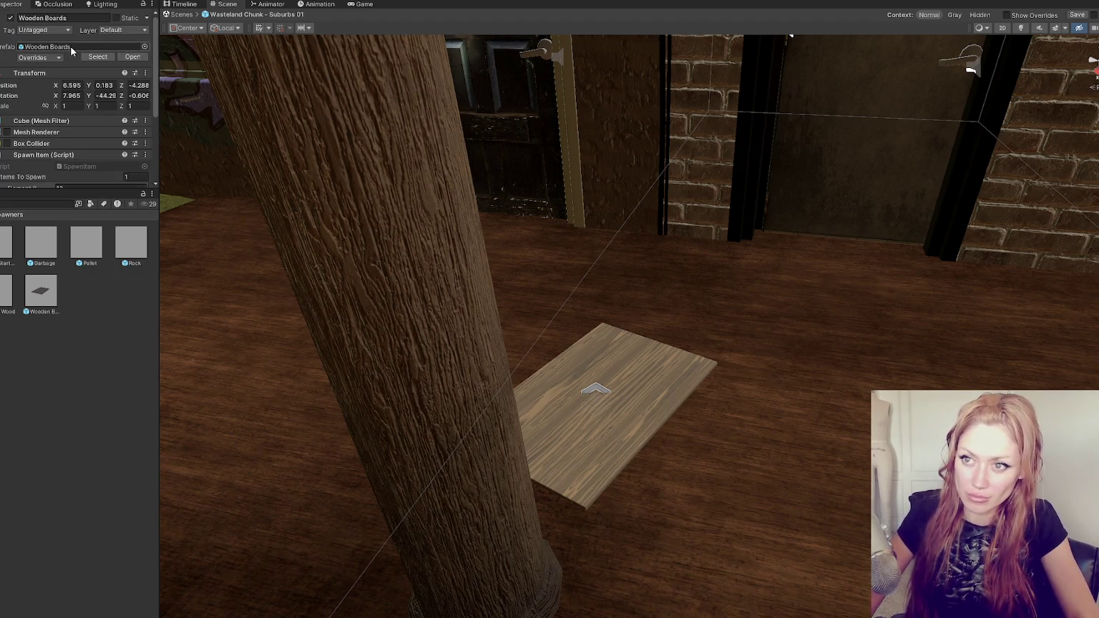
# Apply all overrides to the Wooden Boards prefab
pyautogui.click(61, 57)
pyautogui.click(118, 122)
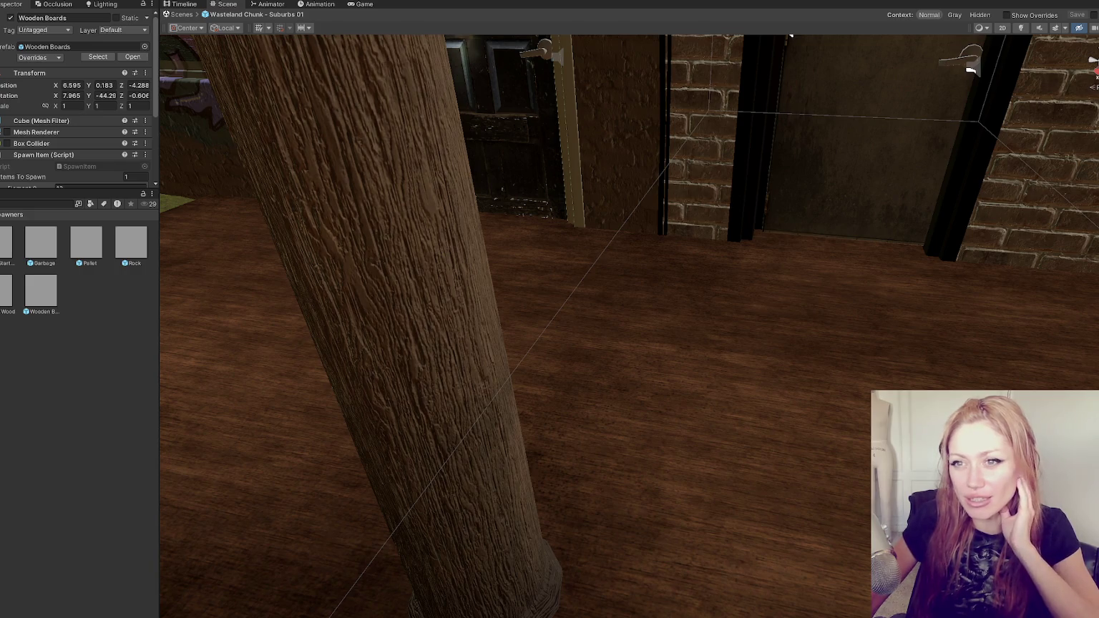
pyautogui.press('Up')
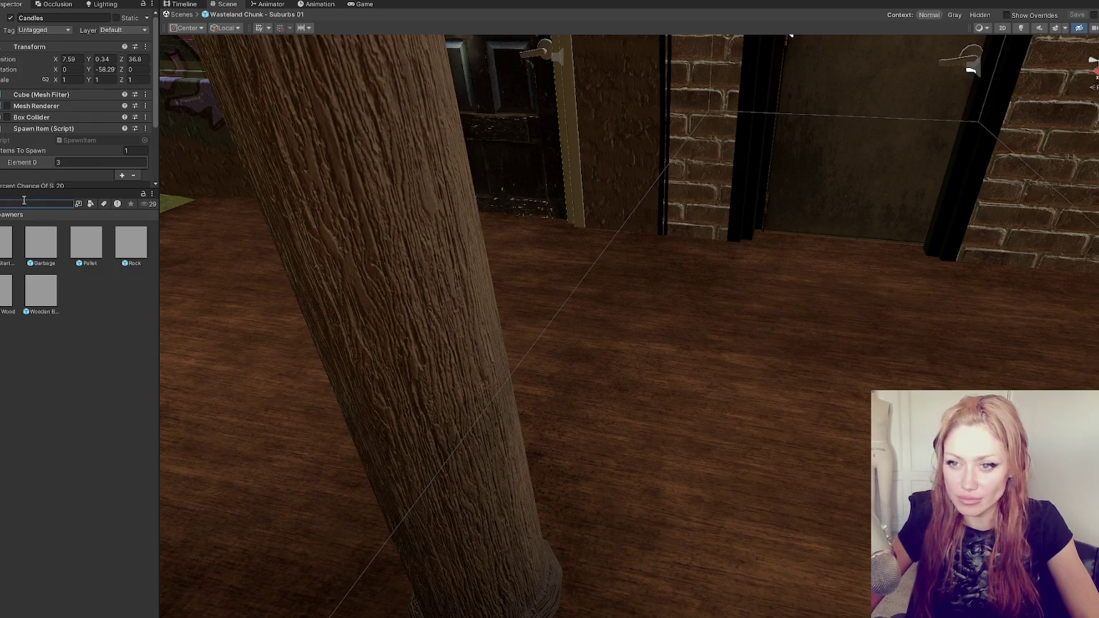
# Frame the Candles spawner, raise it to Y 0.49, then remove it from the lawn
pyautogui.write('candle')
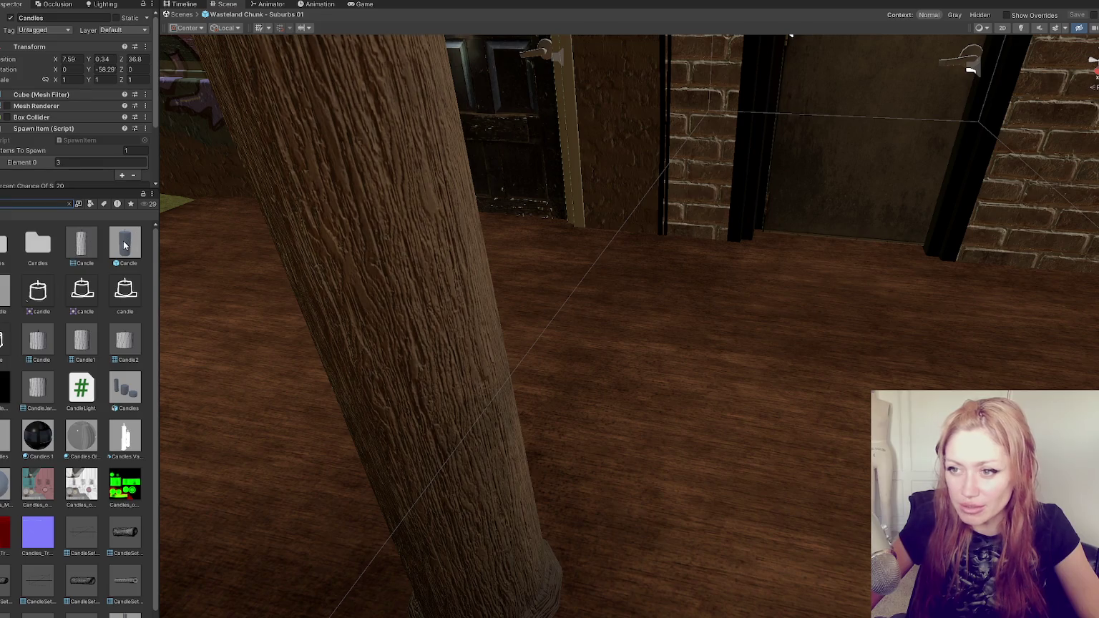
pyautogui.write('f')
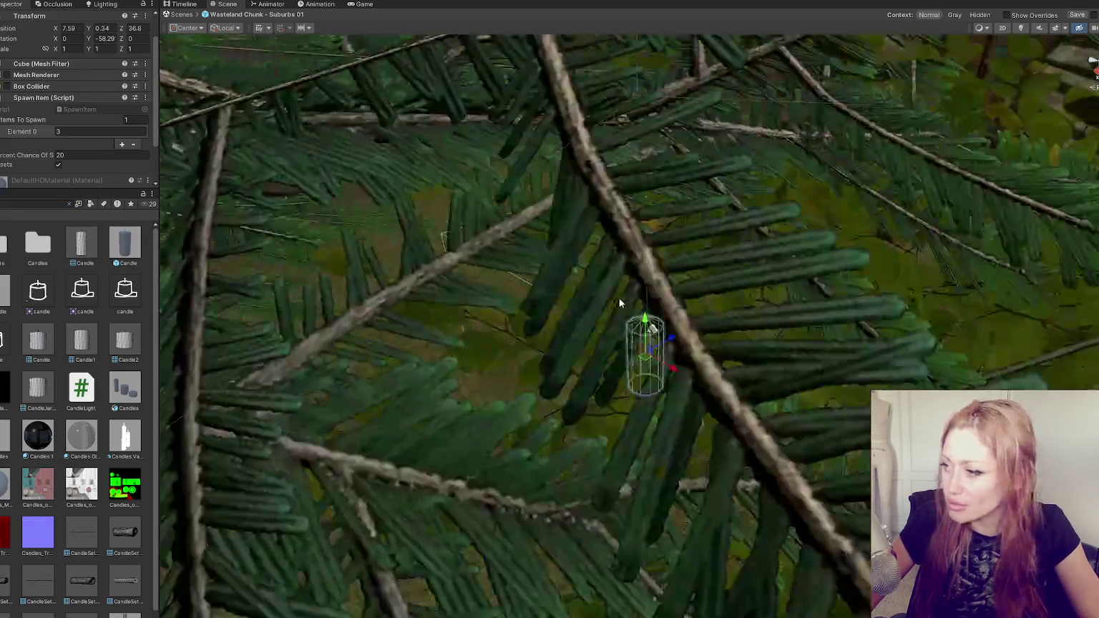
pyautogui.scroll(-10, 620, 303)
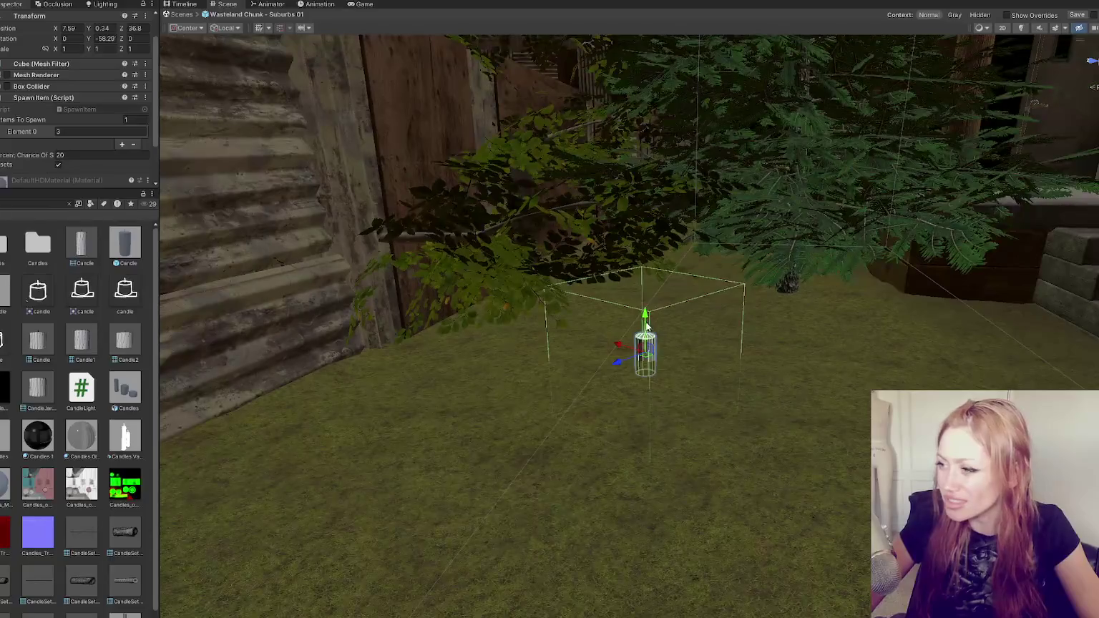
pyautogui.moveTo(647, 325)
pyautogui.mouseDown()
pyautogui.moveTo(650, 300)
pyautogui.moveTo(287, 375)
pyautogui.moveTo(425, 333)
pyautogui.mouseUp()
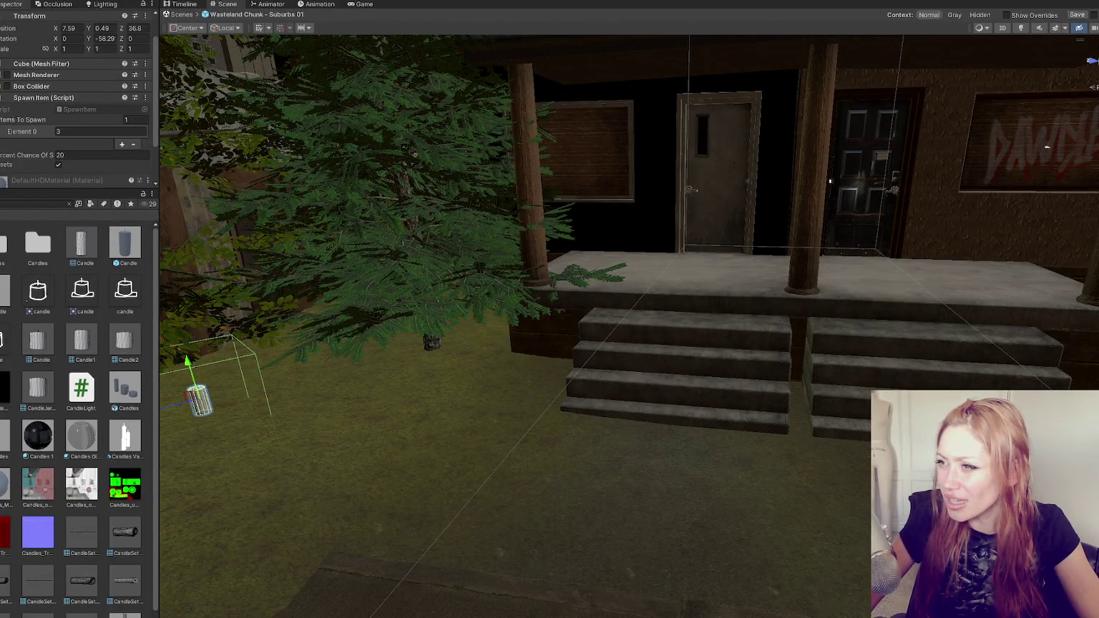
pyautogui.hotkey('ctrl', 'z')
pyautogui.hotkey('ctrl', 'y')
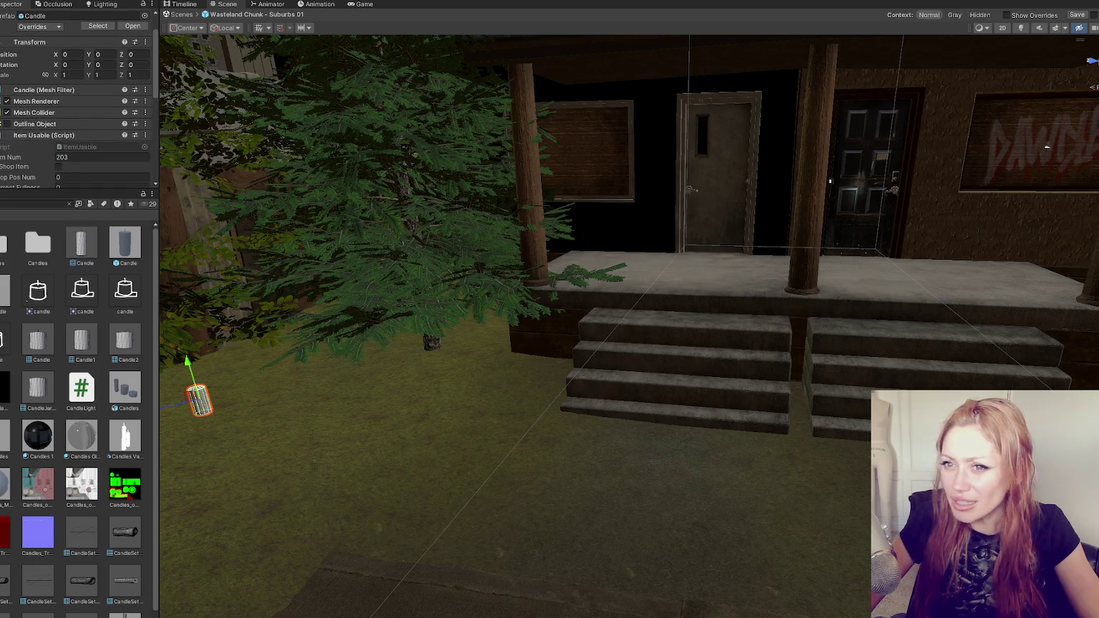
pyautogui.hotkey('ctrl', 'z')
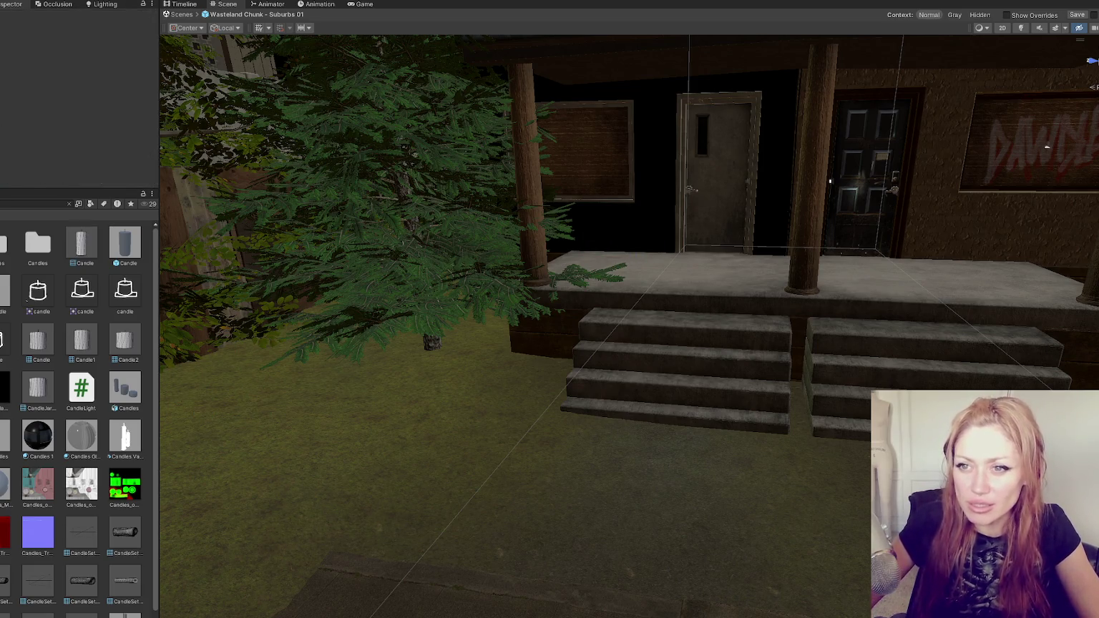
# Add an extra Items To Spawn entry for the porch boxes and undo it, keeping two items at 9
pyautogui.hotkey('ctrl', 'z')
pyautogui.hotkey('ctrl', 'z')
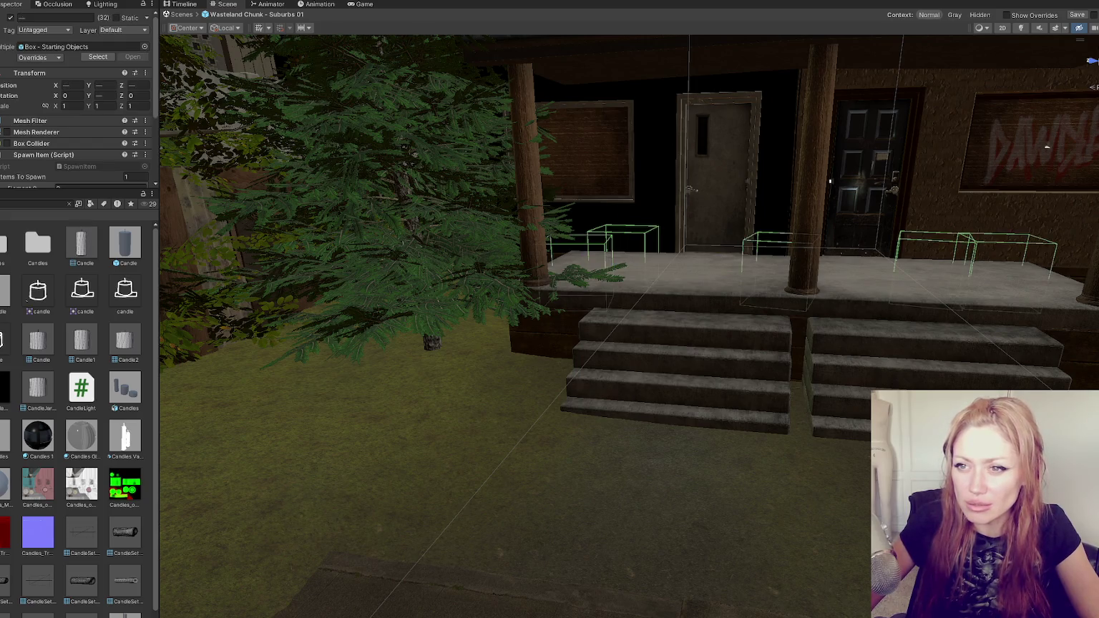
pyautogui.scroll(-3, 70, 116)
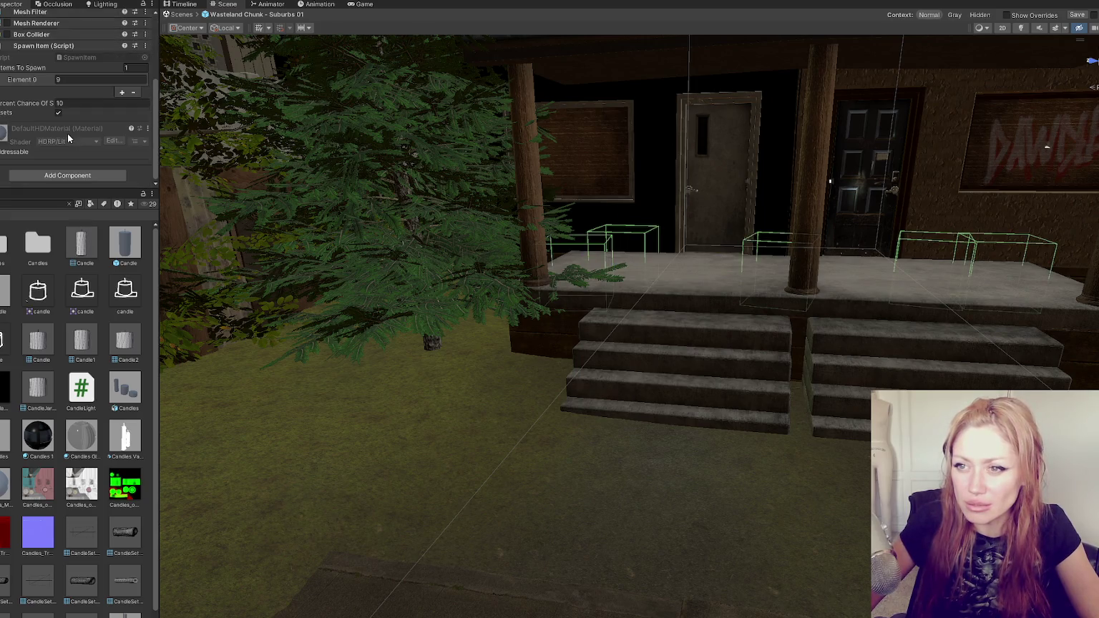
pyautogui.click(123, 93)
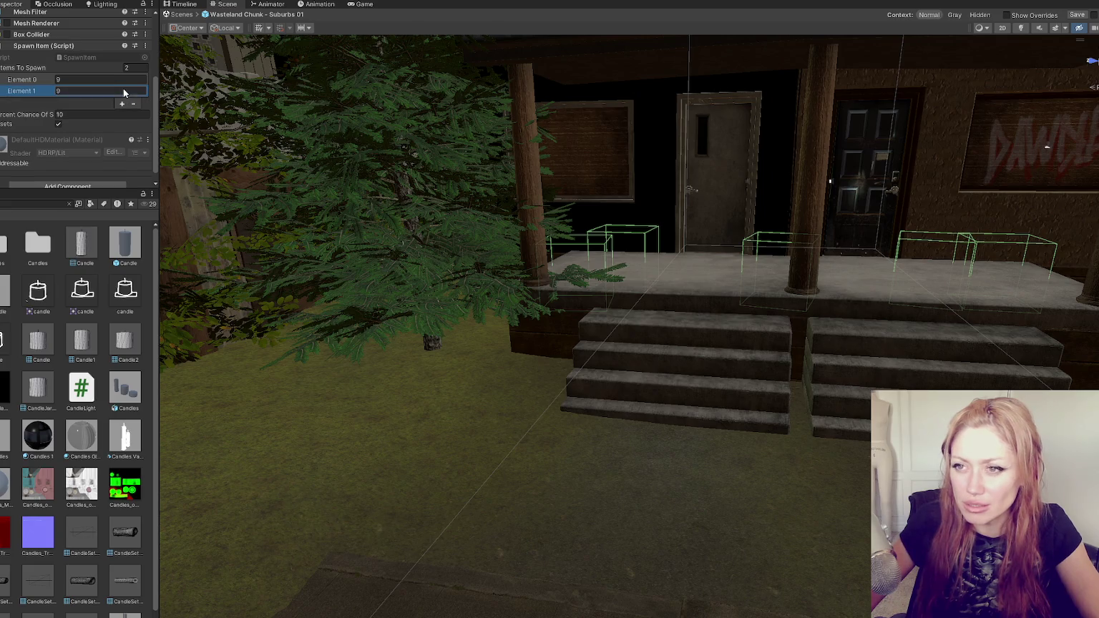
pyautogui.hotkey('ctrl', 'z')
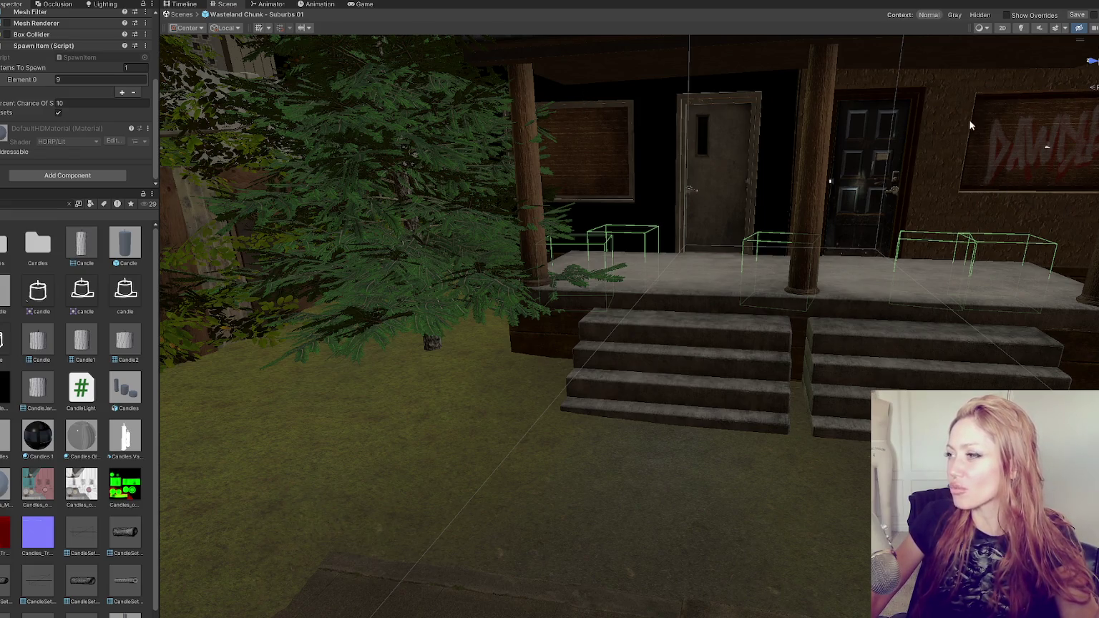
# Fly the view over the porch and down the street, then open SpawnItem.cs in the code editor
pyautogui.moveTo(930, 186); pyautogui.dragTo(667, 184)
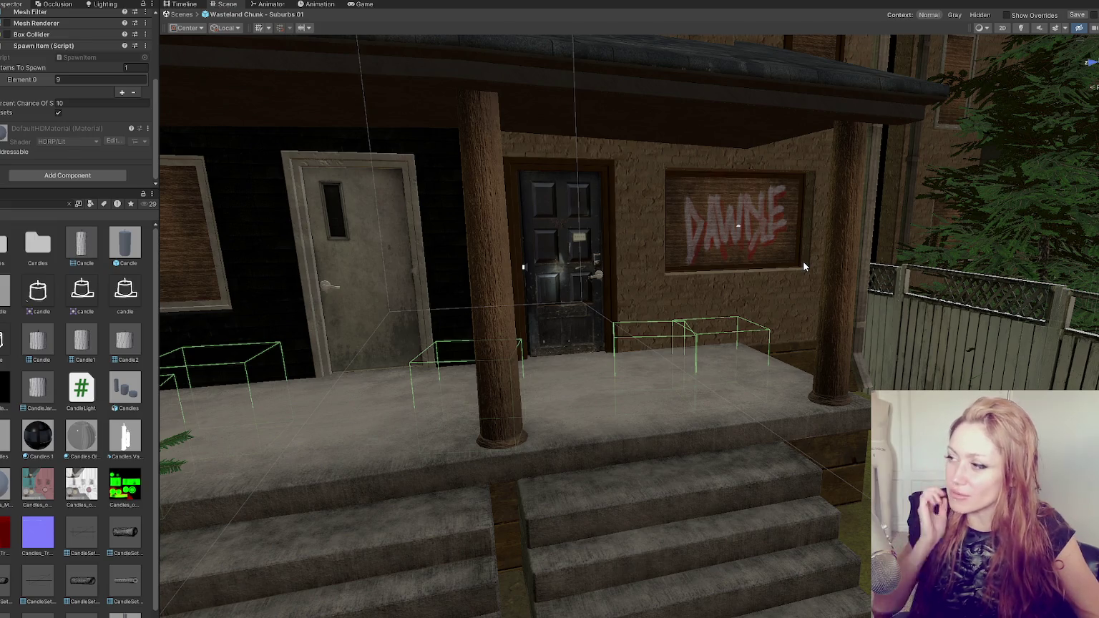
pyautogui.moveTo(832, 277); pyautogui.dragTo(814, 279)
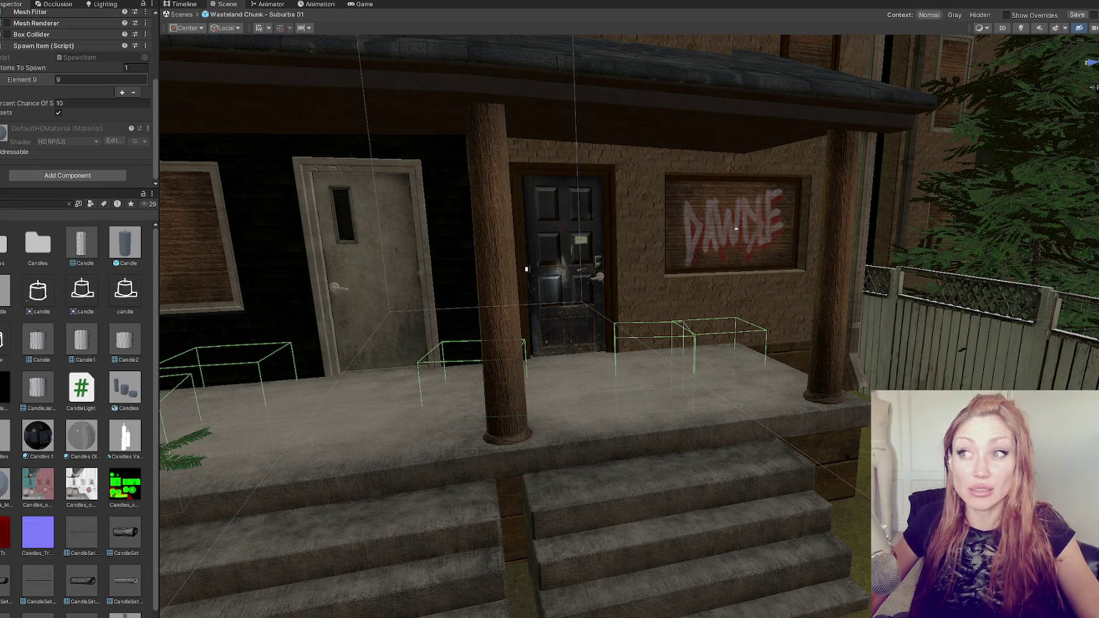
pyautogui.scroll(-10, 687, 364)
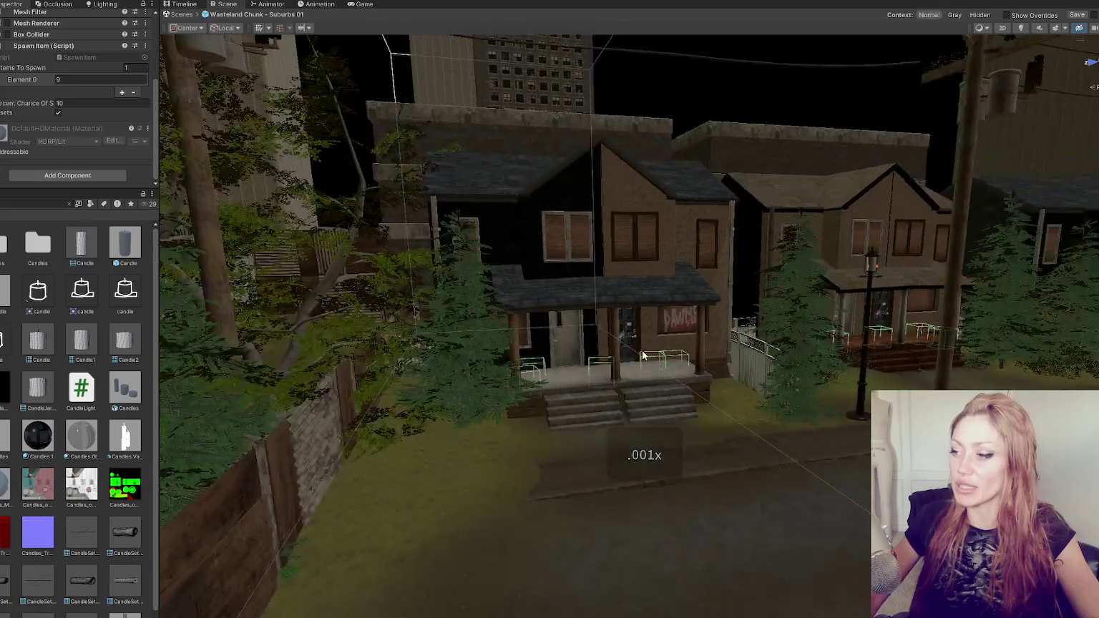
pyautogui.moveTo(642, 355)
pyautogui.mouseDown()
pyautogui.moveTo(466, 410)
pyautogui.moveTo(380, 395)
pyautogui.moveTo(637, 378)
pyautogui.moveTo(611, 323)
pyautogui.moveTo(631, 338)
pyautogui.moveTo(673, 328)
pyautogui.moveTo(623, 331)
pyautogui.moveTo(669, 330)
pyautogui.mouseUp()
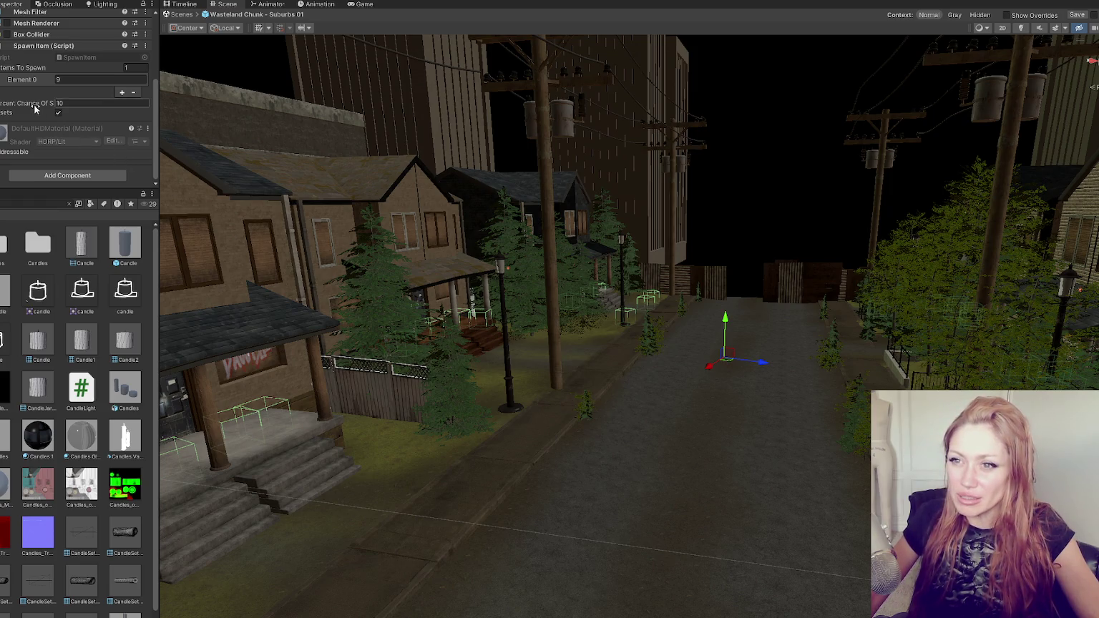
pyautogui.click(85, 58)
pyautogui.doubleClick(85, 57)
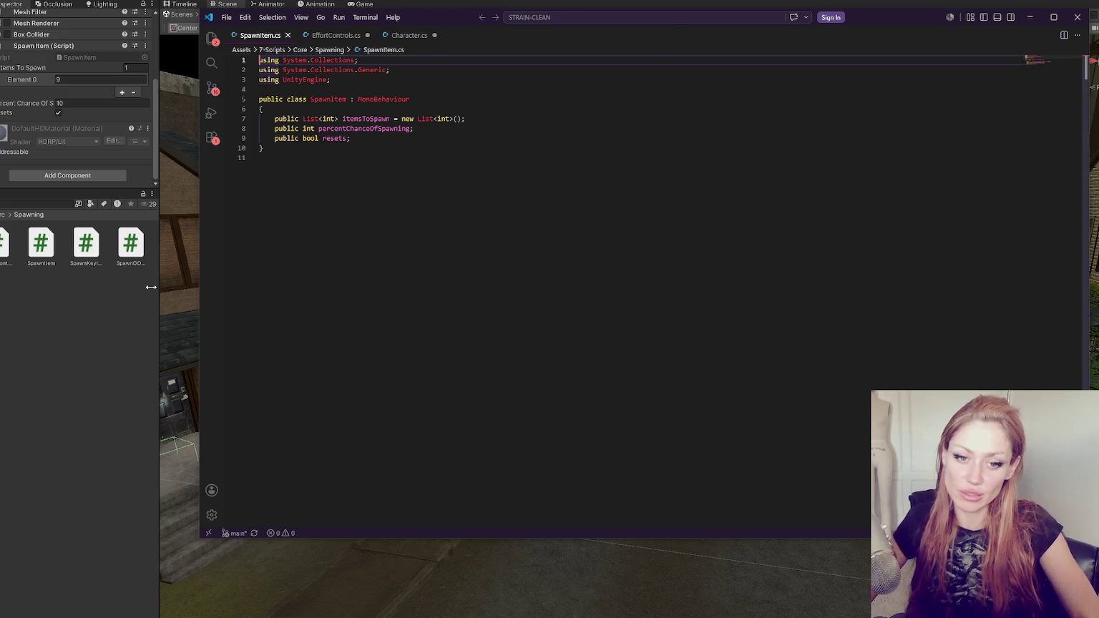
# Leave SpawnItem.cs and bring the Unity editor back to the front
pyautogui.click(118, 326)
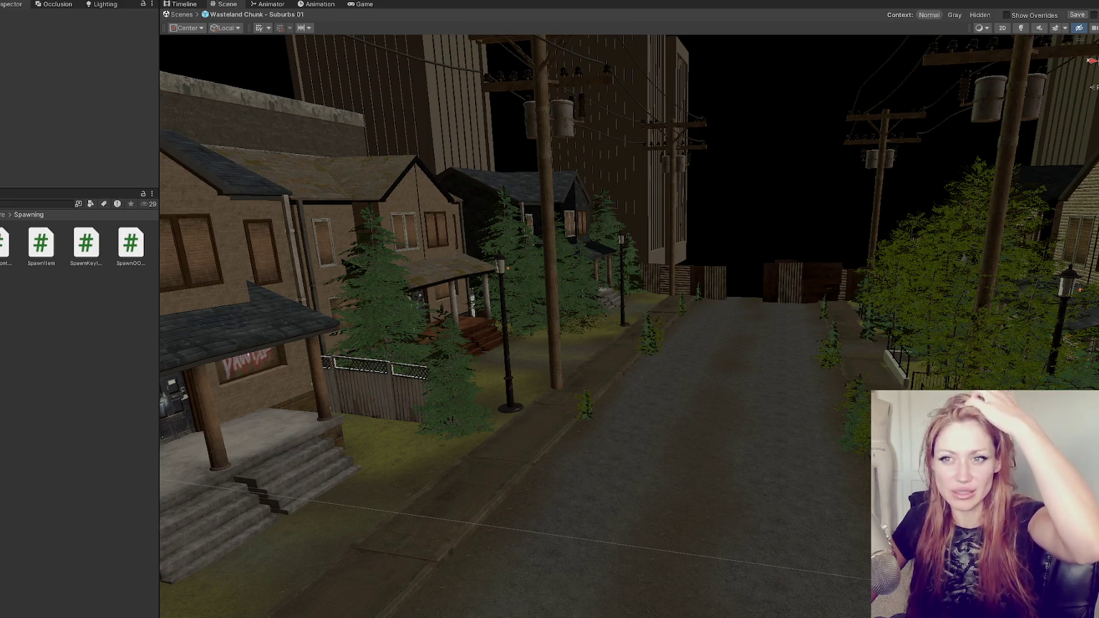
# Open the Title scene, saving the modified Wooden Boards prefab, and start play mode
pyautogui.click(669, 282)
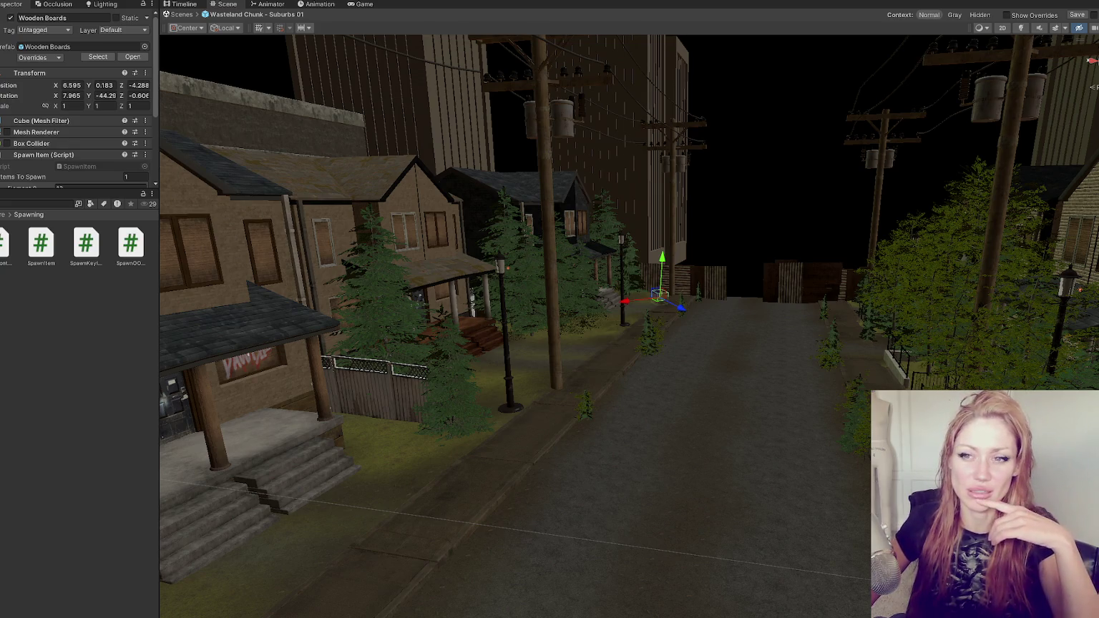
pyautogui.click(120, 341)
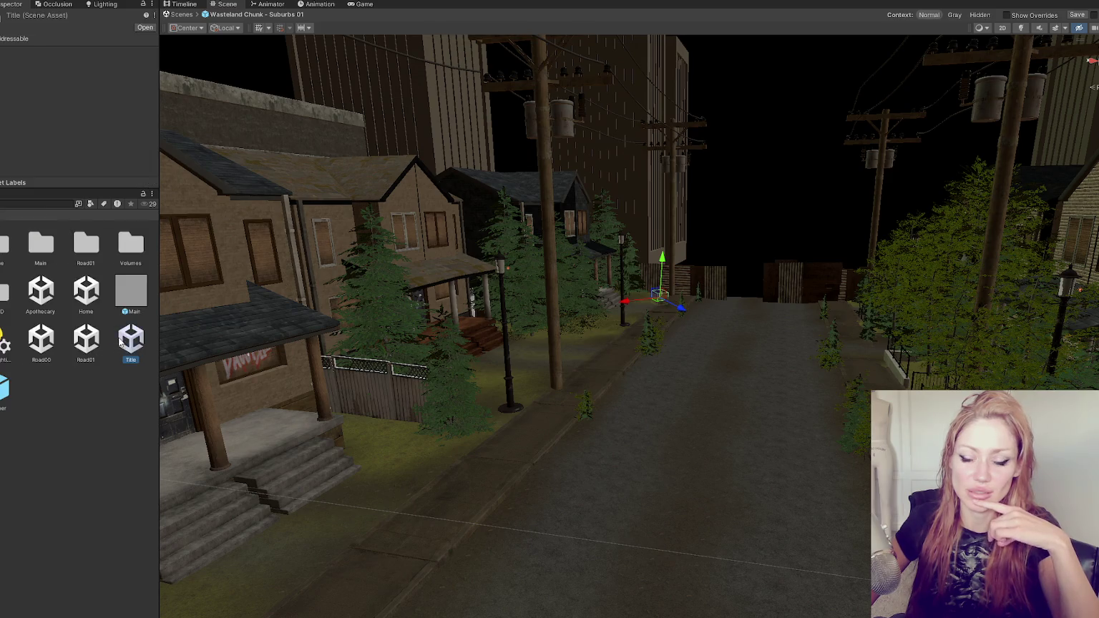
pyautogui.doubleClick(120, 340)
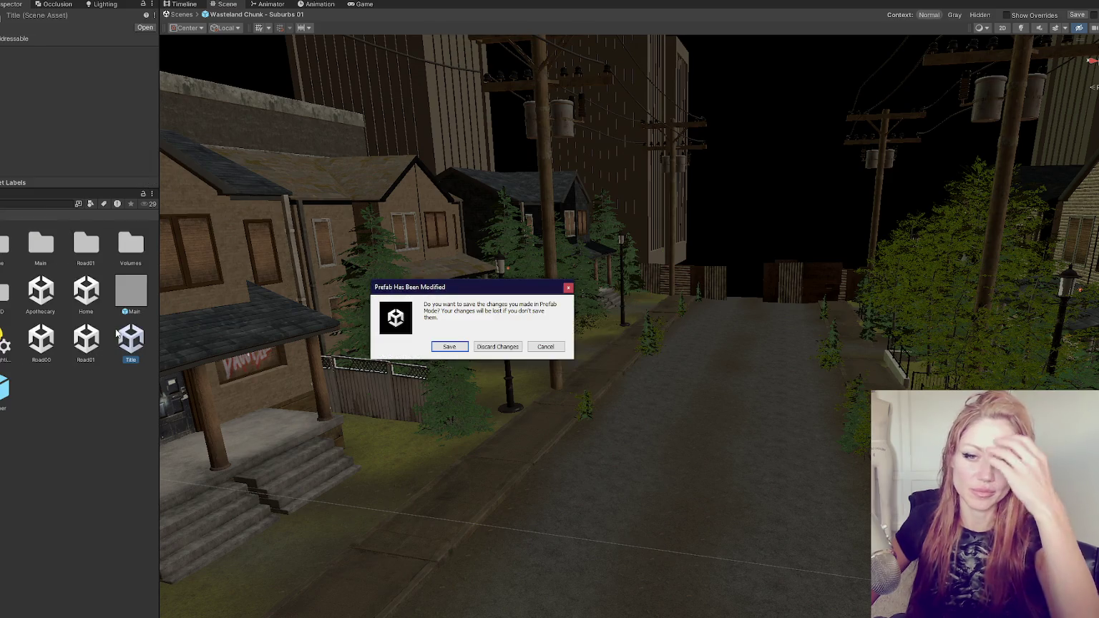
pyautogui.click(456, 347)
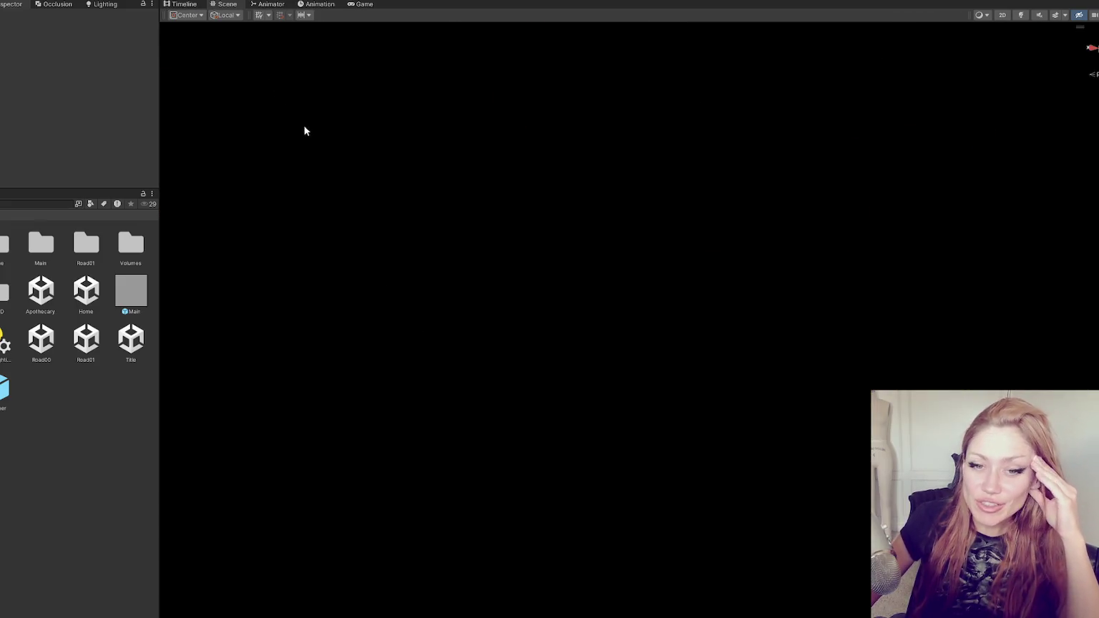
pyautogui.click(434, 1)
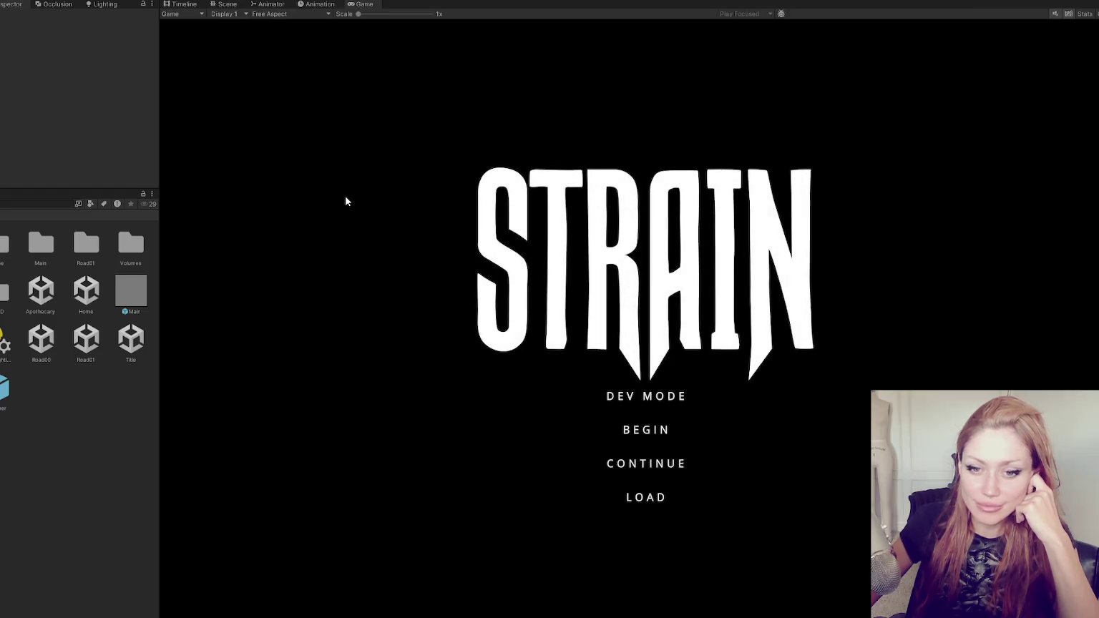
# Enter DEV MODE from the STRAIN title screen, then switch to the YouTube live stream window
pyautogui.click(641, 406)
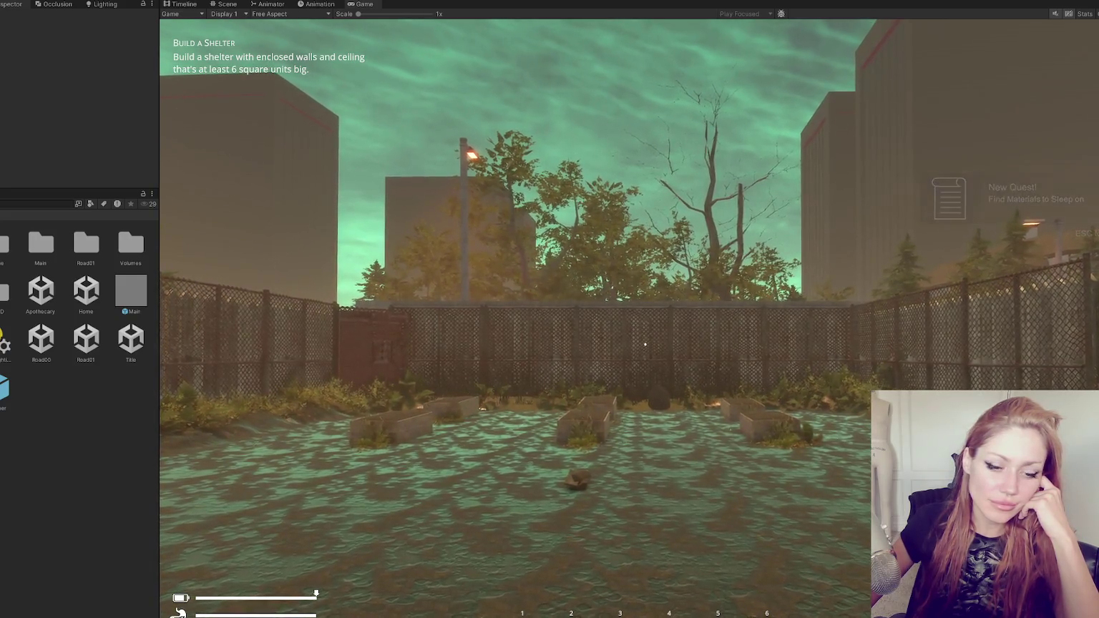
pyautogui.hotkey('alt', 'Tab')
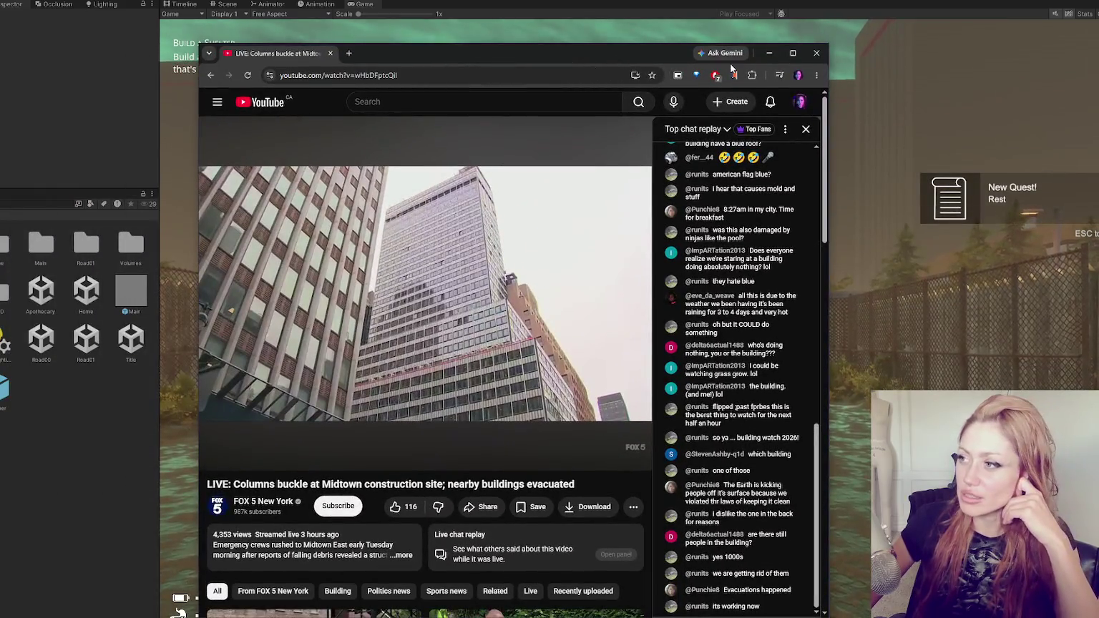
# Make the browser showing the YouTube live stream full-screen
pyautogui.press('F11')
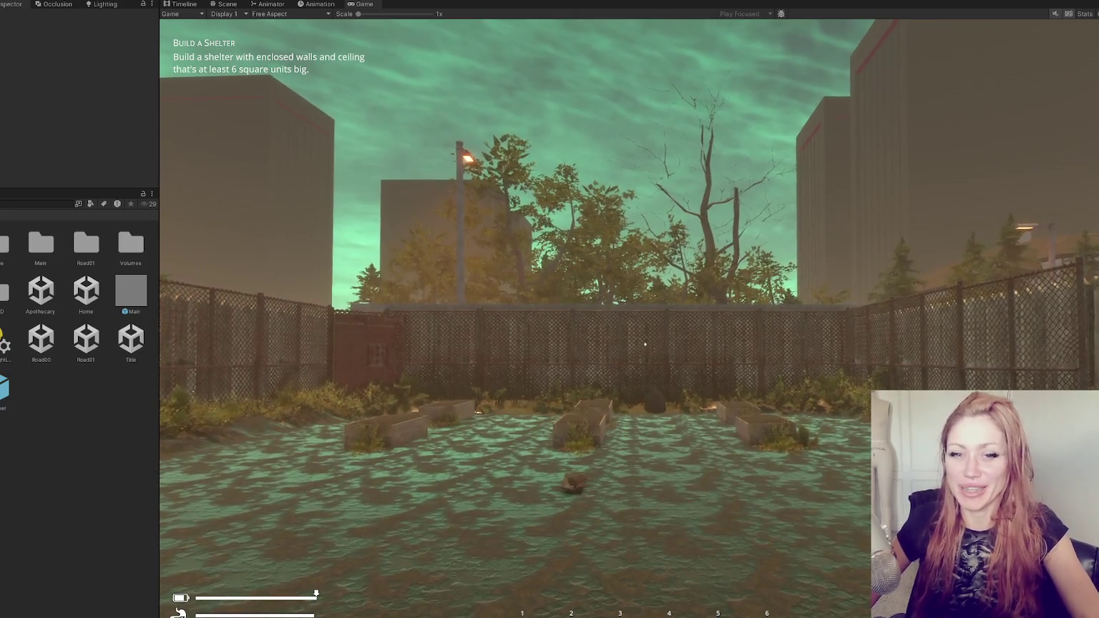
# Spawn a 'wooden board' through the developer console and pick it up
pyautogui.press('Tab')
pyautogui.press('`')
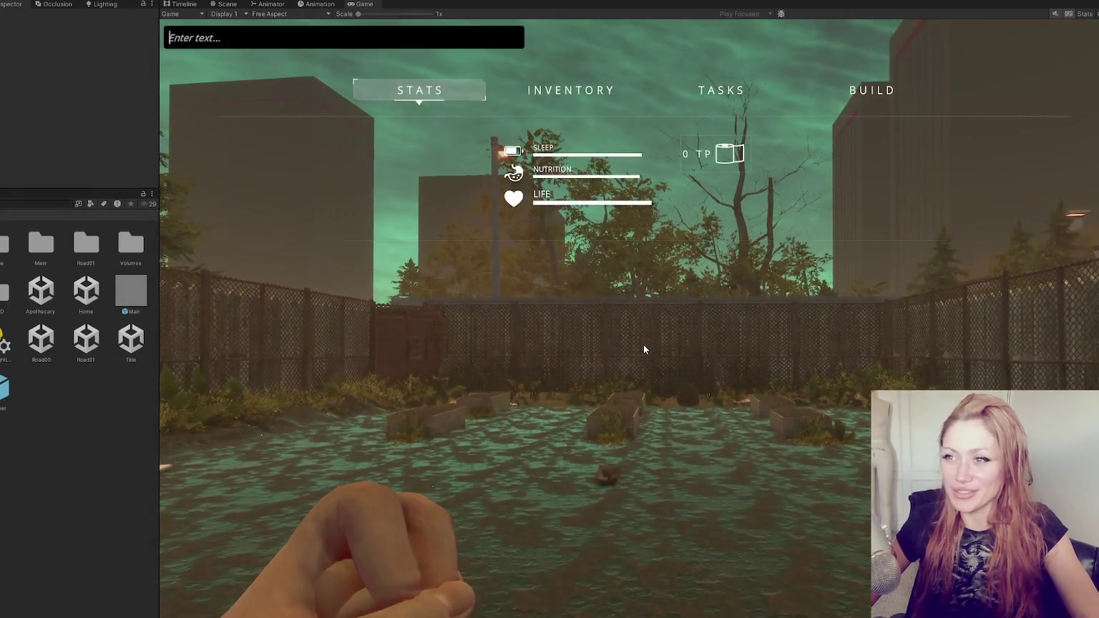
pyautogui.write('wooden board')
pyautogui.press('Return')
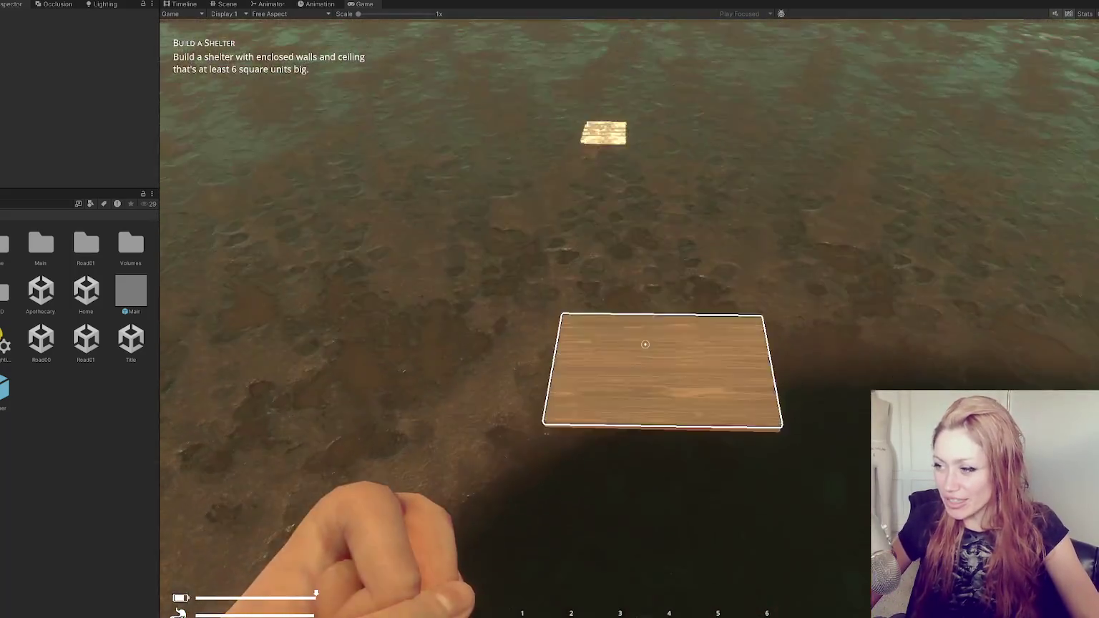
pyautogui.press('e')
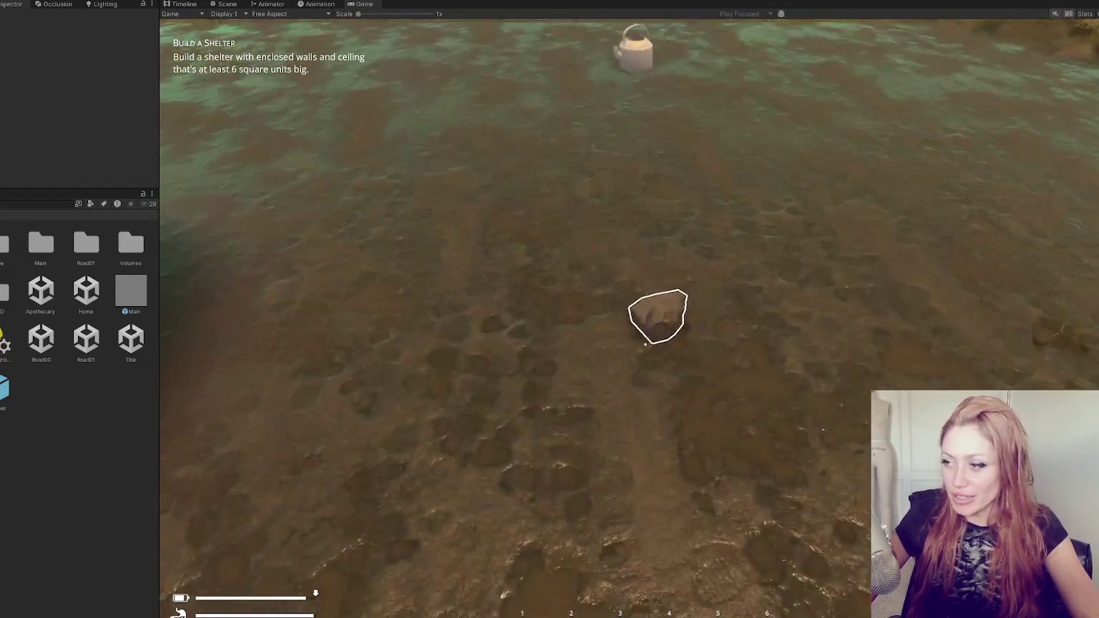
# Pick up the rock, kettle and two wooden boards, walk by the pond, check stats, then stop play
pyautogui.click(645, 344)
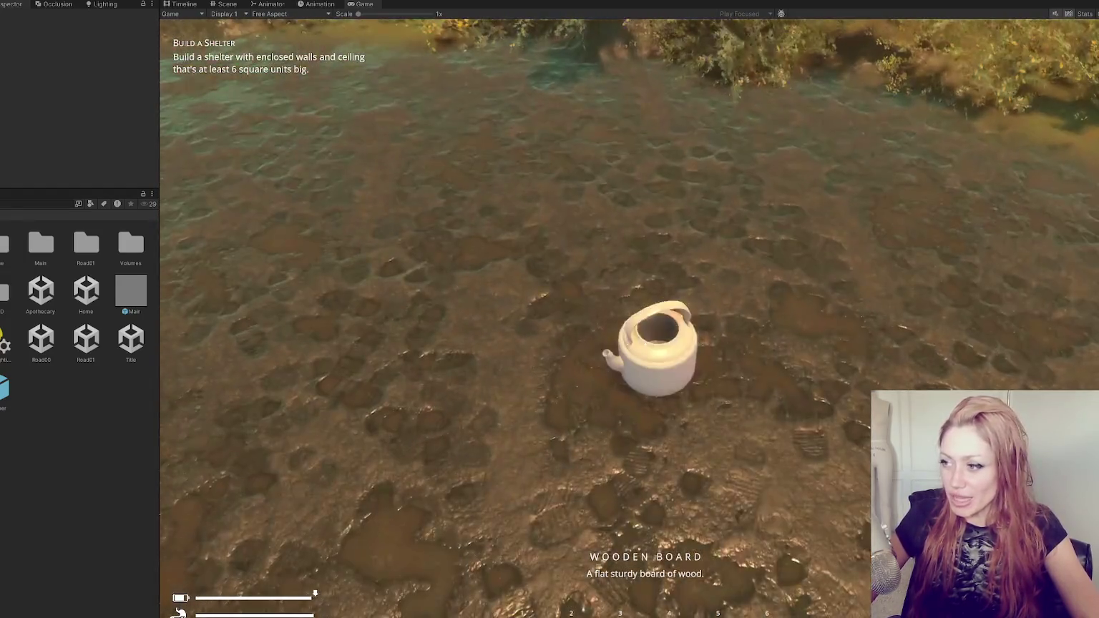
pyautogui.click(645, 344)
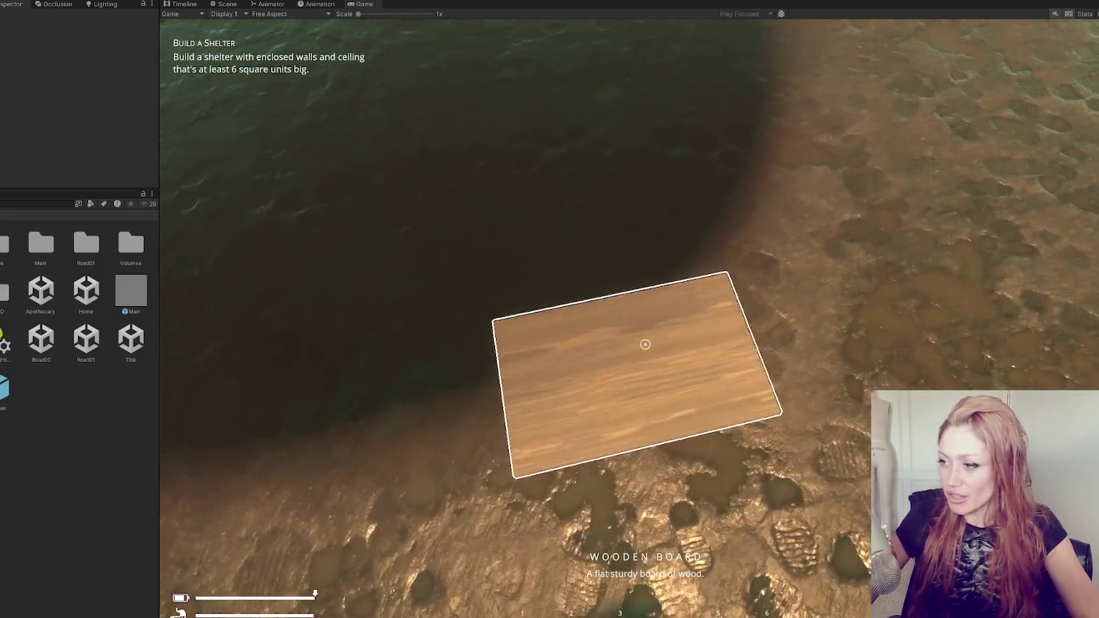
pyautogui.click(644, 344)
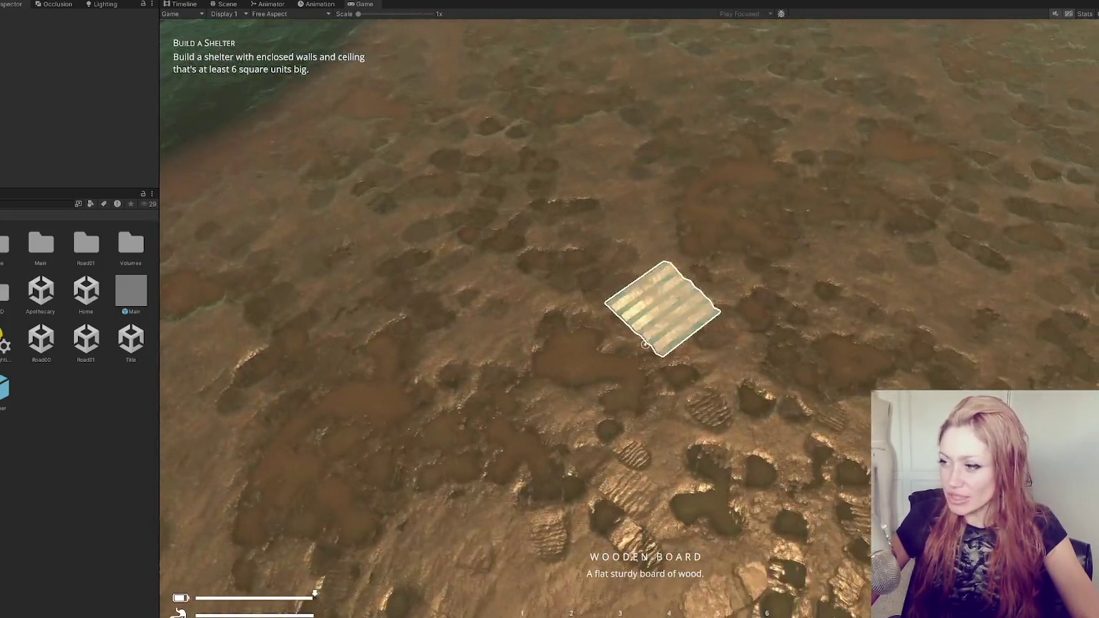
pyautogui.click(645, 344)
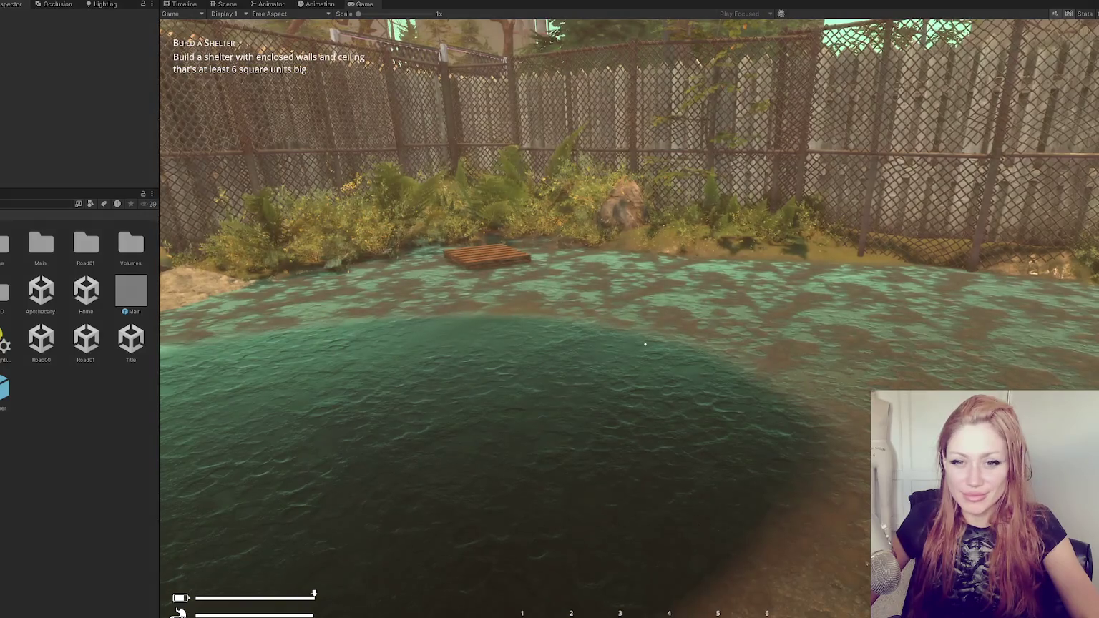
pyautogui.press('w')
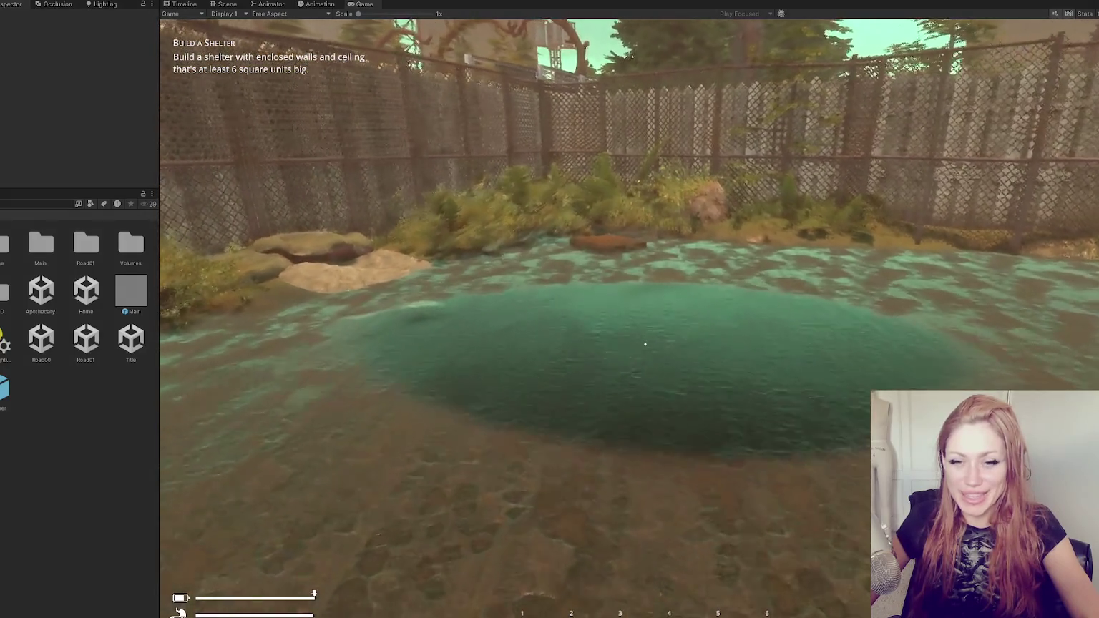
pyautogui.press('s')
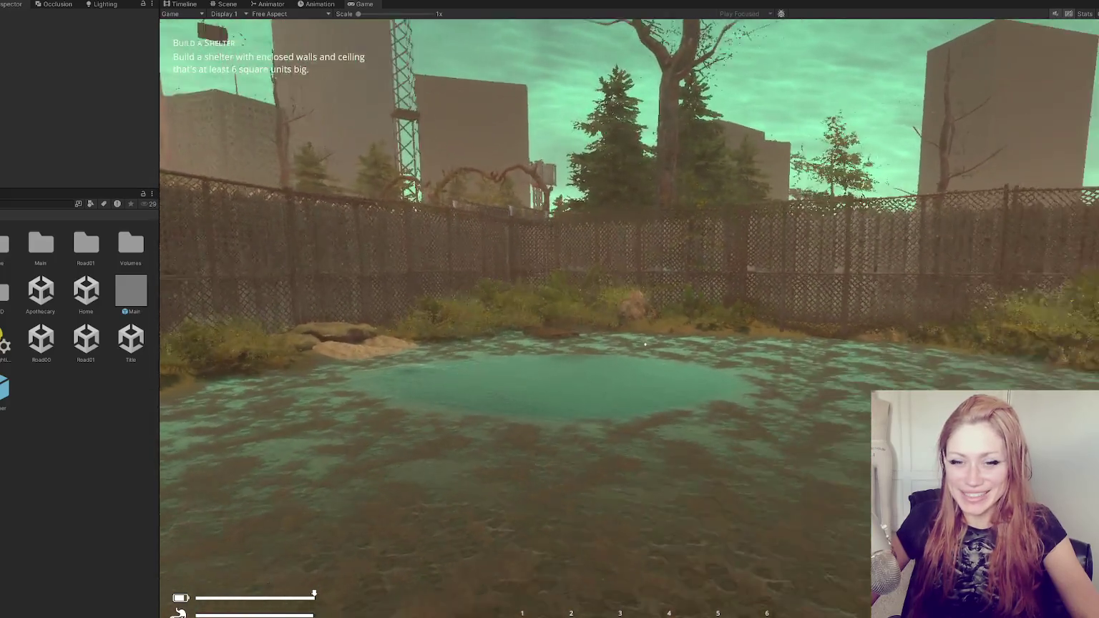
pyautogui.moveTo(644, 344)
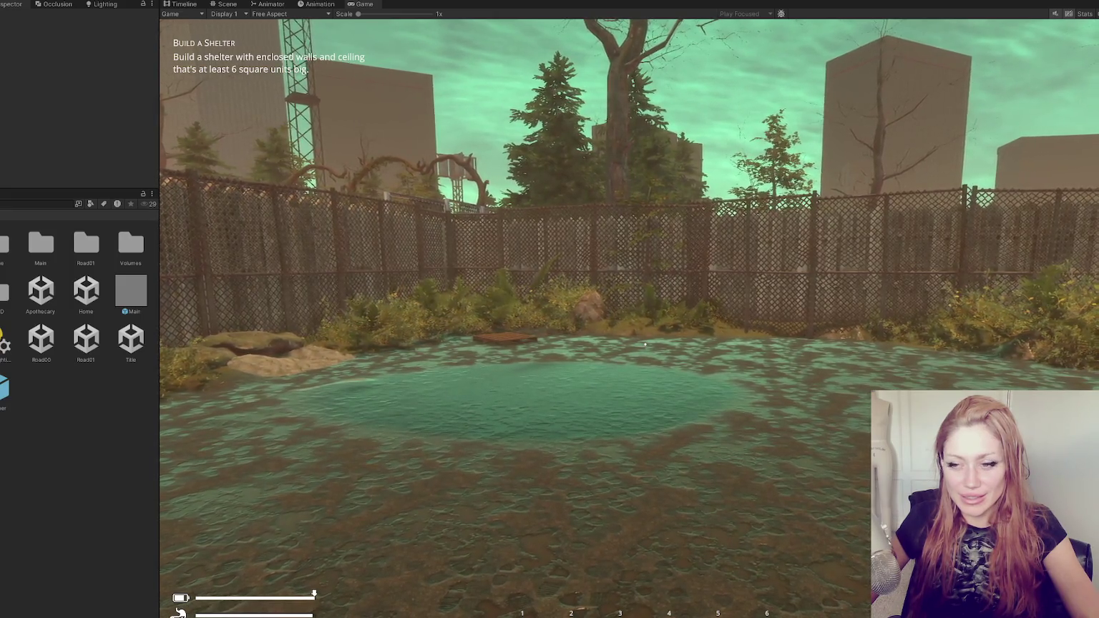
pyautogui.press('Tab')
pyautogui.hotkey('ctrl', 'p')
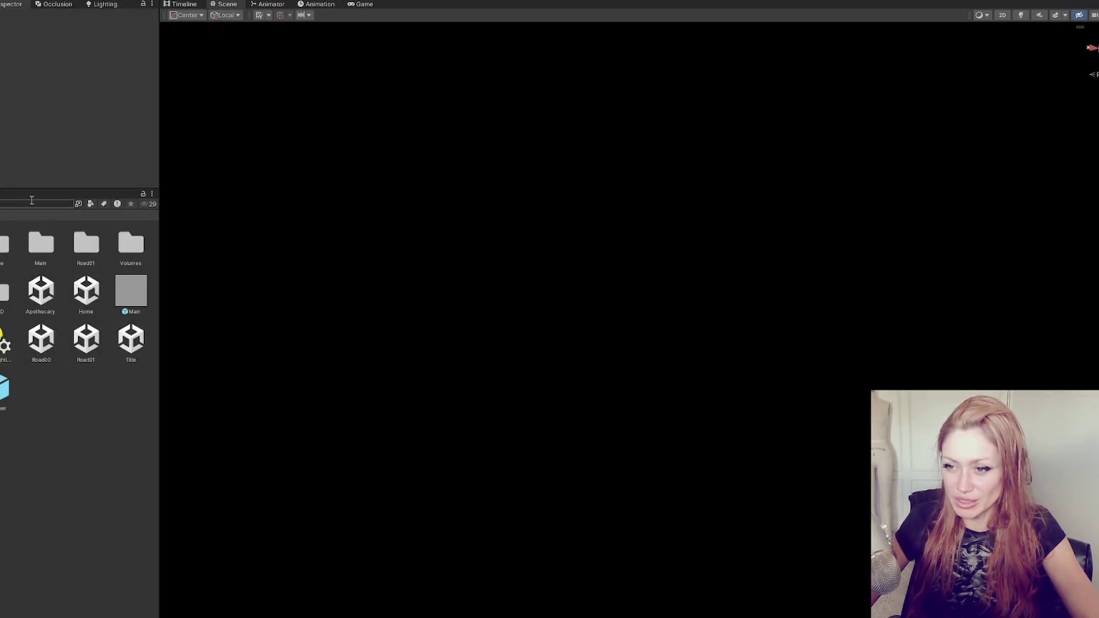
# Launch the game from the Title scene in DEV MODE
pyautogui.click(131, 339)
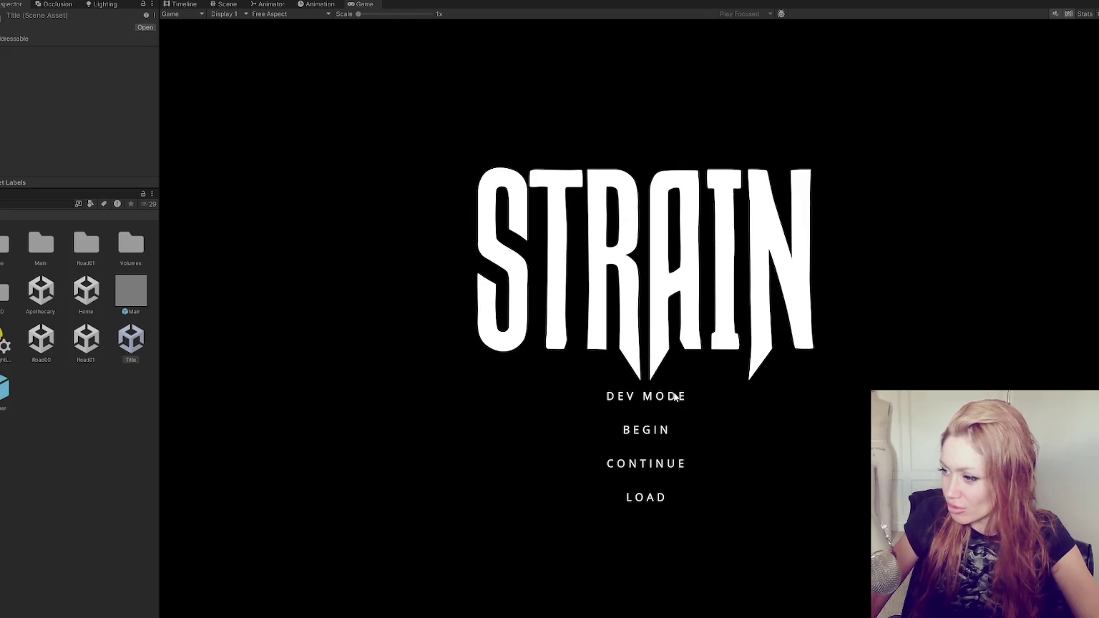
pyautogui.click(674, 397)
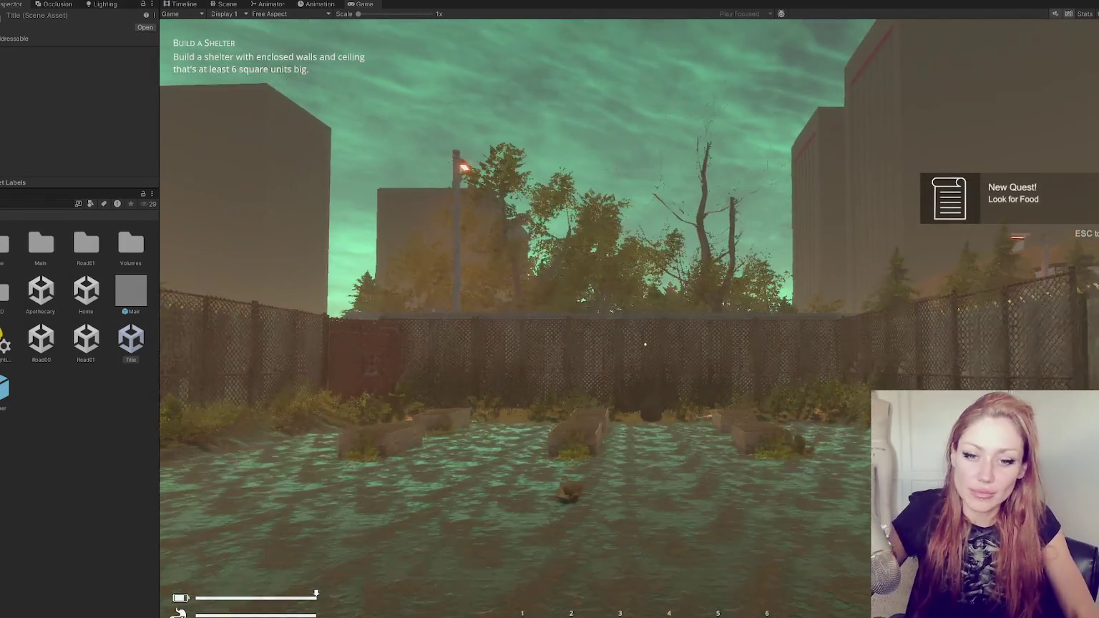
# Pick up the plank and scroll through the in-game BUILD item list
pyautogui.press('e')
pyautogui.press('Tab')
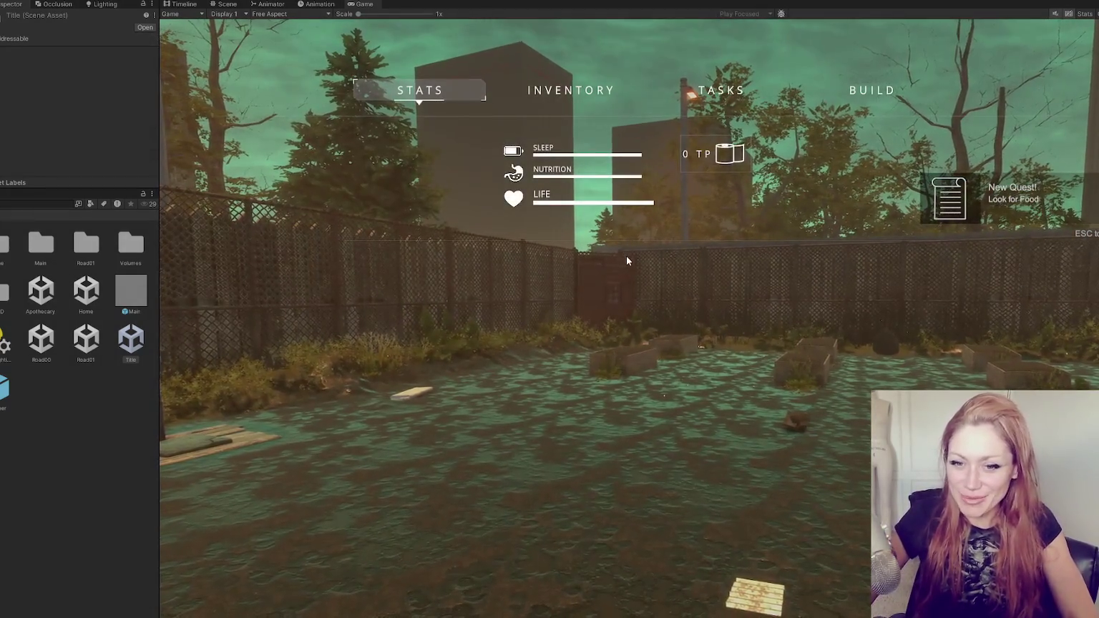
pyautogui.press('b')
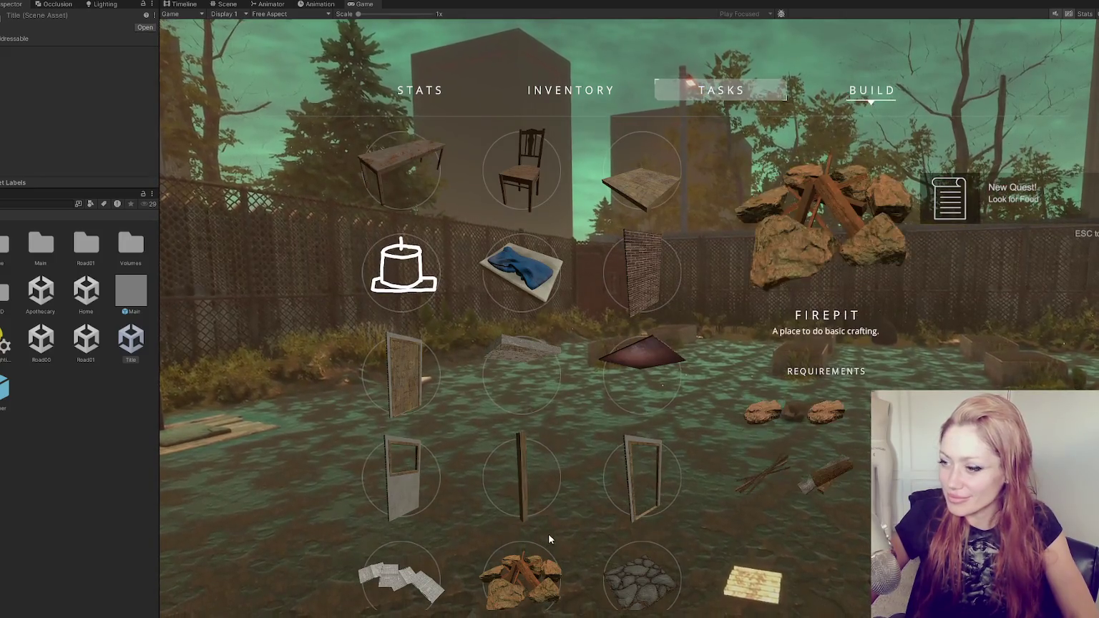
pyautogui.scroll(-2, 522, 399)
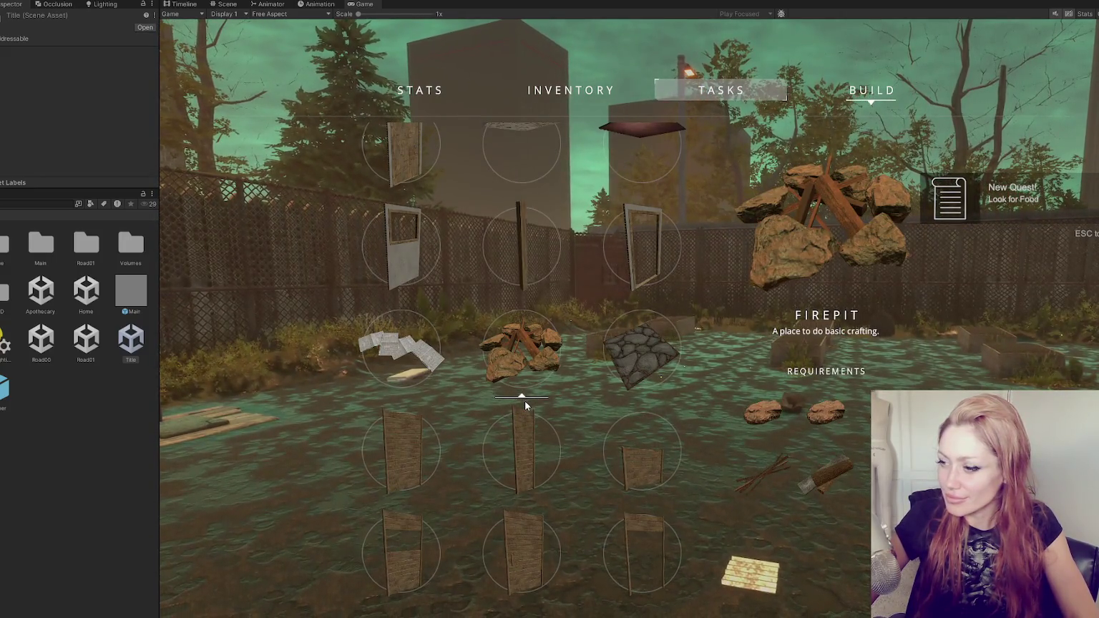
pyautogui.scroll(-2, 525, 401)
pyautogui.scroll(1, 525, 407)
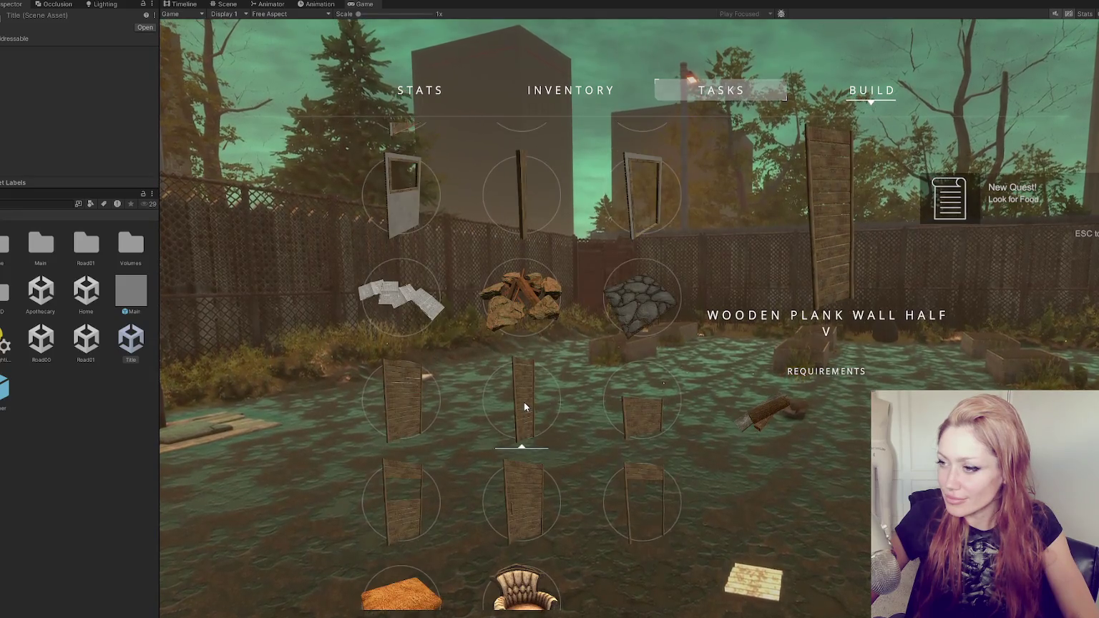
pyautogui.scroll(1, 525, 406)
pyautogui.scroll(2, 524, 405)
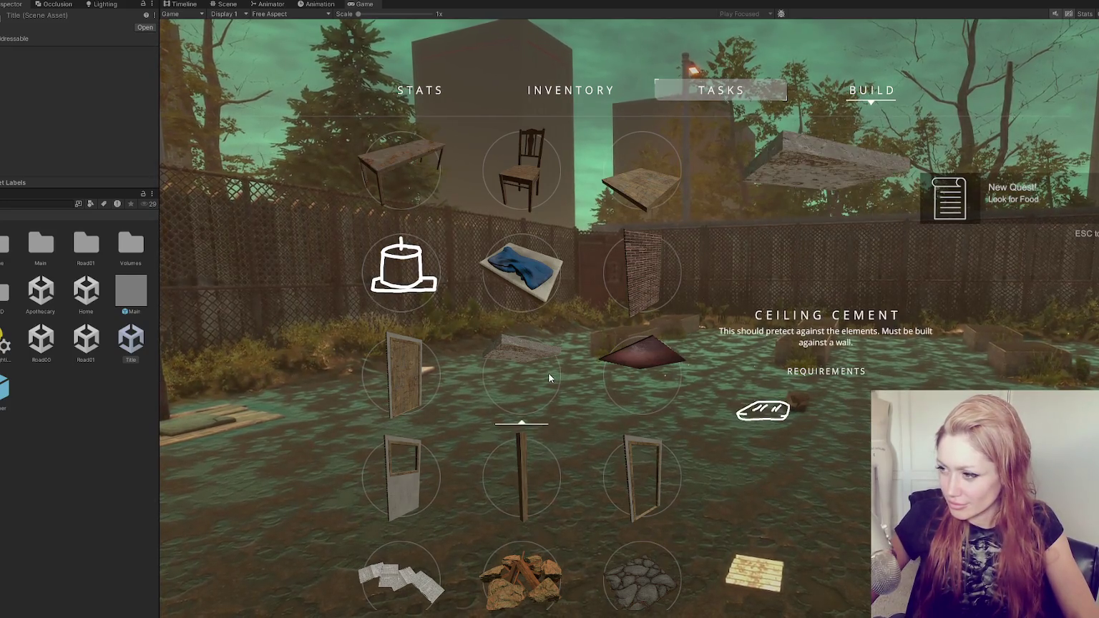
pyautogui.scroll(-1, 647, 323)
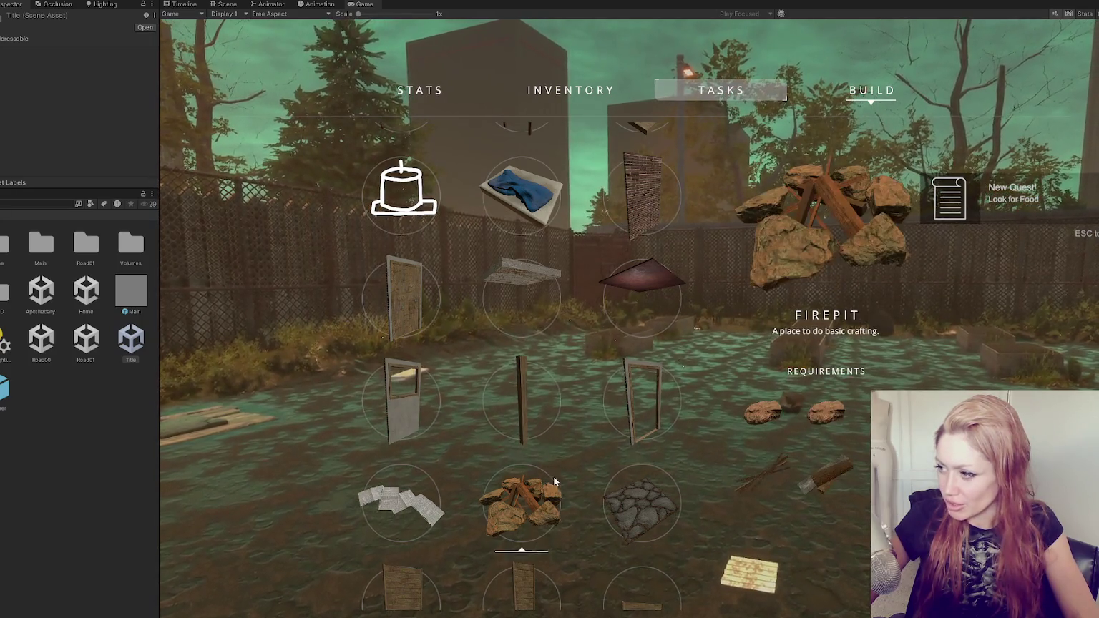
pyautogui.scroll(-2, 522, 494)
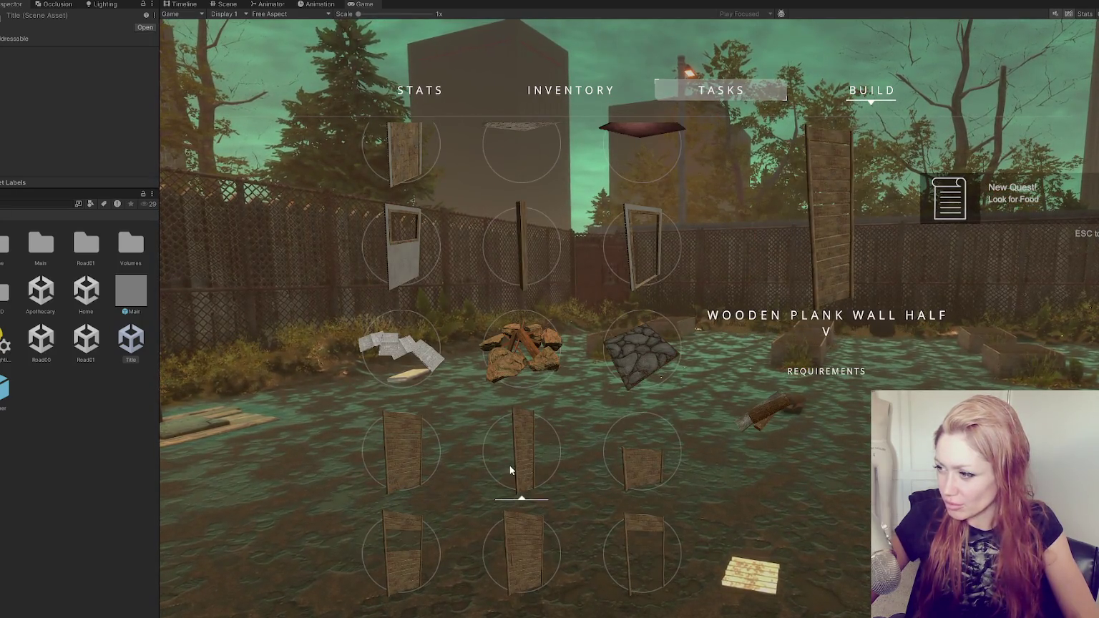
pyautogui.scroll(-2, 435, 456)
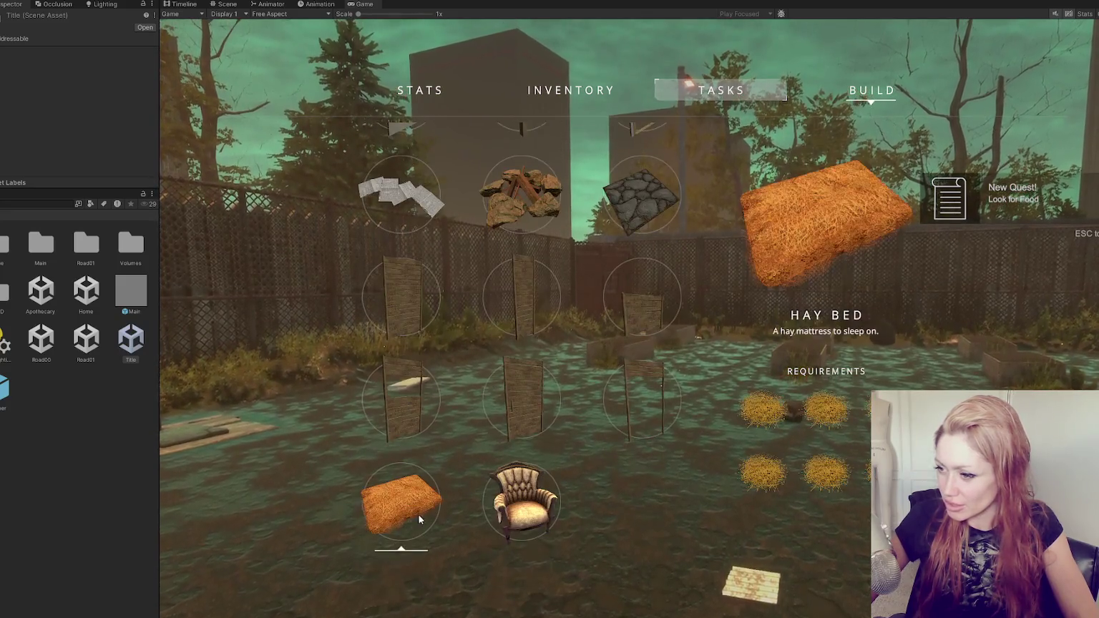
# Close the build menu and walk the player up to the red wooden door
pyautogui.press('Escape')
pyautogui.press('w')
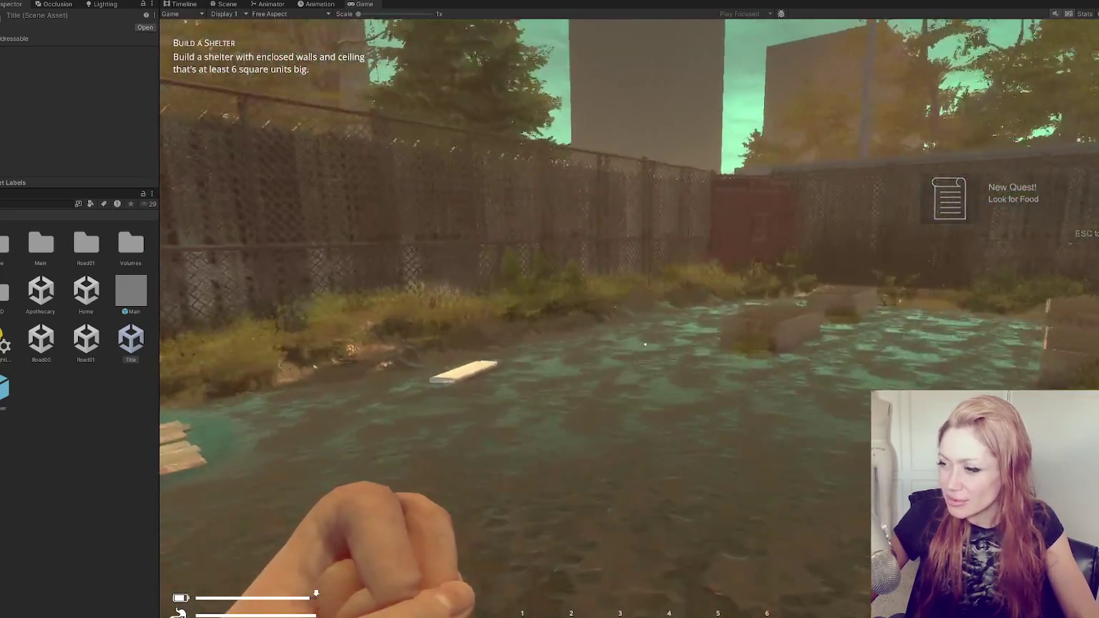
pyautogui.press('w')
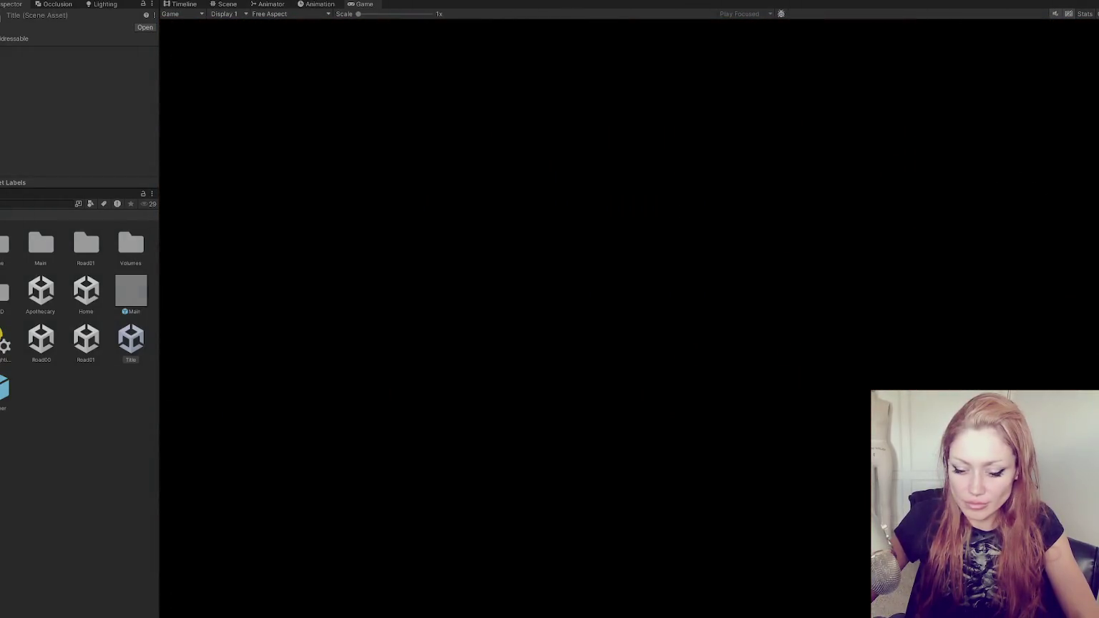
# Stop the game, delete the wooden boards by the far fence in the Wasteland scene, and save
pyautogui.hotkey('ctrl', 'p')
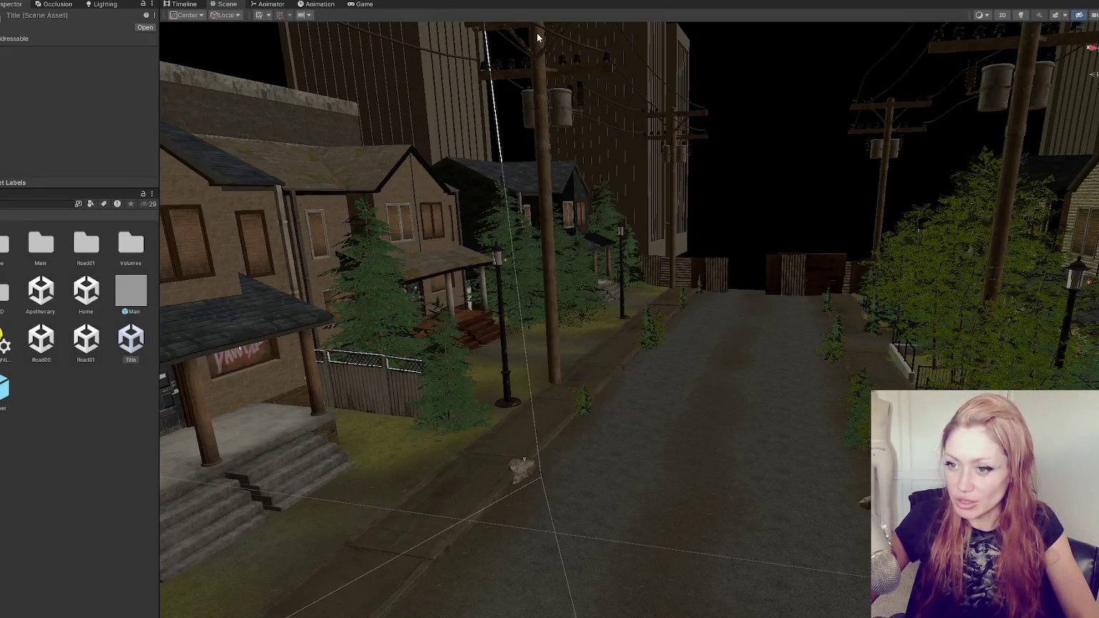
pyautogui.doubleClick(131, 336)
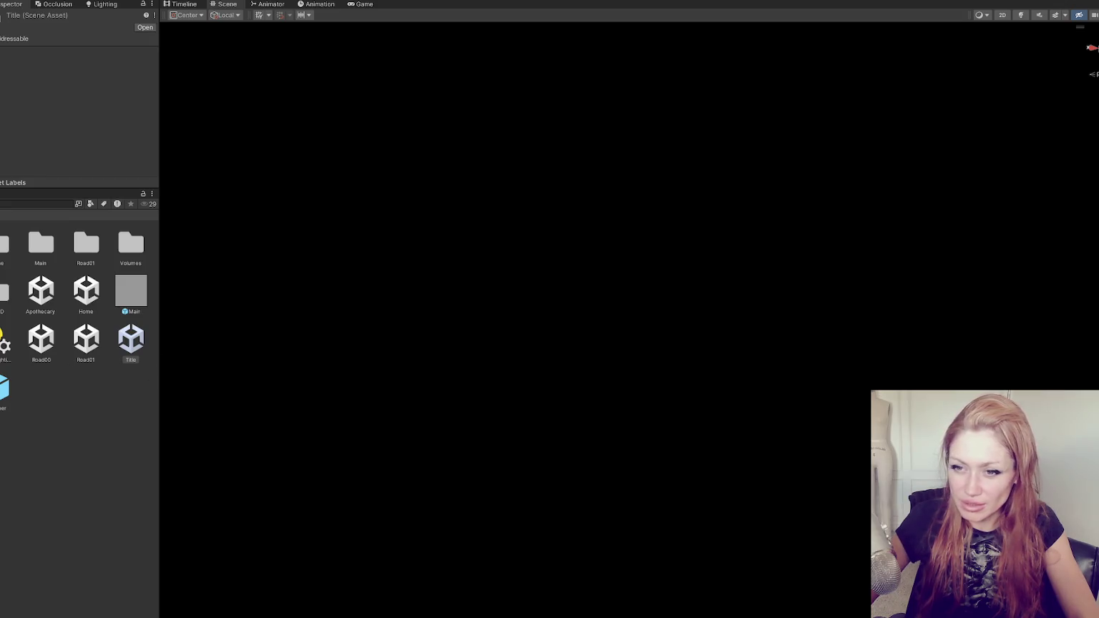
pyautogui.click(29, 367)
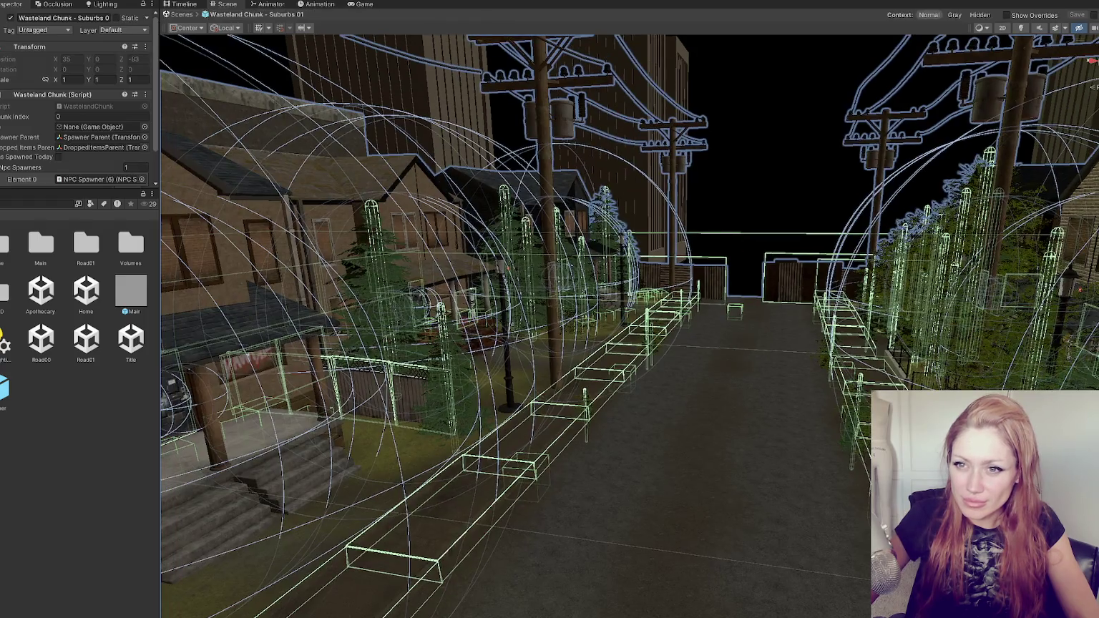
pyautogui.click(515, 522)
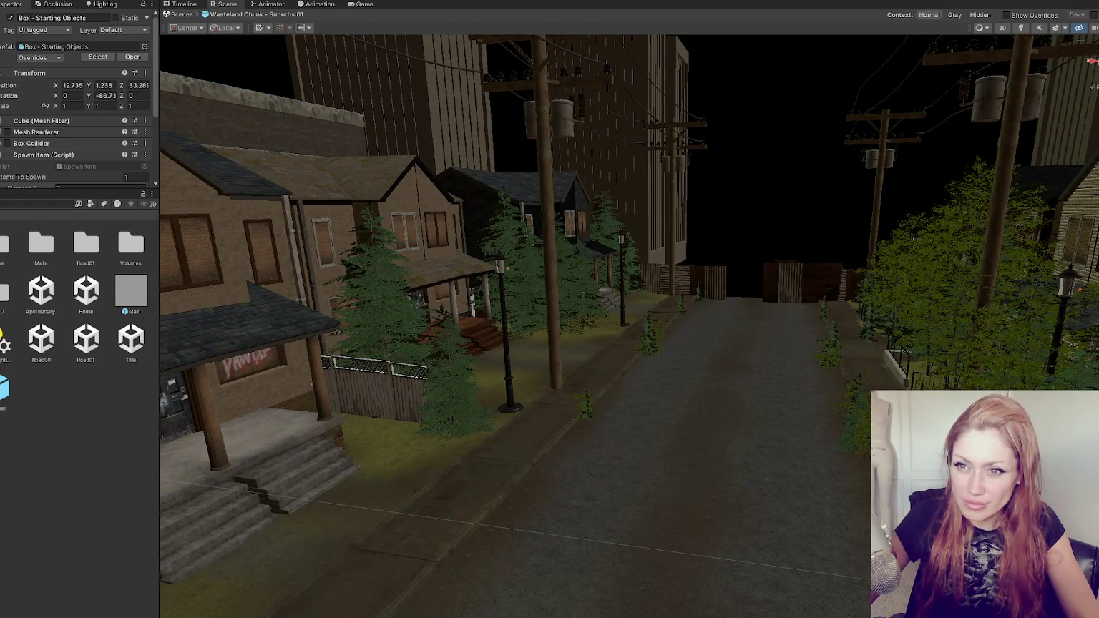
pyautogui.click(659, 282)
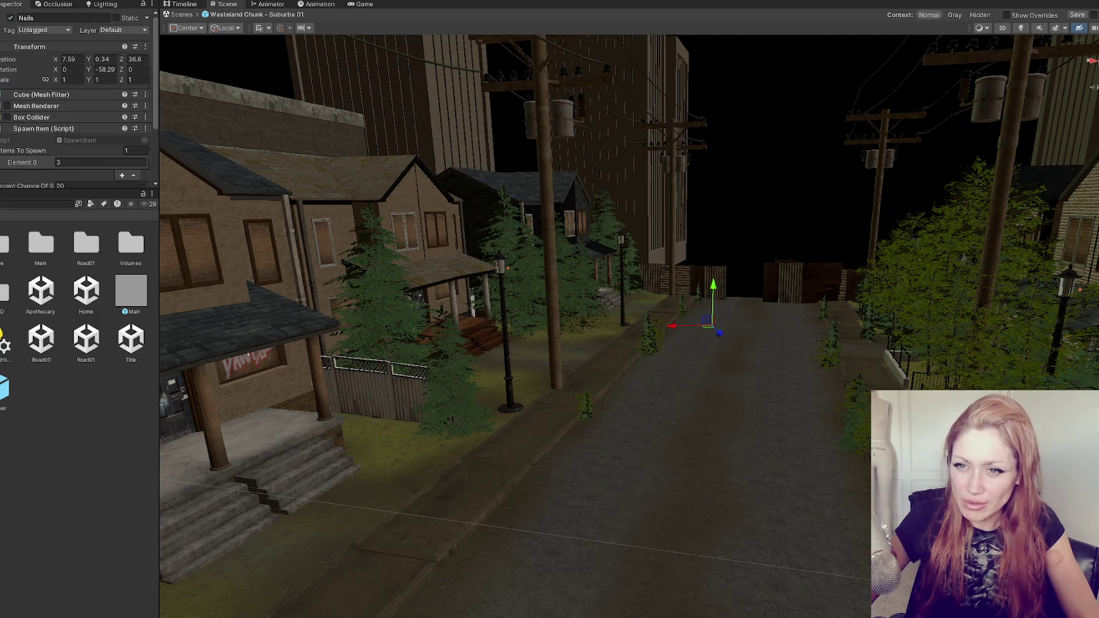
pyautogui.press('Delete')
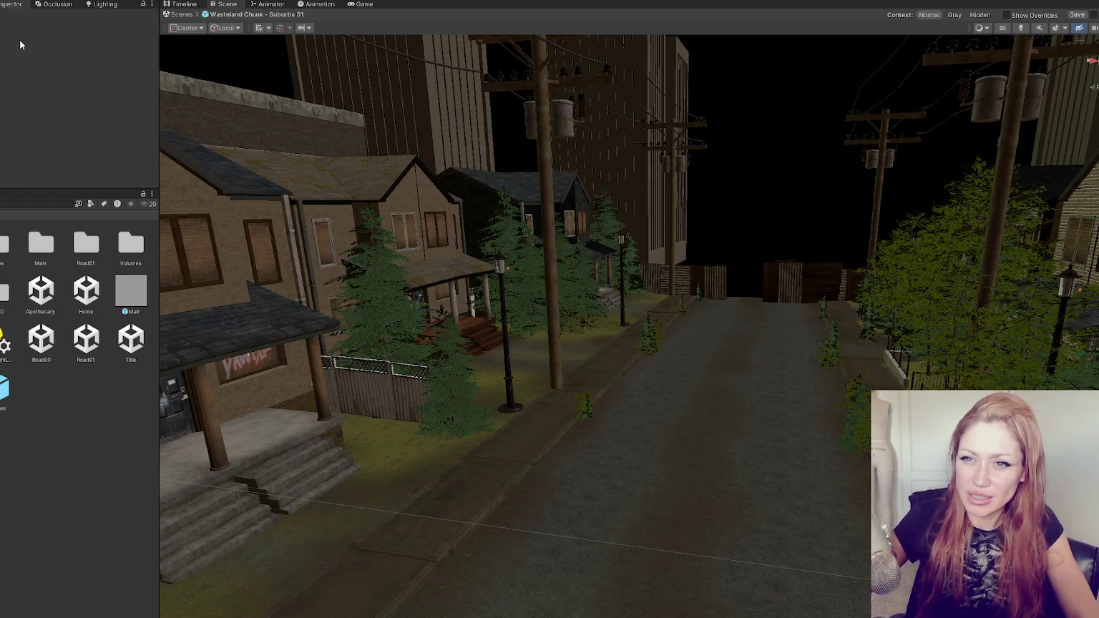
pyautogui.hotkey('ctrl', 's')
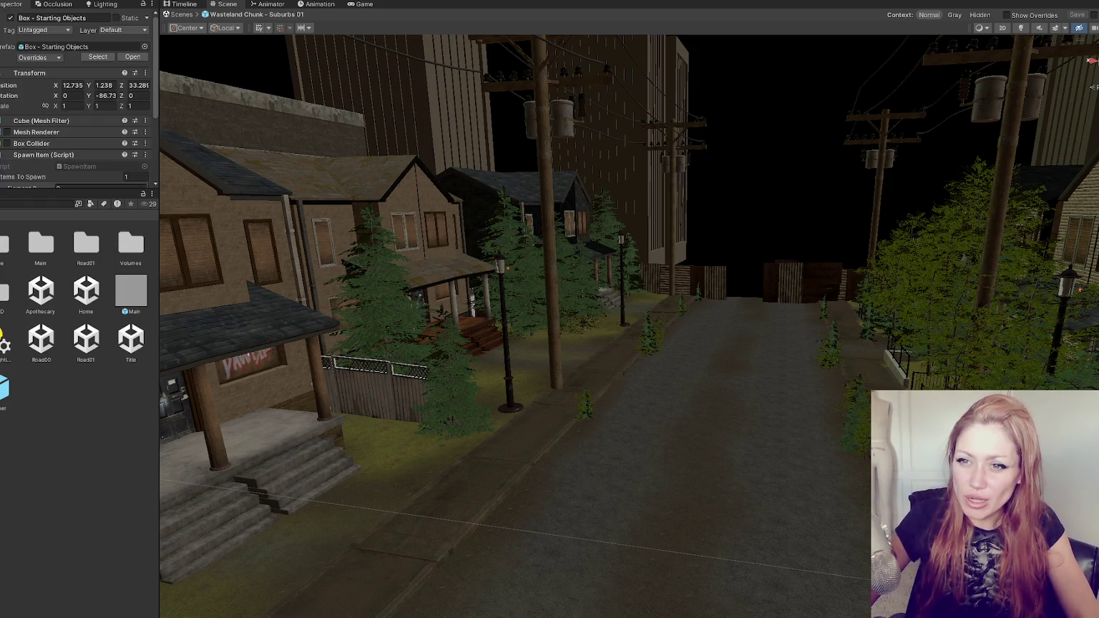
# Search the project for 'box' and select the Card Board Box asset
pyautogui.scroll(-3, 79, 119)
pyautogui.click(19, 205)
pyautogui.write('bo')
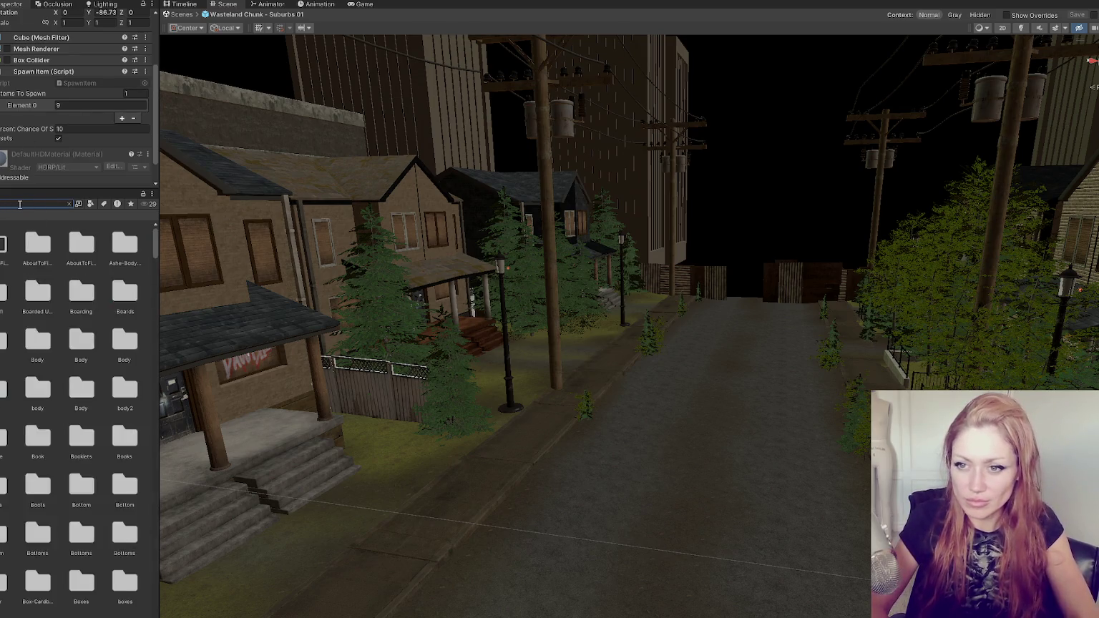
pyautogui.write('x')
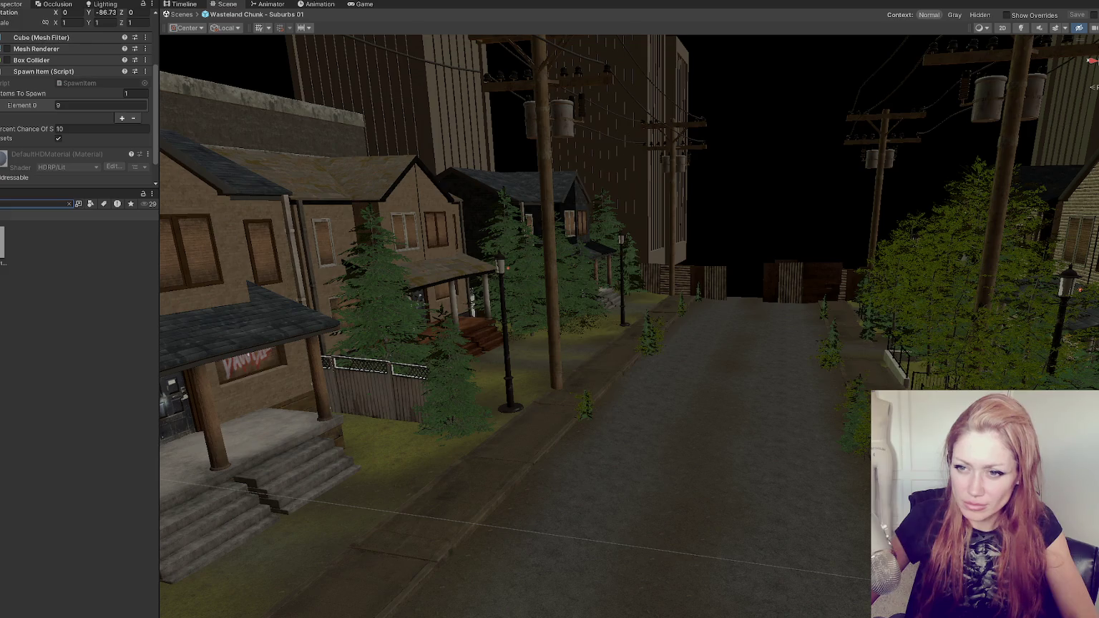
pyautogui.click(2, 243)
# Open the Box - Starting Objects prefab, add two Turn Into entries, and set Element 9 to 203
pyautogui.doubleClick(2, 243)
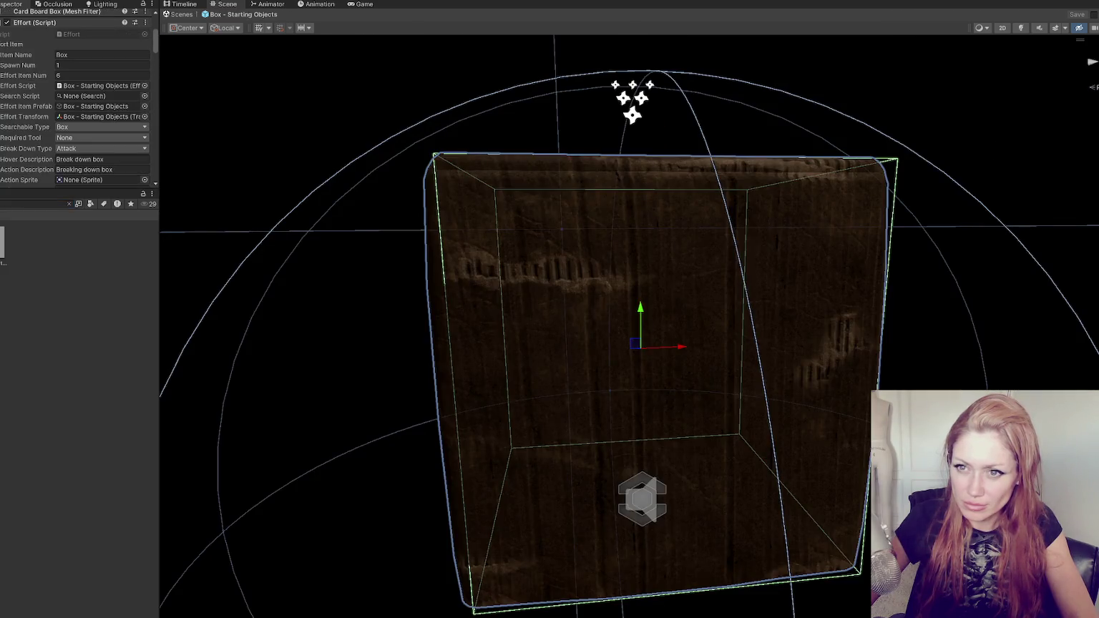
pyautogui.scroll(-6, 93, 150)
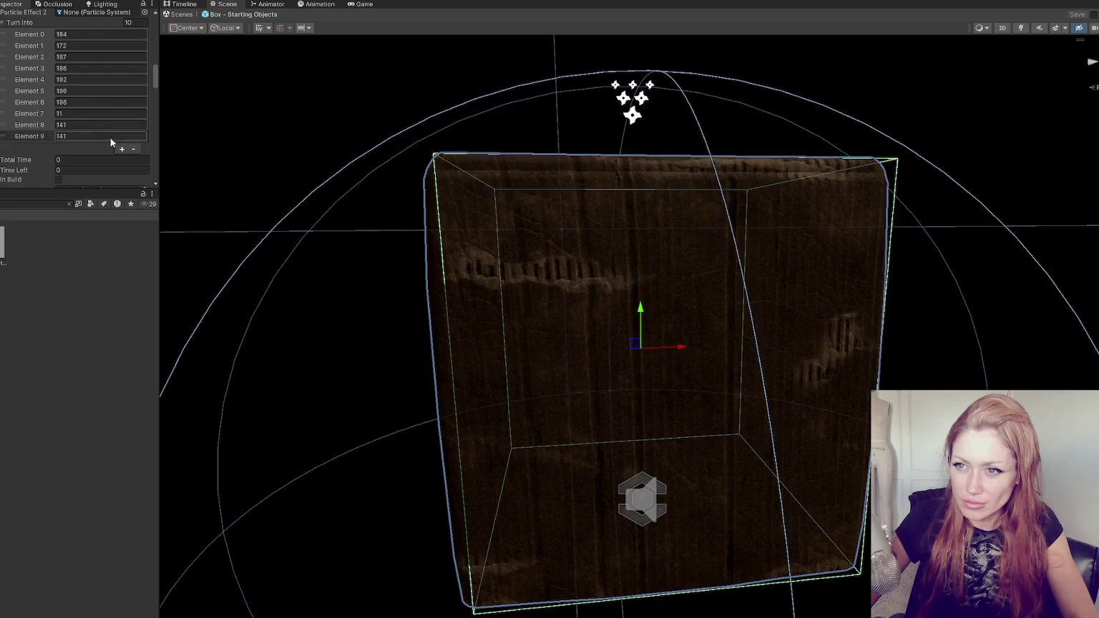
pyautogui.click(122, 159)
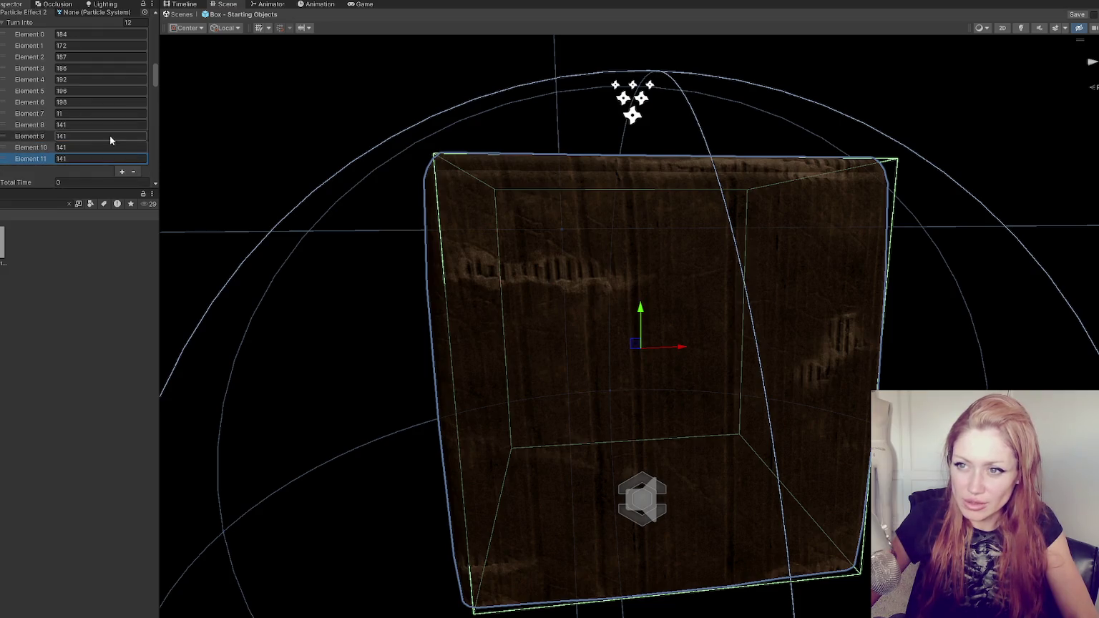
pyautogui.click(110, 135)
pyautogui.press('Return')
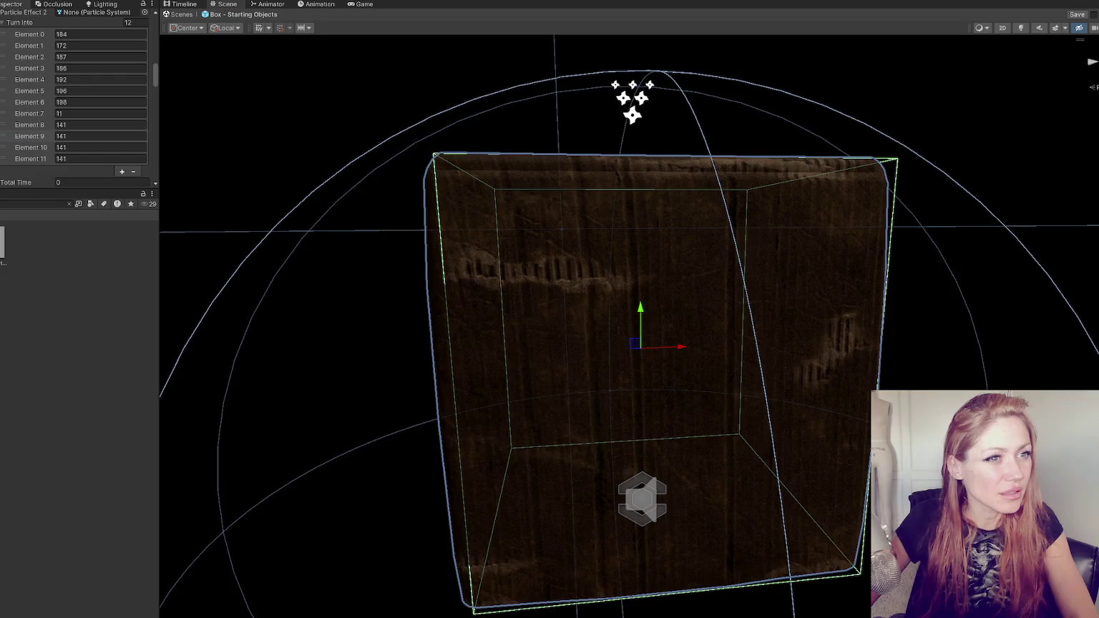
pyautogui.click(108, 134)
pyautogui.write('203')
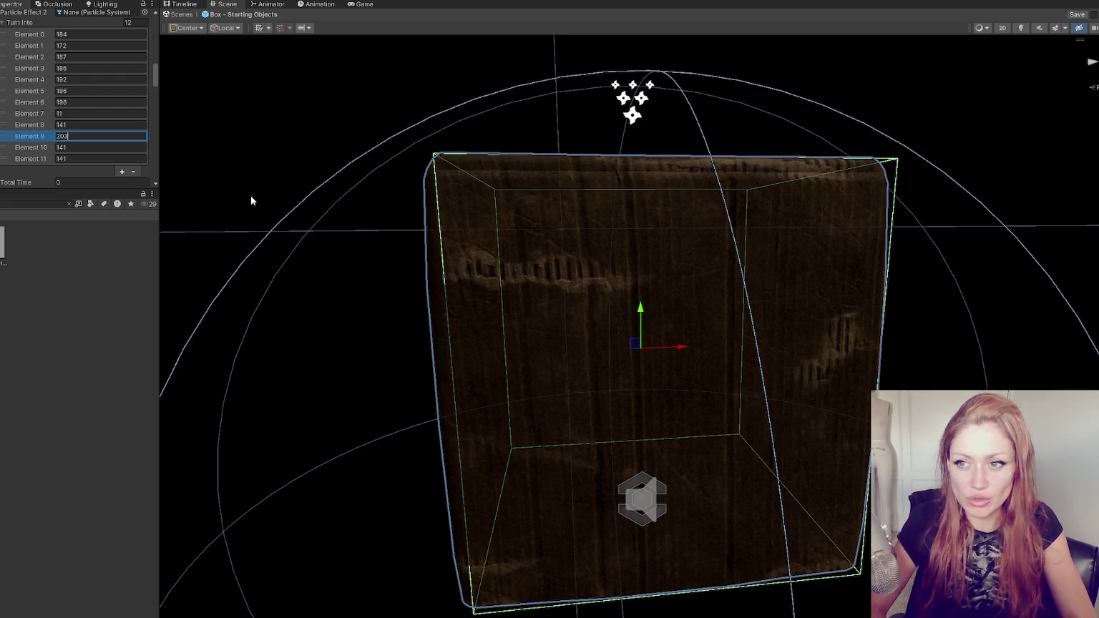
pyautogui.click(143, 147)
pyautogui.click(54, 214)
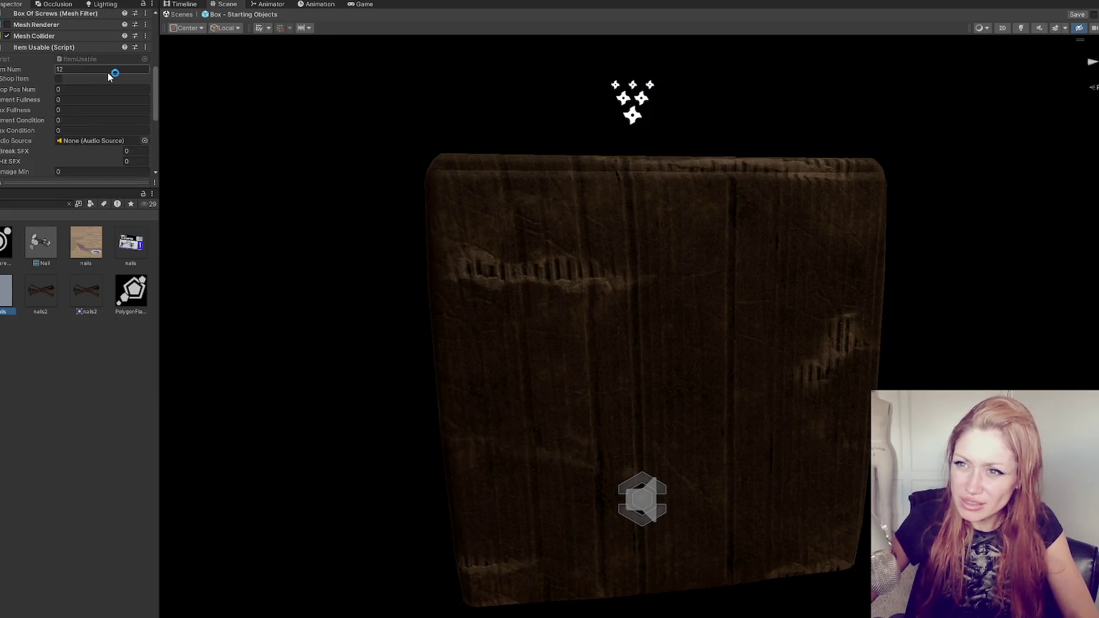
# Set Turn Into Element 10 to 12, then clear the search and open the Title scene
pyautogui.scroll(-5, 83, 48)
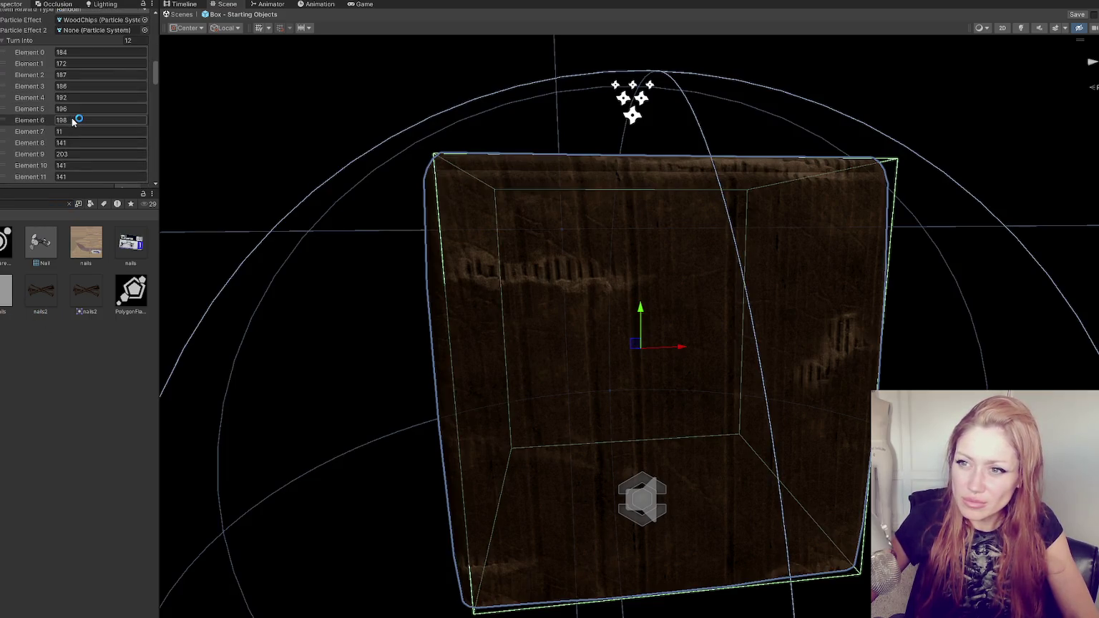
pyautogui.click(83, 54)
pyautogui.scroll(1, 83, 53)
pyautogui.write('12')
pyautogui.press('Return')
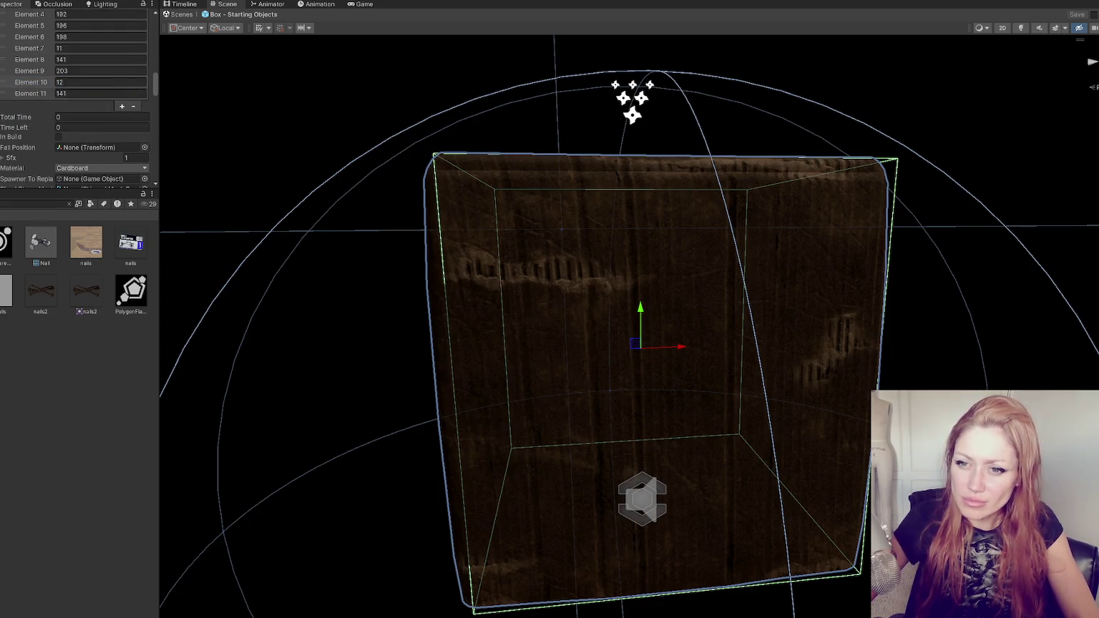
pyautogui.click(69, 204)
pyautogui.doubleClick(133, 340)
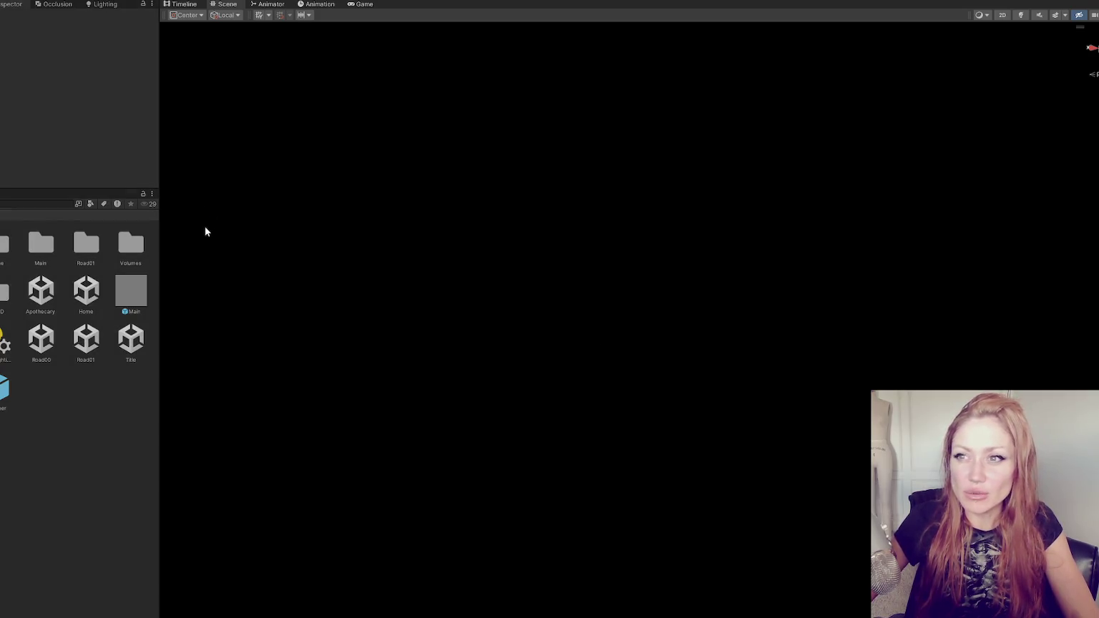
# Narrow the left panels, start in dev mode, and walk to the wooden pallet by the water
pyautogui.moveTo(160, 223); pyautogui.dragTo(44, 227)
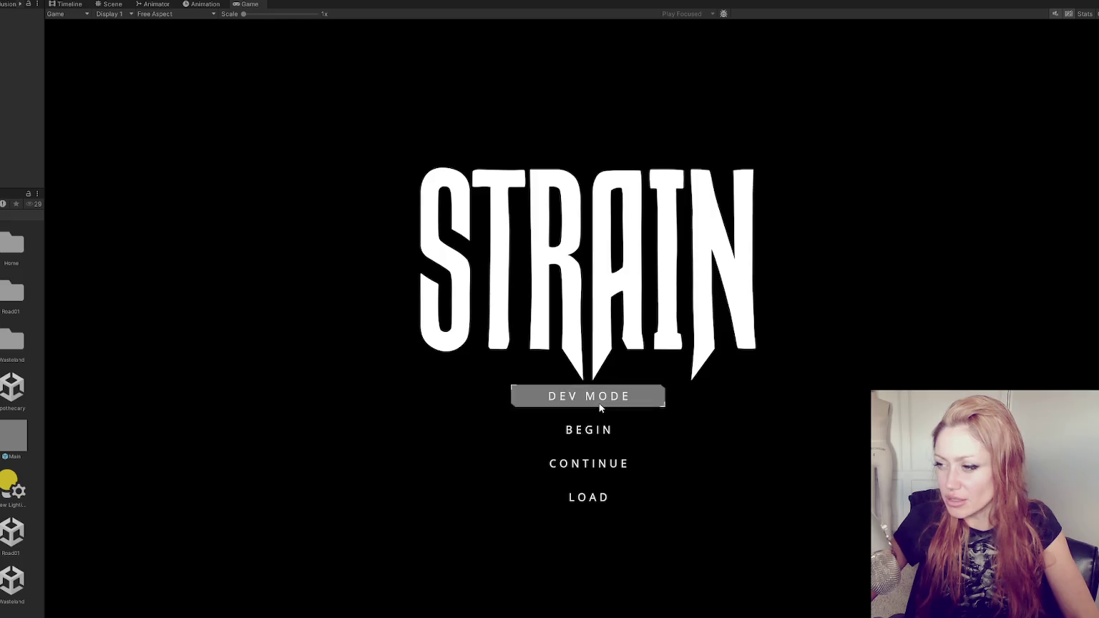
pyautogui.click(595, 399)
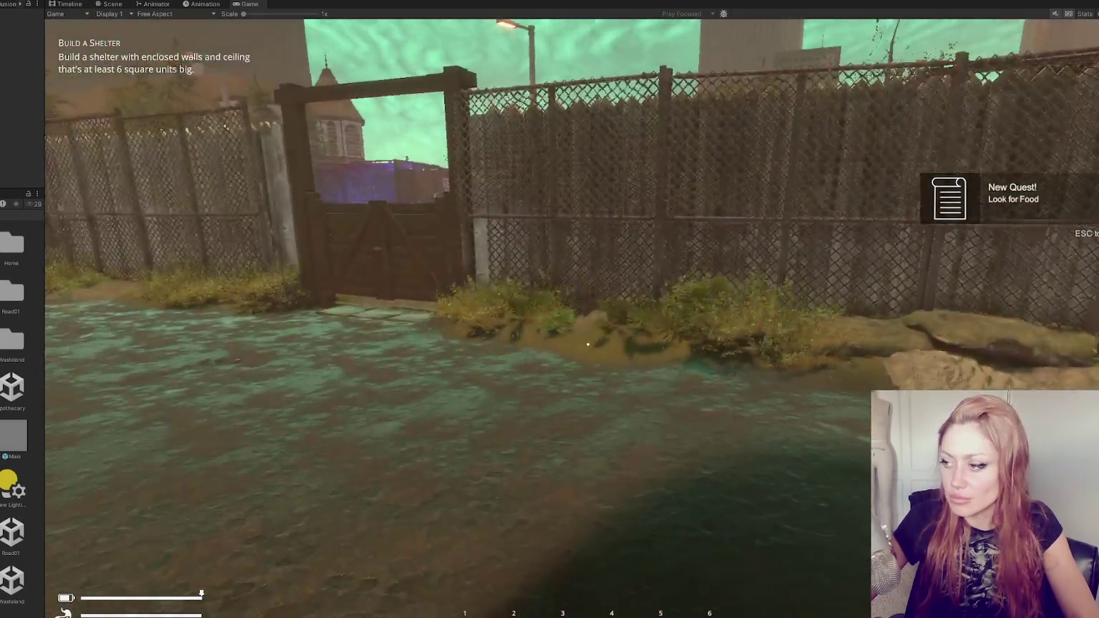
pyautogui.press('w')
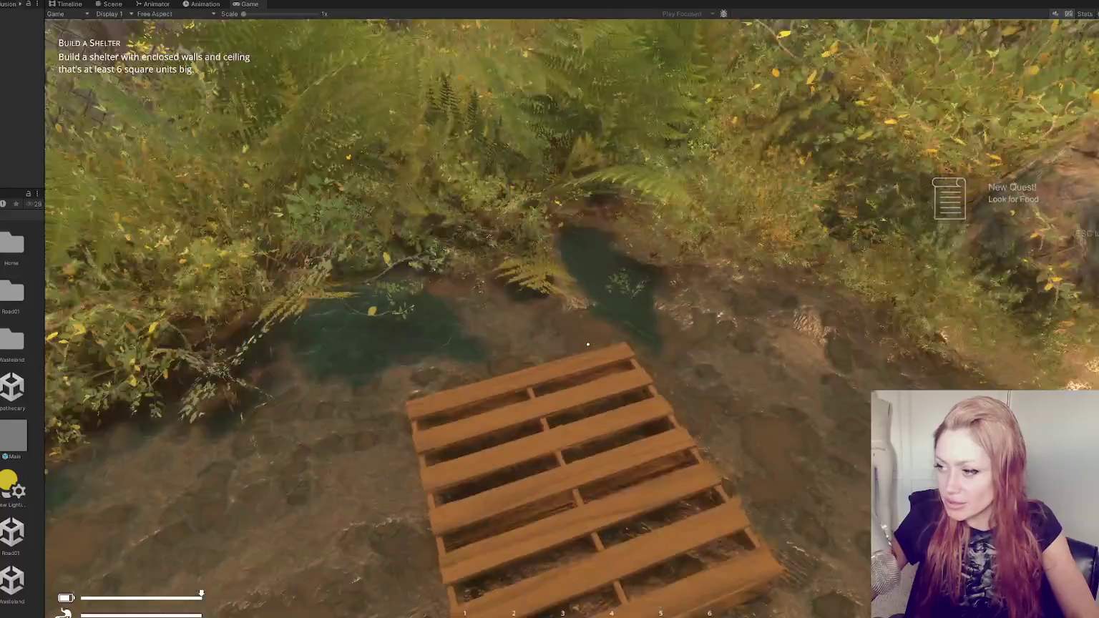
pyautogui.press('w')
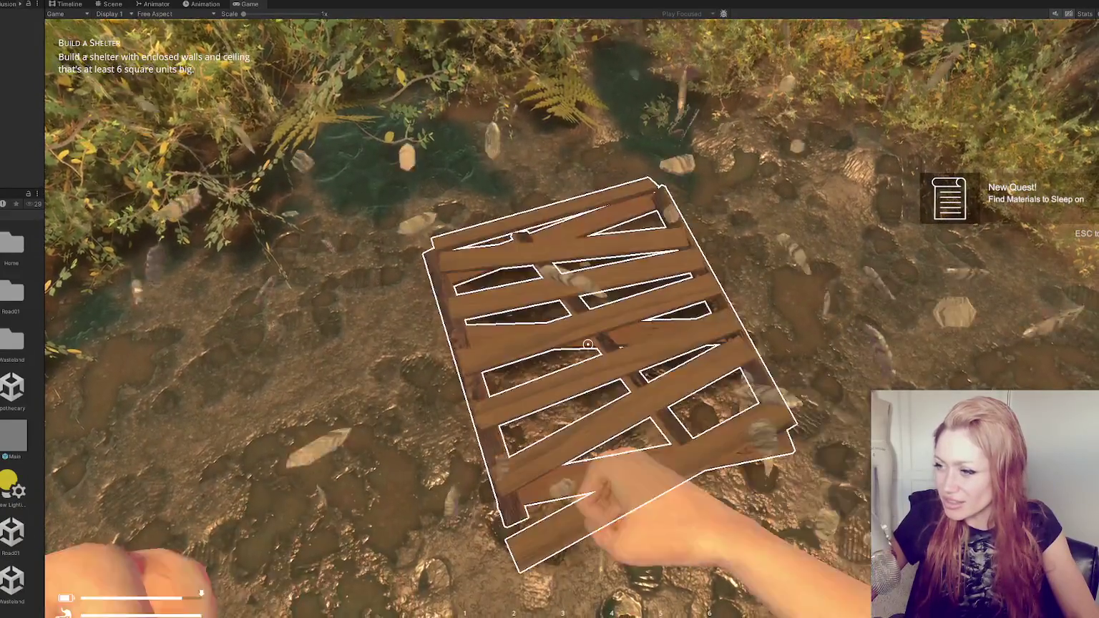
# Smash the pallet into kindling, pick it up, walk toward the red door, and stop playing
pyautogui.click(588, 344)
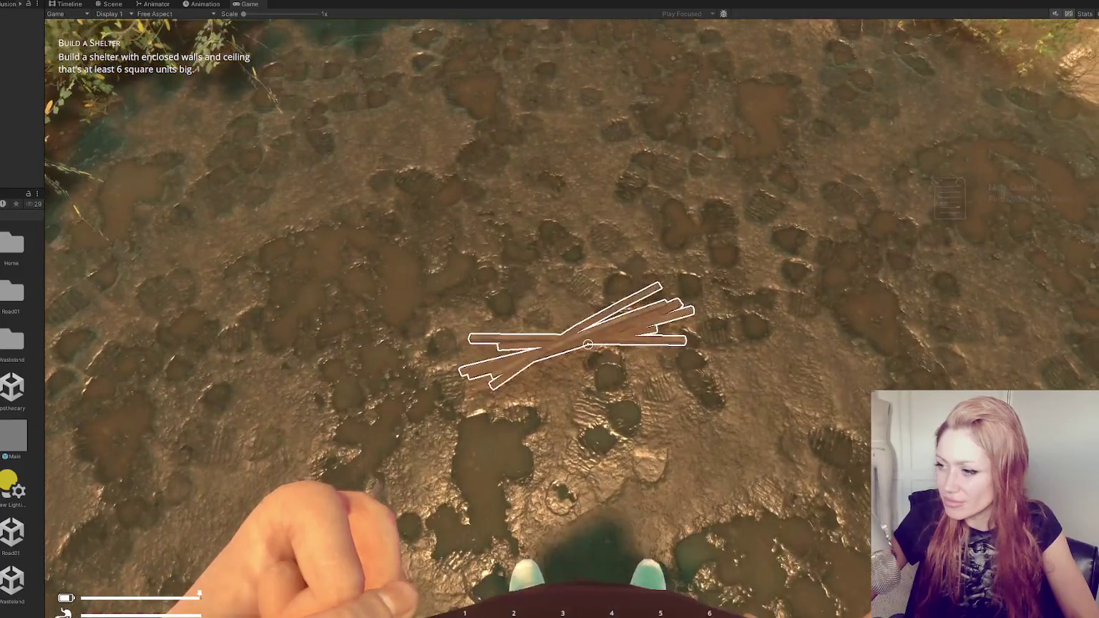
pyautogui.click(588, 344)
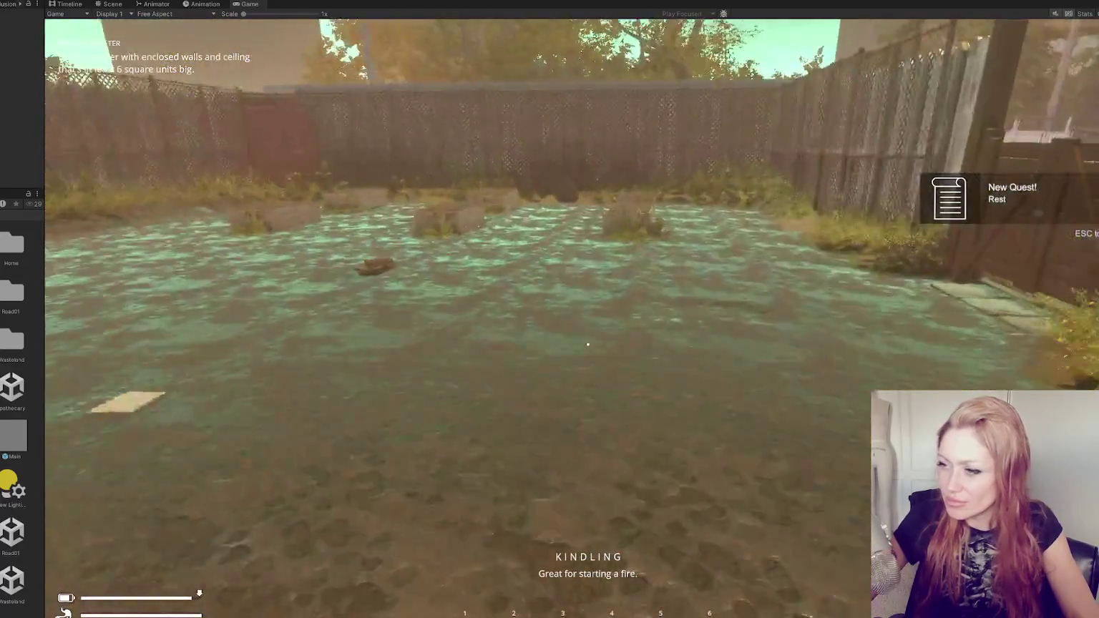
pyautogui.press('w')
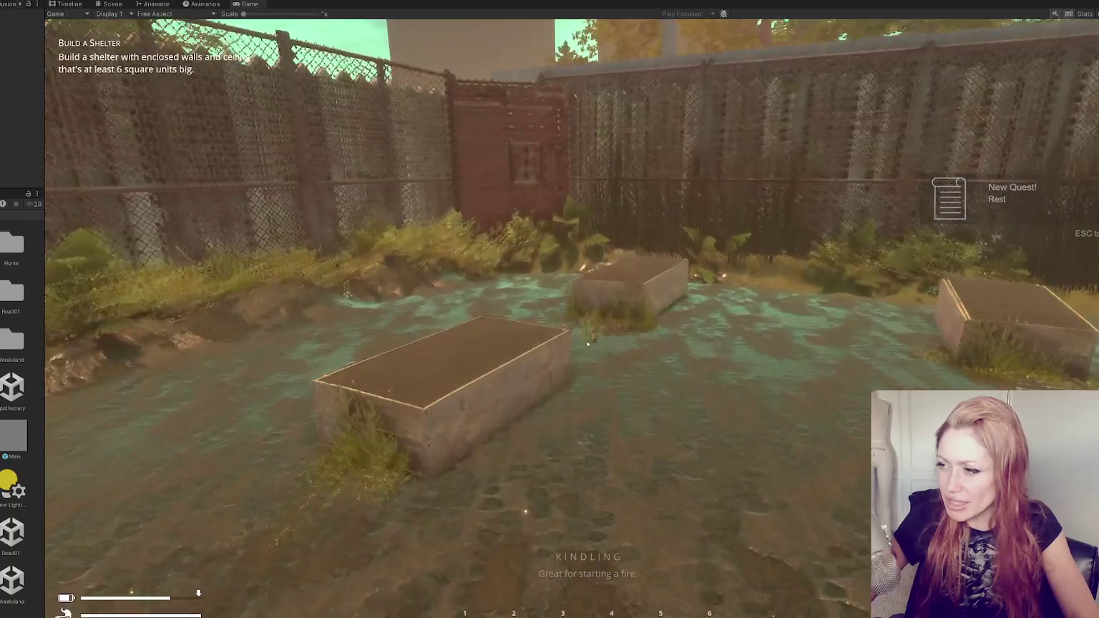
pyautogui.press('w')
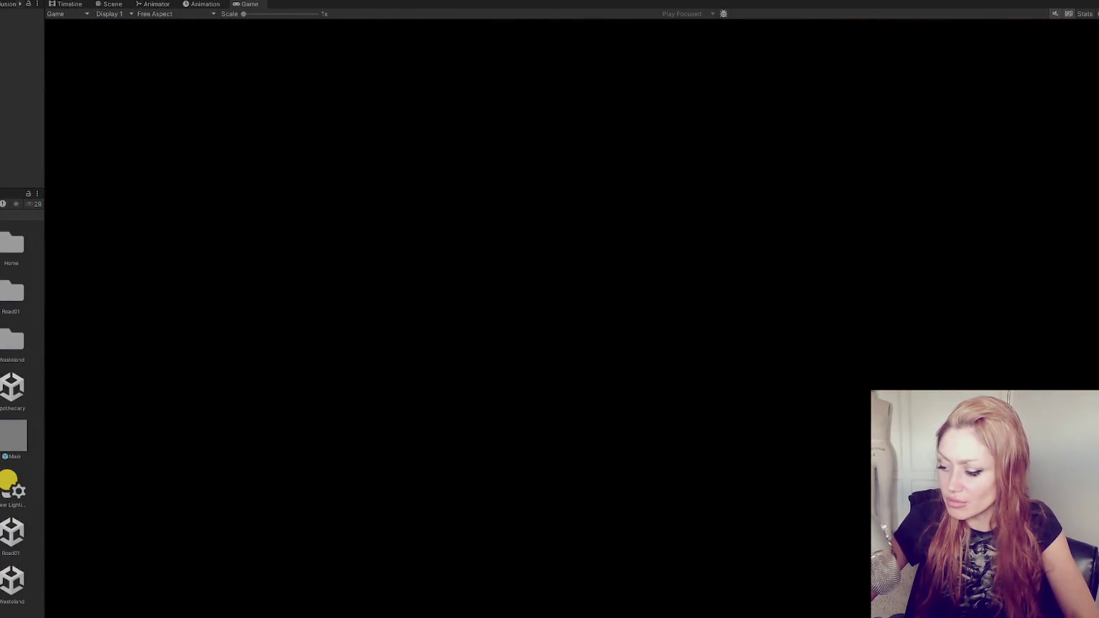
pyautogui.hotkey('ctrl', 'p')
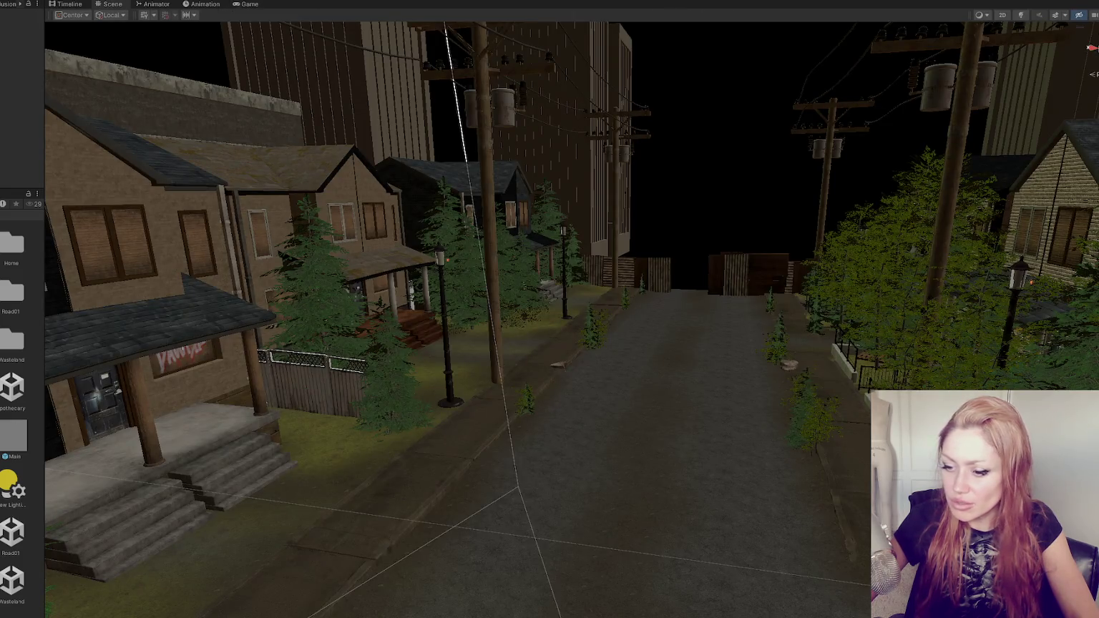
# Open the out-of-range error from the Console in VS Code, then return to Unity
pyautogui.hotkey('ctrl', 'shift', 'c')
pyautogui.doubleClick(21, 274)
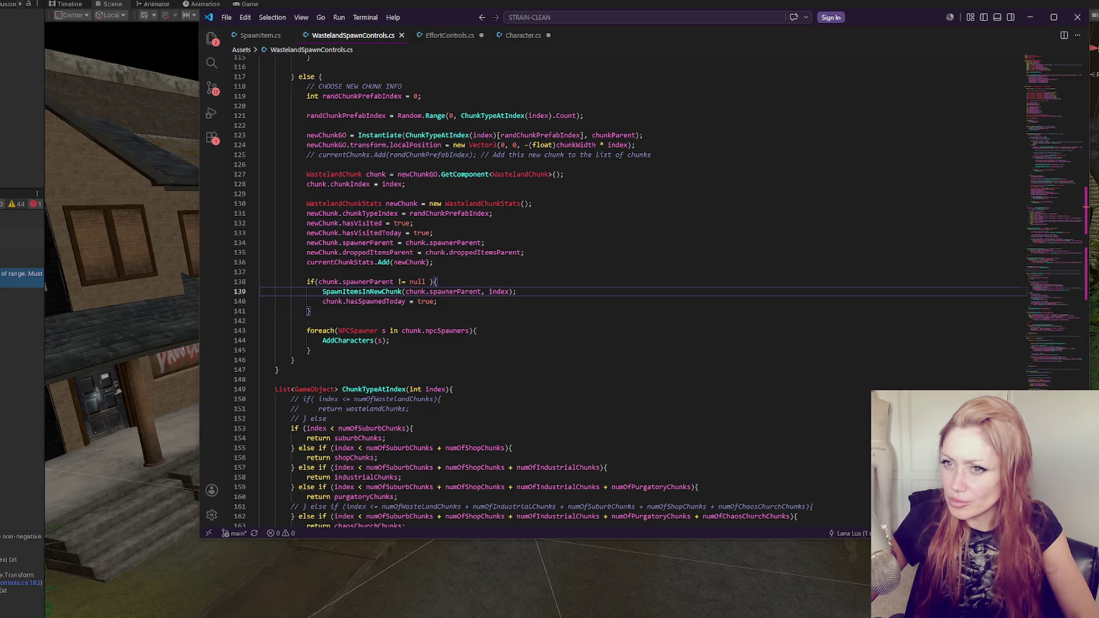
pyautogui.click(70, 130)
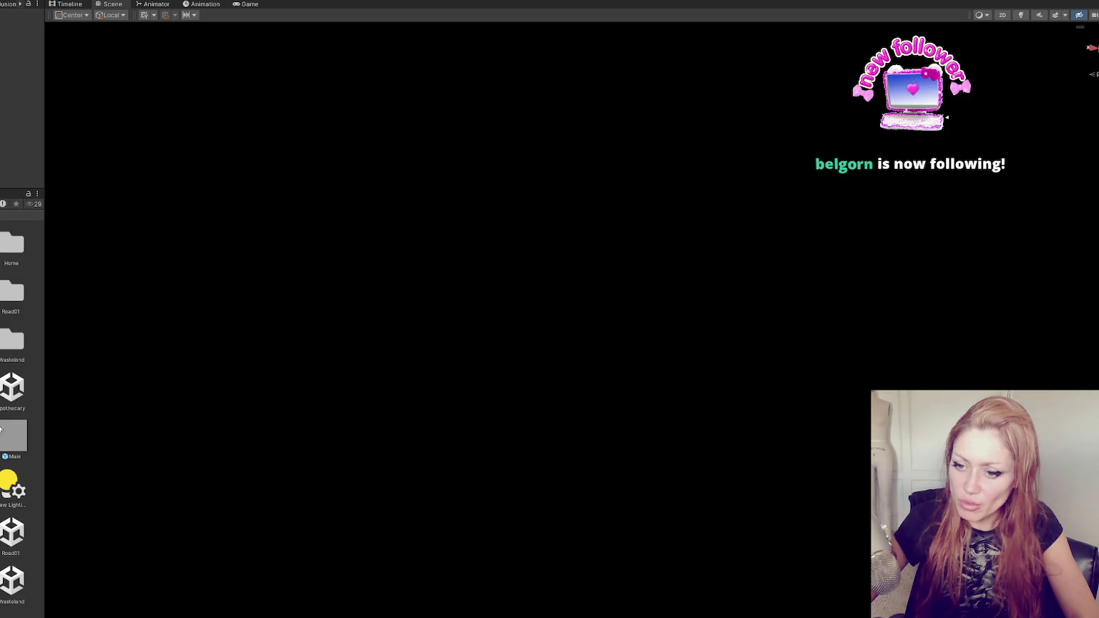
# Reopen the Wasteland Chunk - Suburbs 01 prefab, clear the selection, and widen the Project and Inspector panels
pyautogui.click(12, 581)
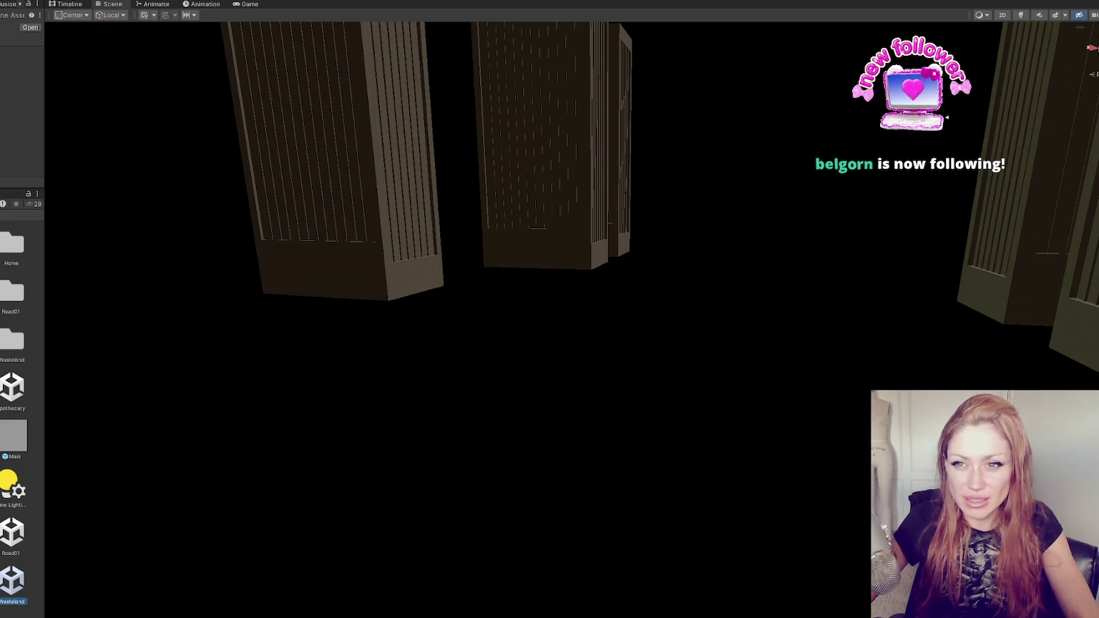
pyautogui.click(679, 294)
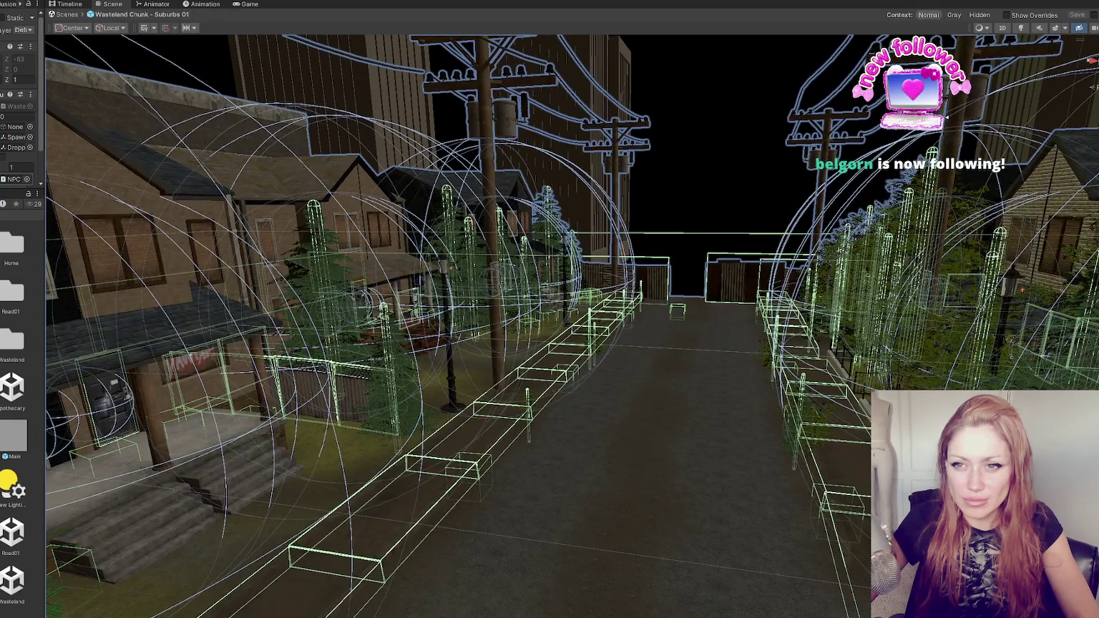
pyautogui.click(601, 300)
pyautogui.click(657, 296)
pyautogui.click(716, 179)
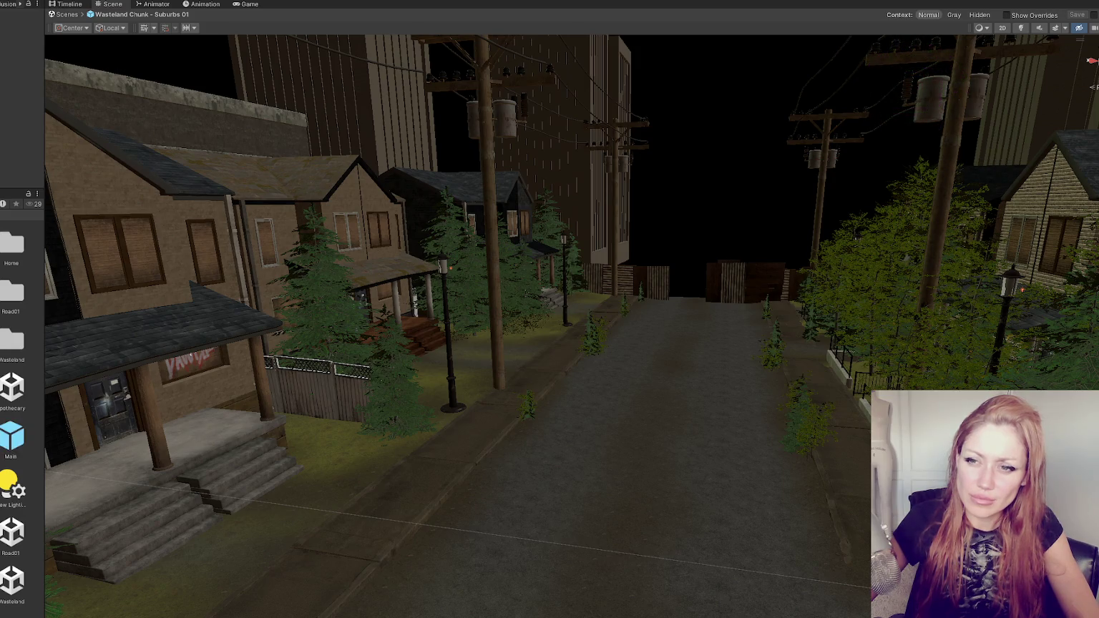
pyautogui.moveTo(44, 322); pyautogui.dragTo(337, 322)
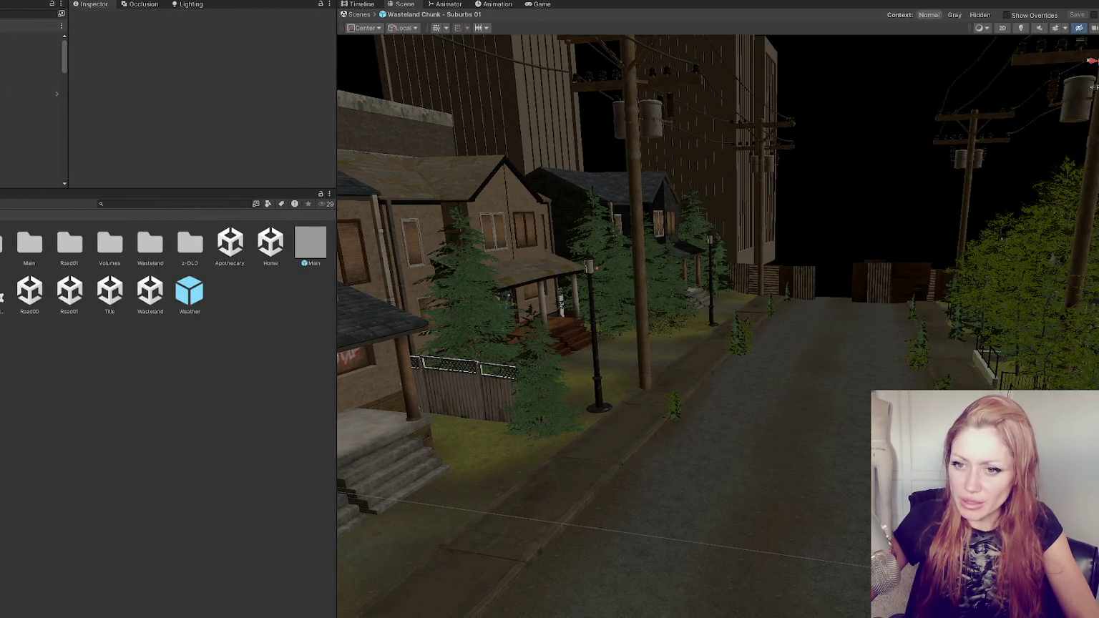
# In the Destructable folder, select the Box prefab and change Turn Into Element 10 to 203
pyautogui.scroll(5, 165, 322)
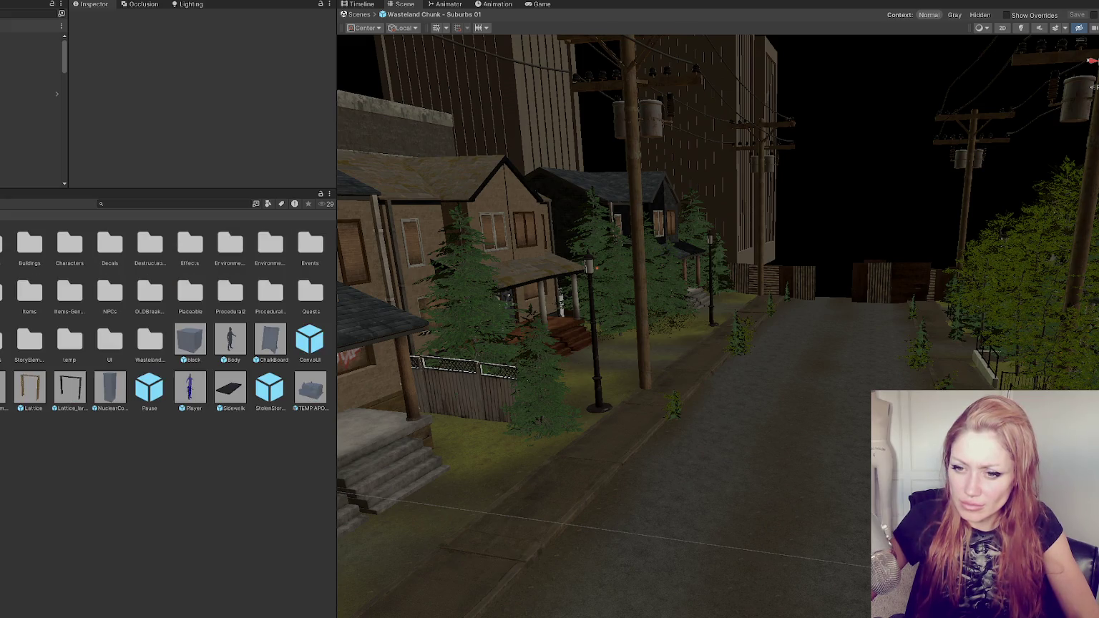
pyautogui.doubleClick(149, 243)
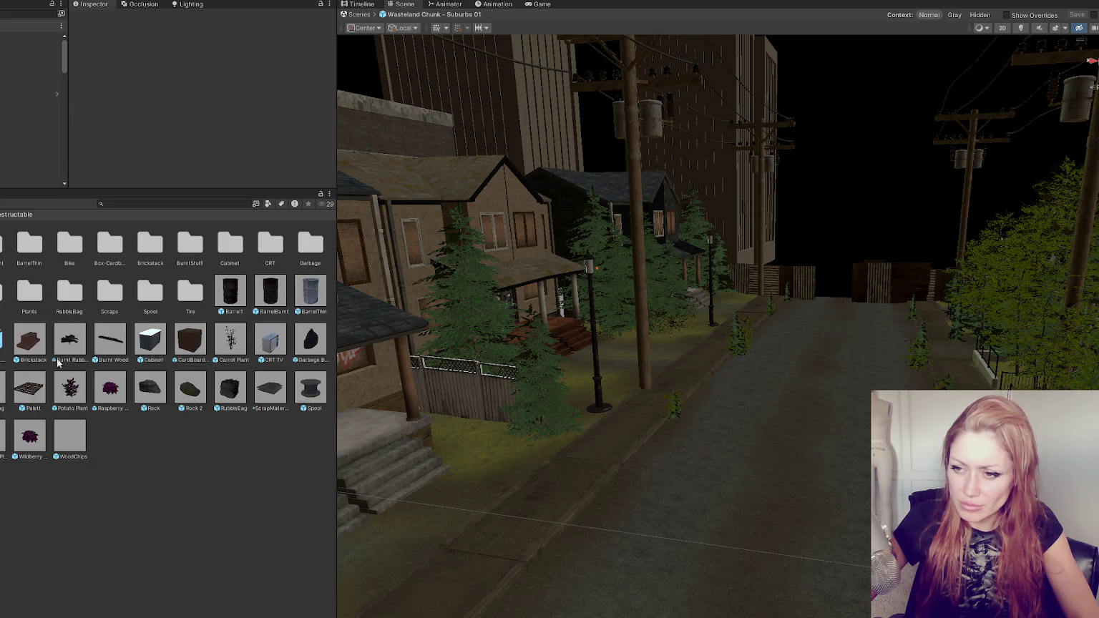
pyautogui.click(8, 343)
pyautogui.scroll(-10, 192, 89)
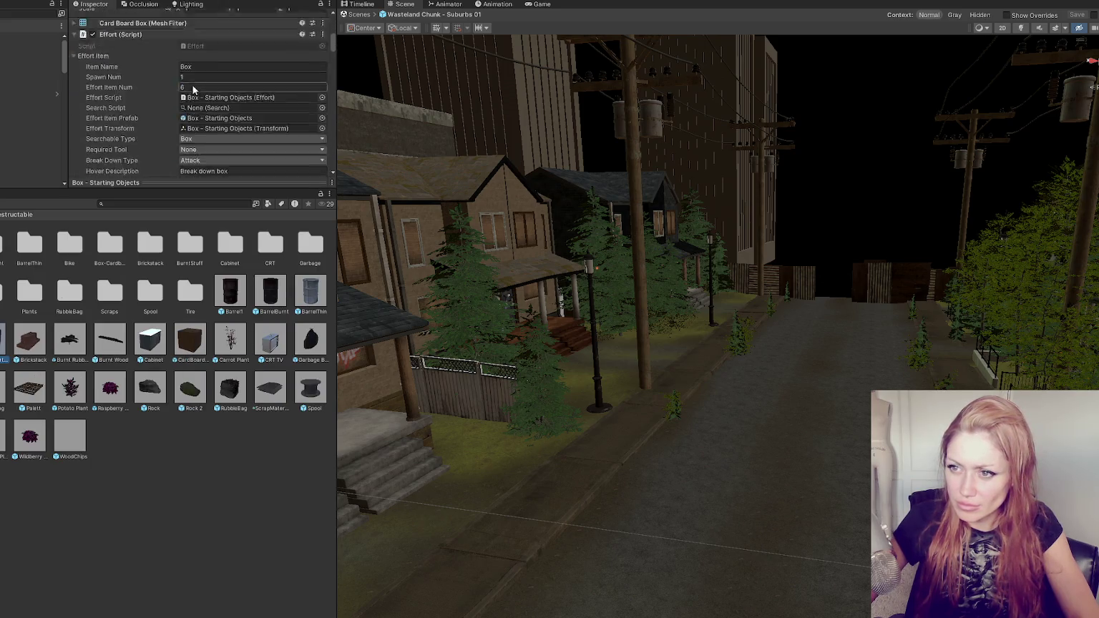
pyautogui.scroll(-5, 192, 90)
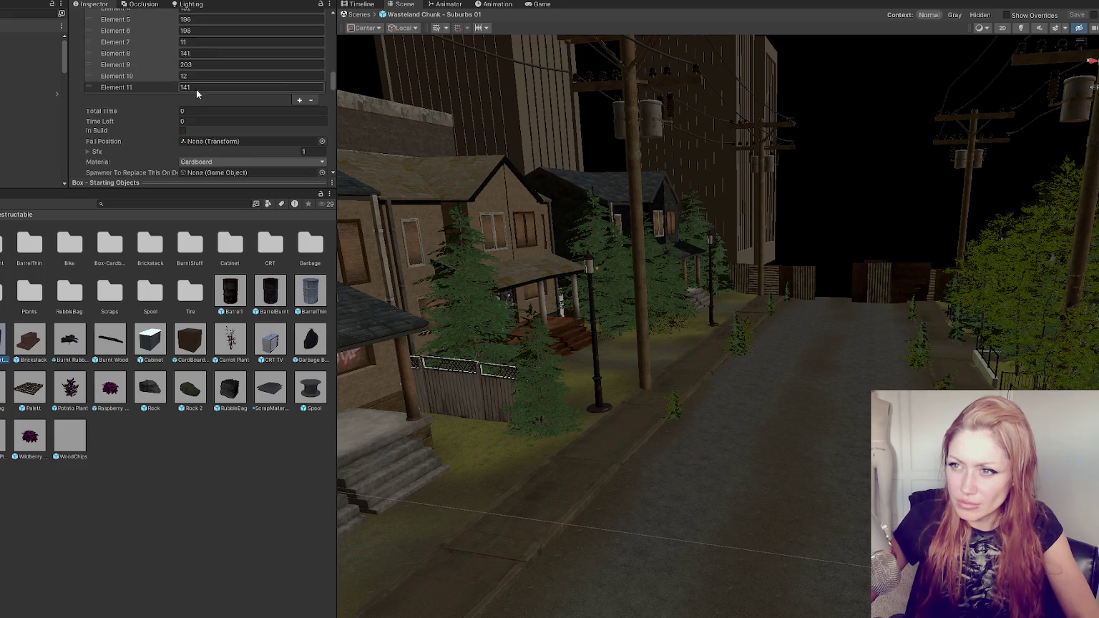
pyautogui.click(201, 64)
pyautogui.click(204, 73)
pyautogui.write('203')
pyautogui.press('Return')
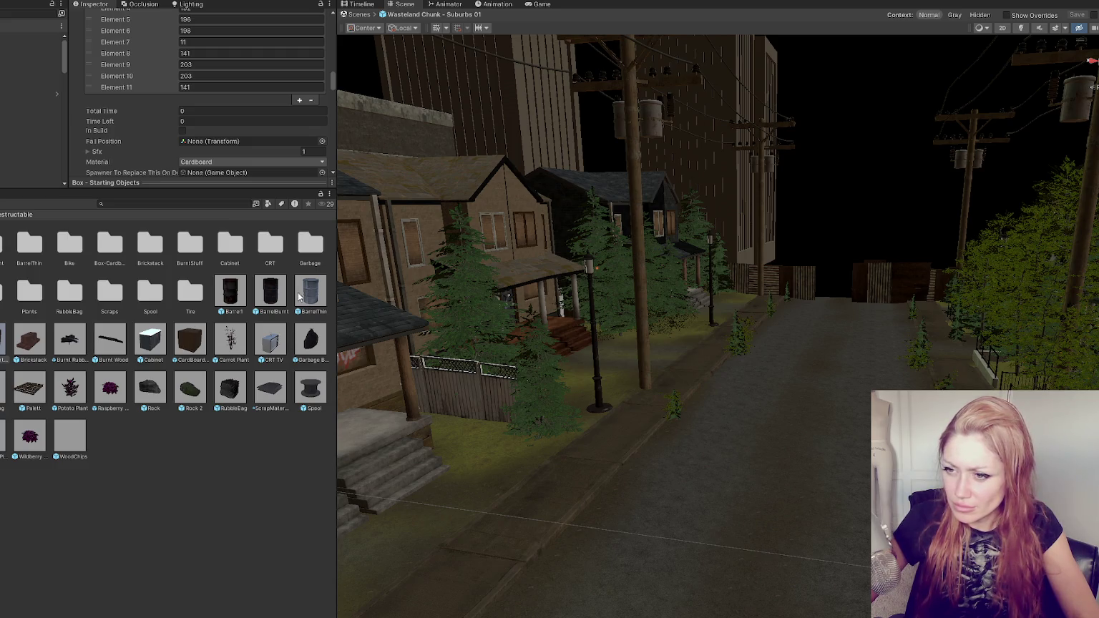
# Select the Palett prefab, add a Turn Into entry, and set Element 3 to 12
pyautogui.click(30, 388)
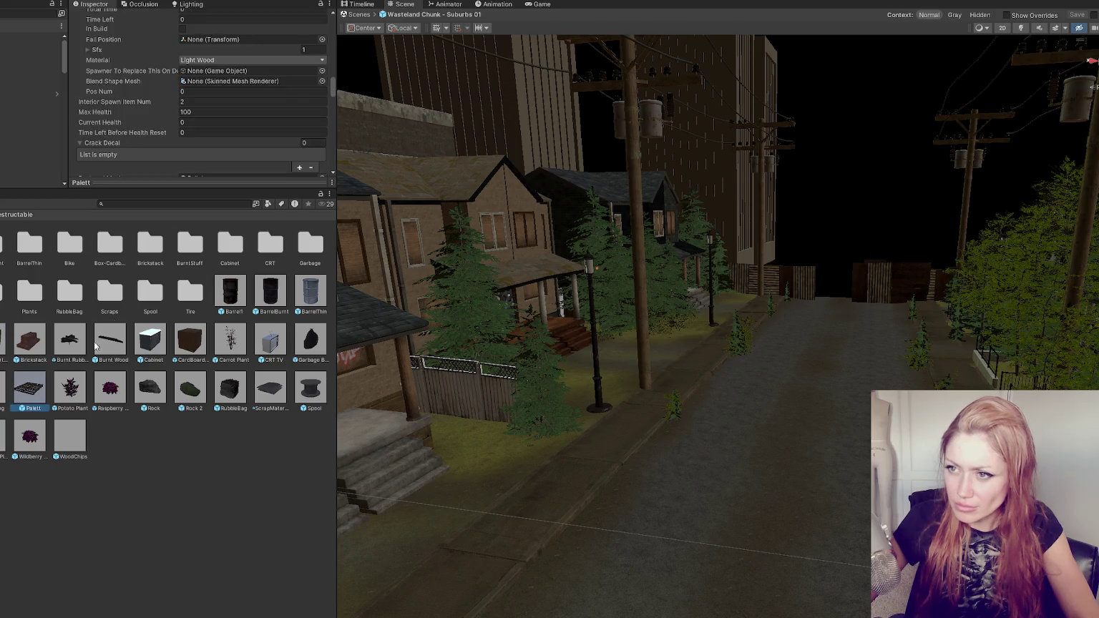
pyautogui.scroll(-2, 228, 120)
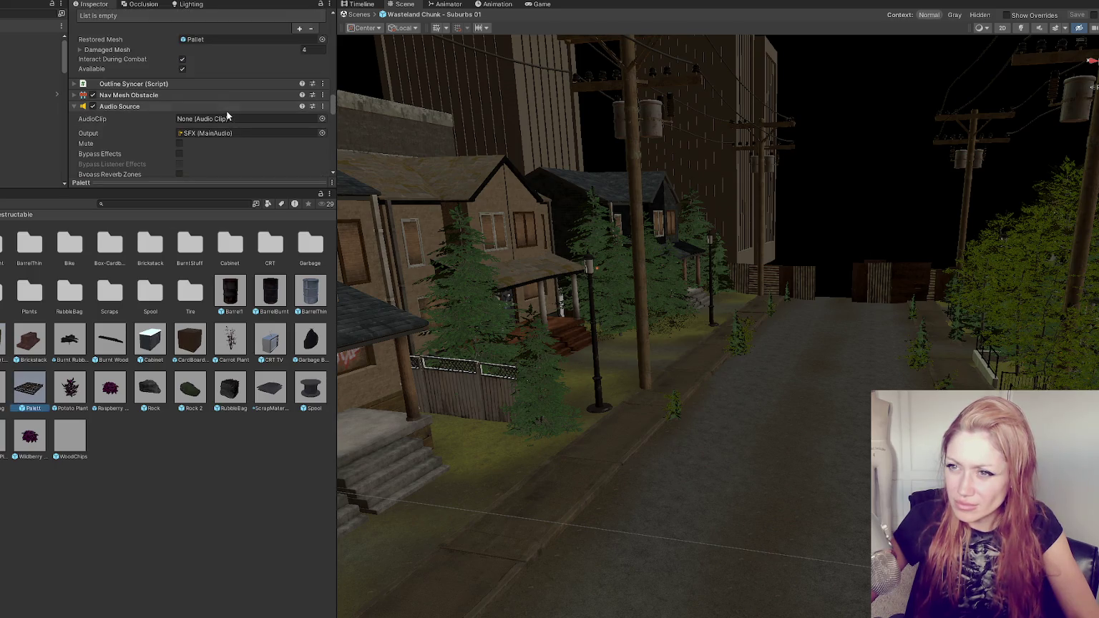
pyautogui.scroll(-10, 226, 114)
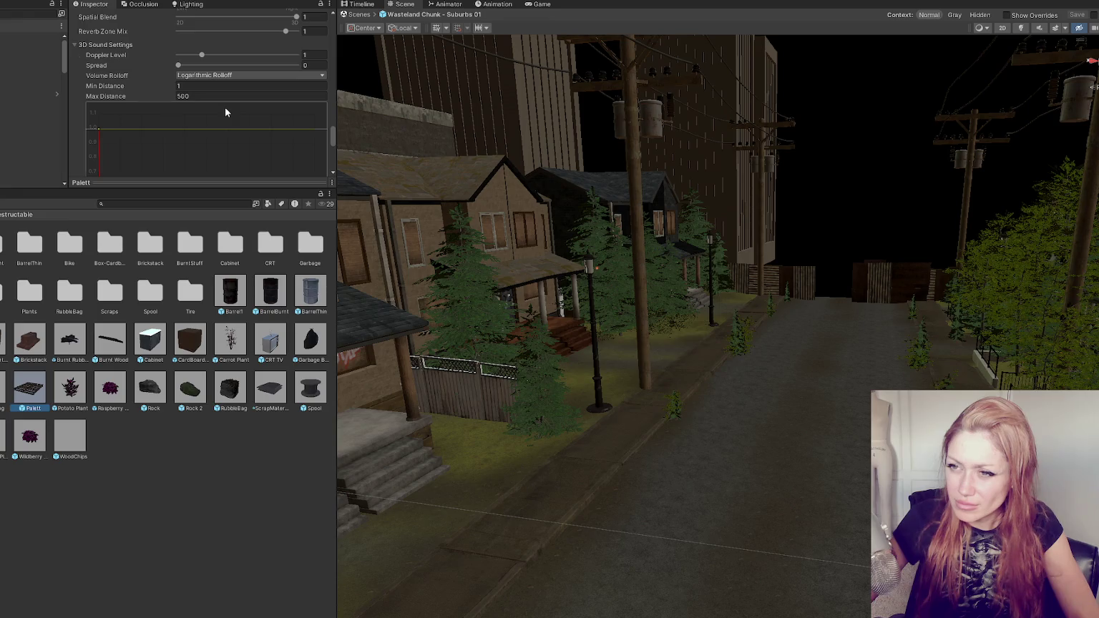
pyautogui.scroll(-10, 225, 107)
pyautogui.scroll(-5, 216, 96)
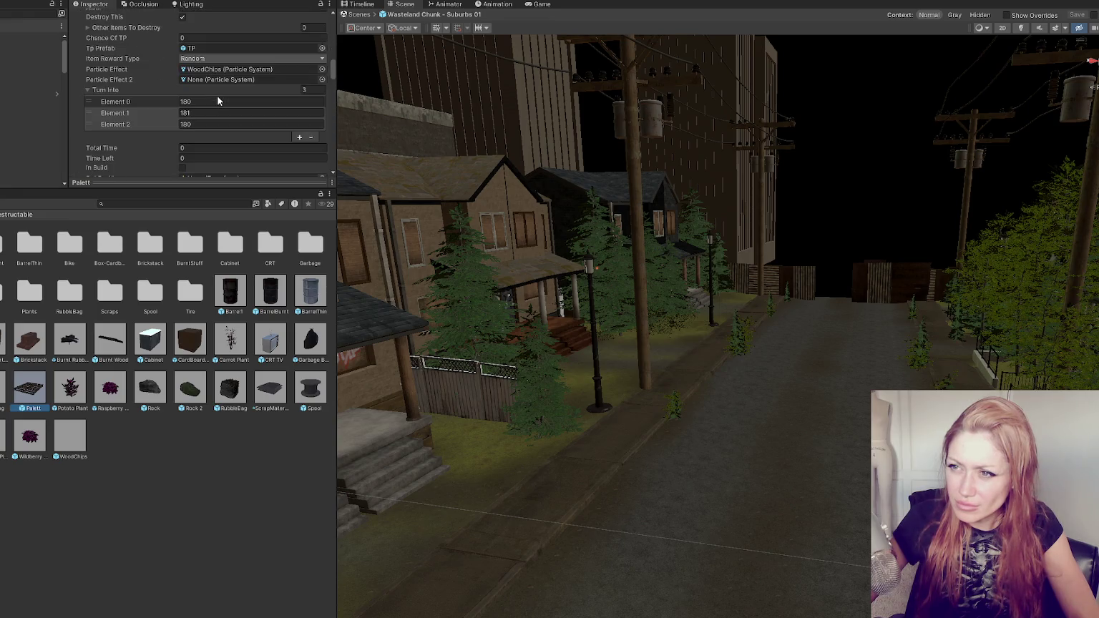
pyautogui.click(300, 138)
pyautogui.click(246, 133)
pyautogui.write('12')
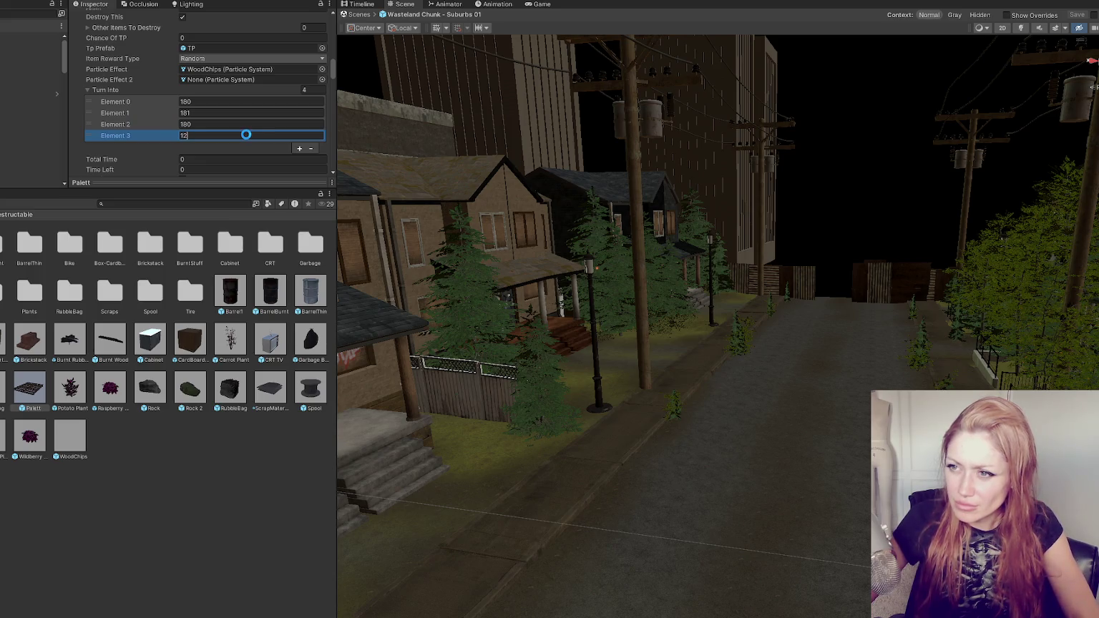
pyautogui.press('Return')
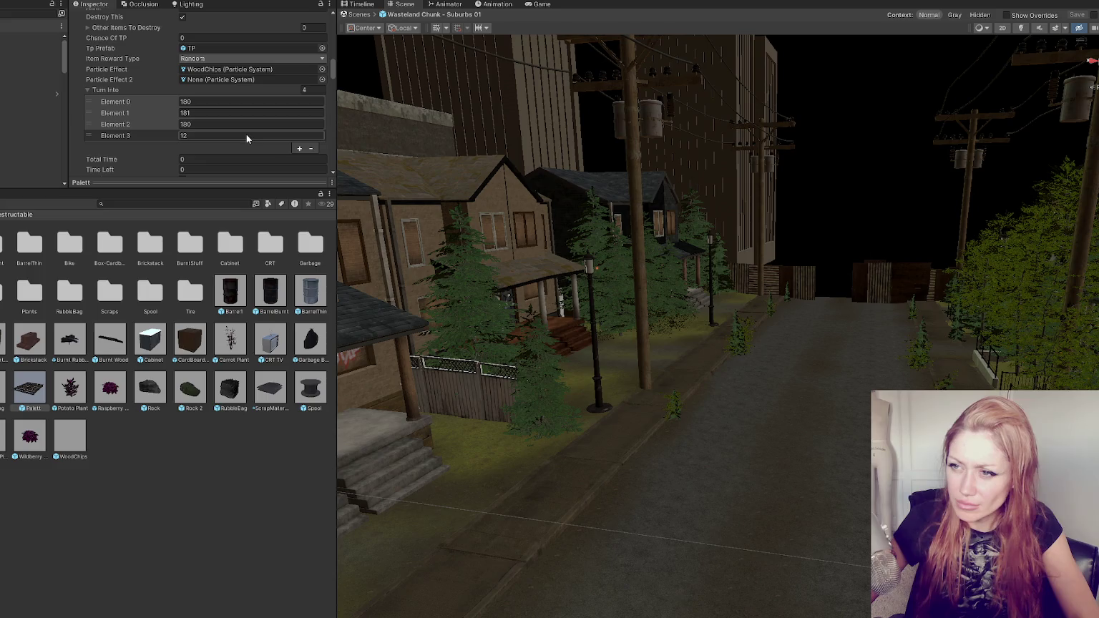
# Add two more entries, setting Element 4 to 12 and Element 5 to 180, then open the Title scene
pyautogui.click(294, 146)
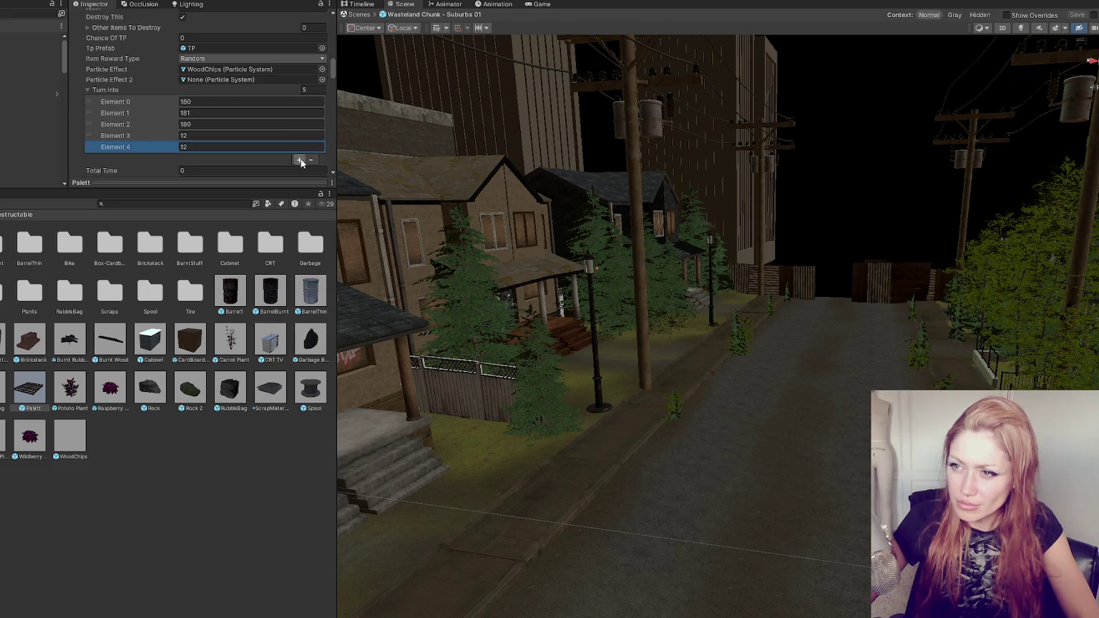
pyautogui.click(299, 159)
pyautogui.click(226, 124)
pyautogui.click(229, 146)
pyautogui.write('180')
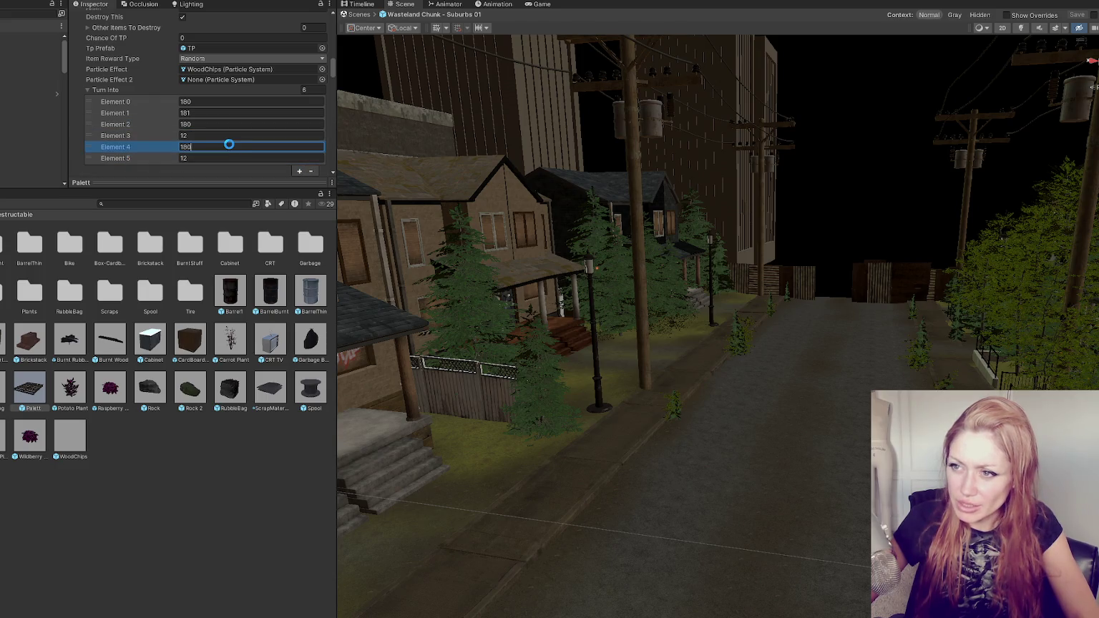
pyautogui.hotkey('ctrl', 'x')
pyautogui.click(227, 155)
pyautogui.hotkey('ctrl', 'v')
pyautogui.click(220, 147)
pyautogui.press('Return')
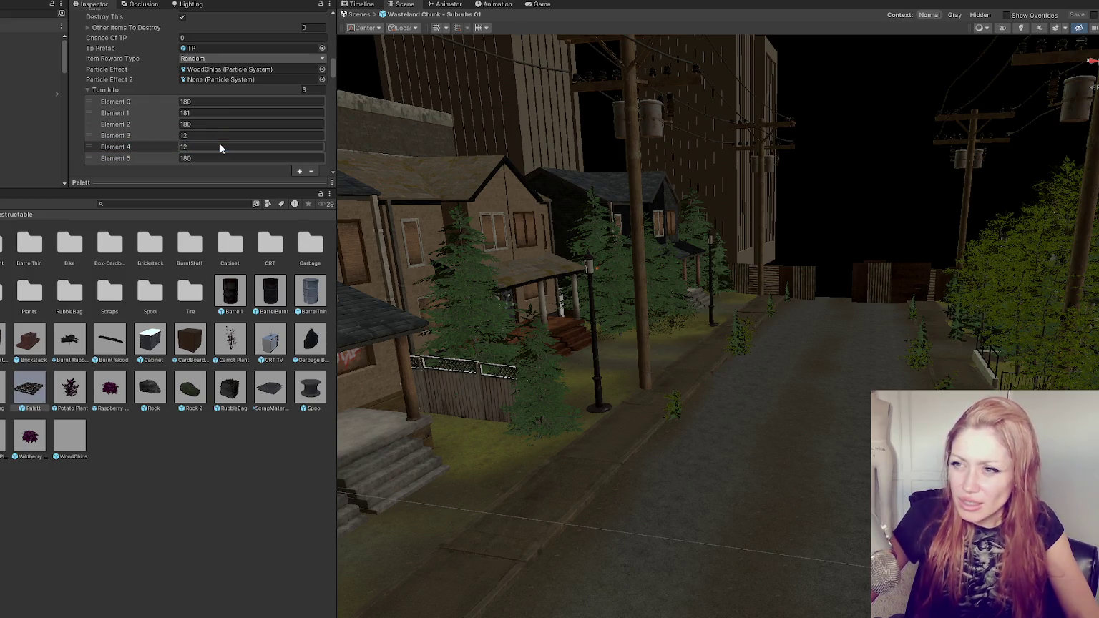
pyautogui.click(3, 286)
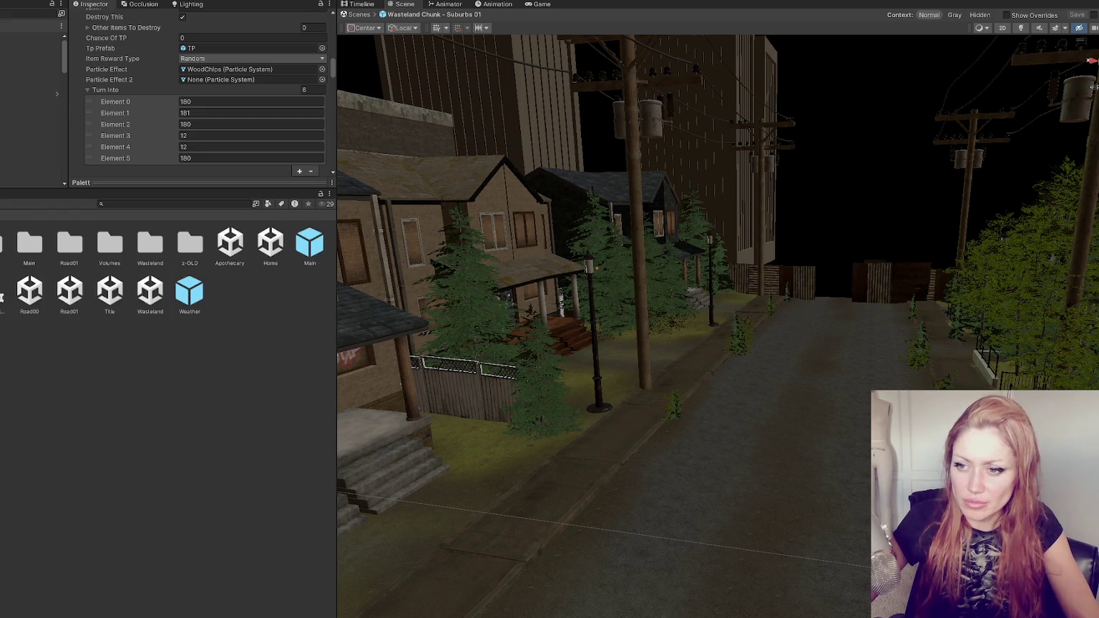
pyautogui.doubleClick(105, 300)
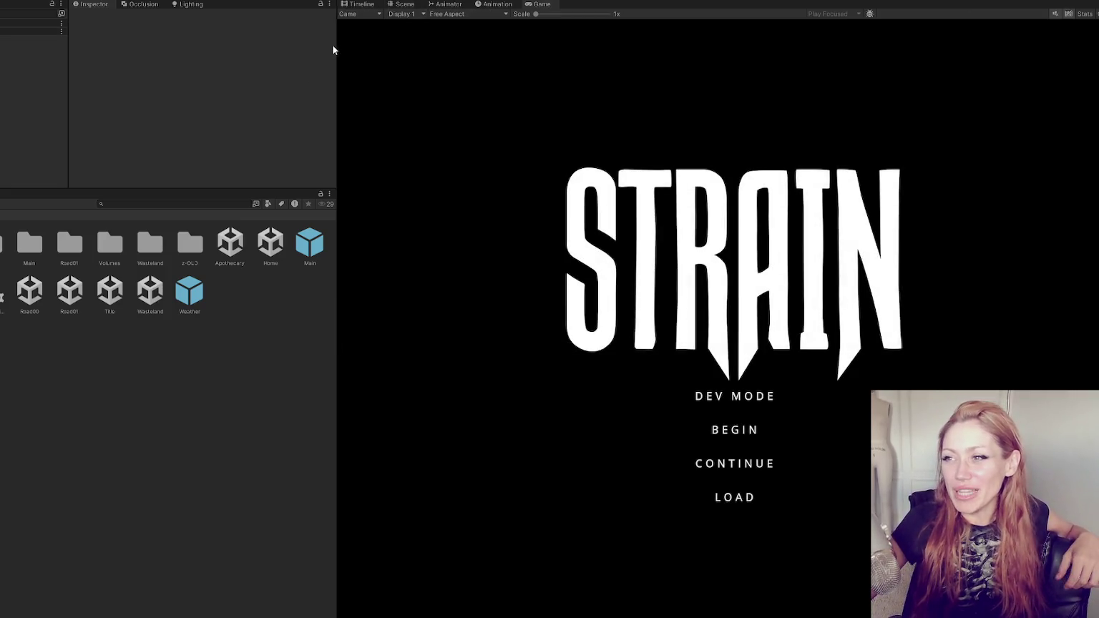
# Widen the Game view and start the game from the STRAIN title menu
pyautogui.moveTo(336, 41); pyautogui.dragTo(35, 41)
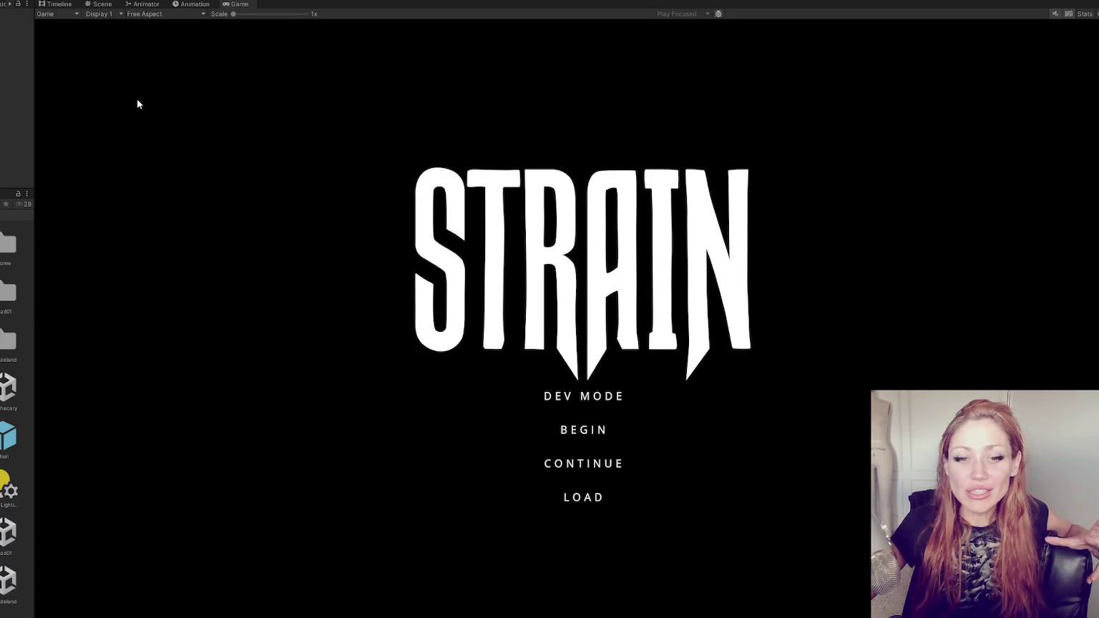
pyautogui.click(562, 403)
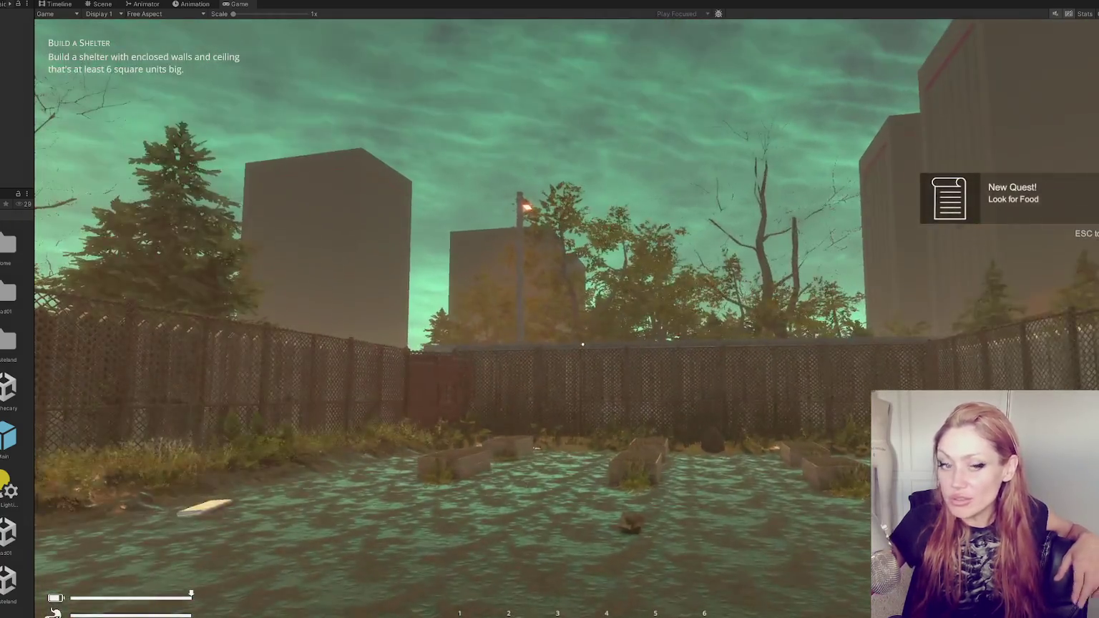
pyautogui.moveTo(582, 344)
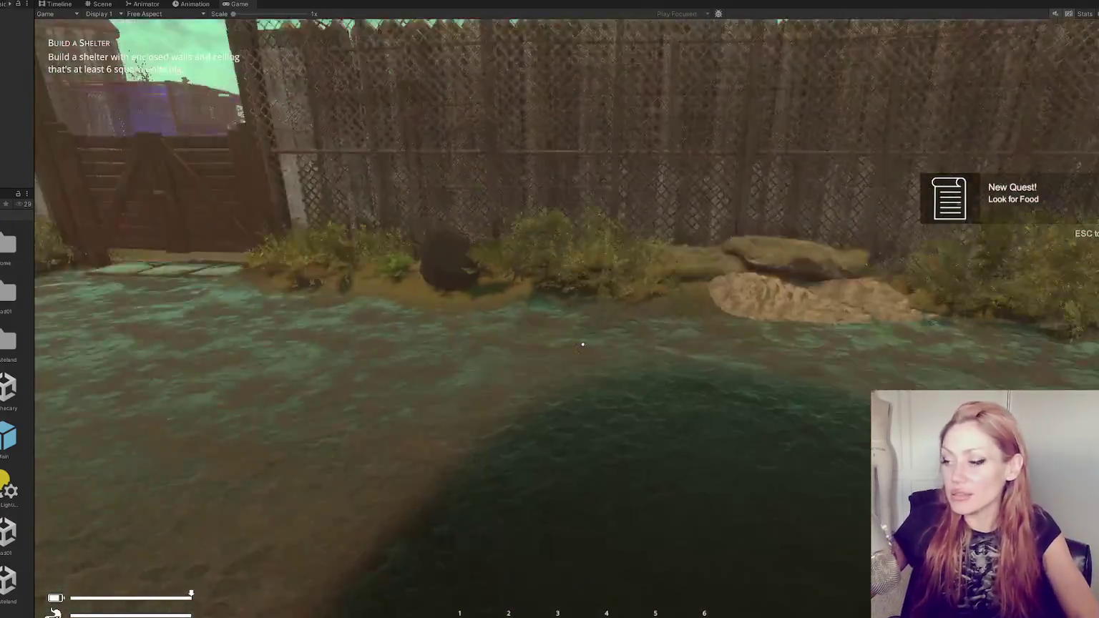
# Maneuver up to the wooden pallet, punch it, and back away
pyautogui.press('w')
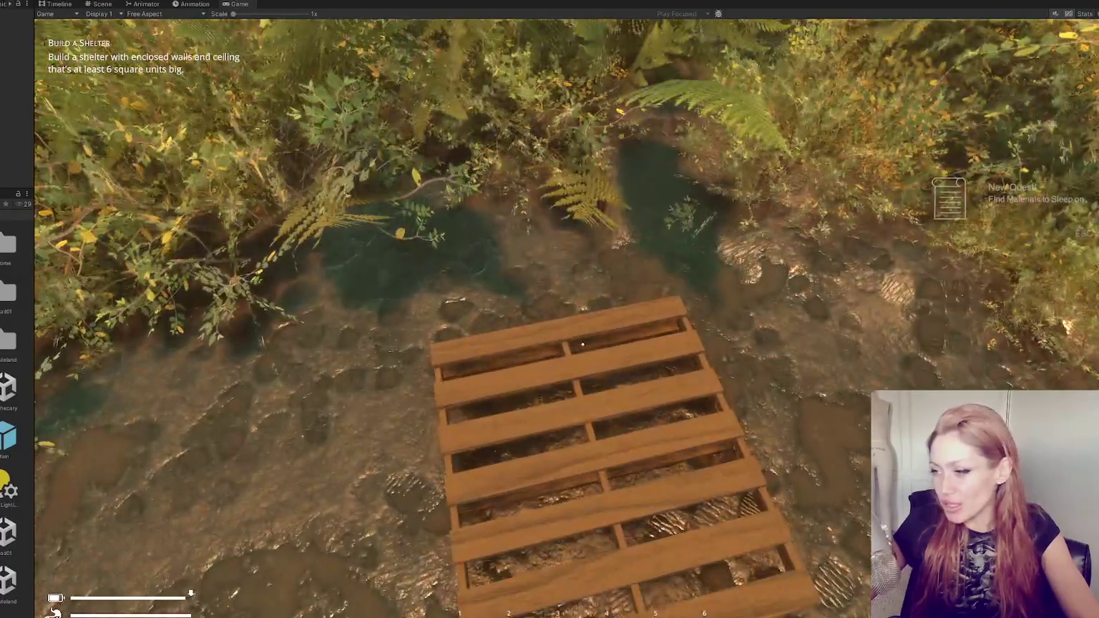
pyautogui.press('s')
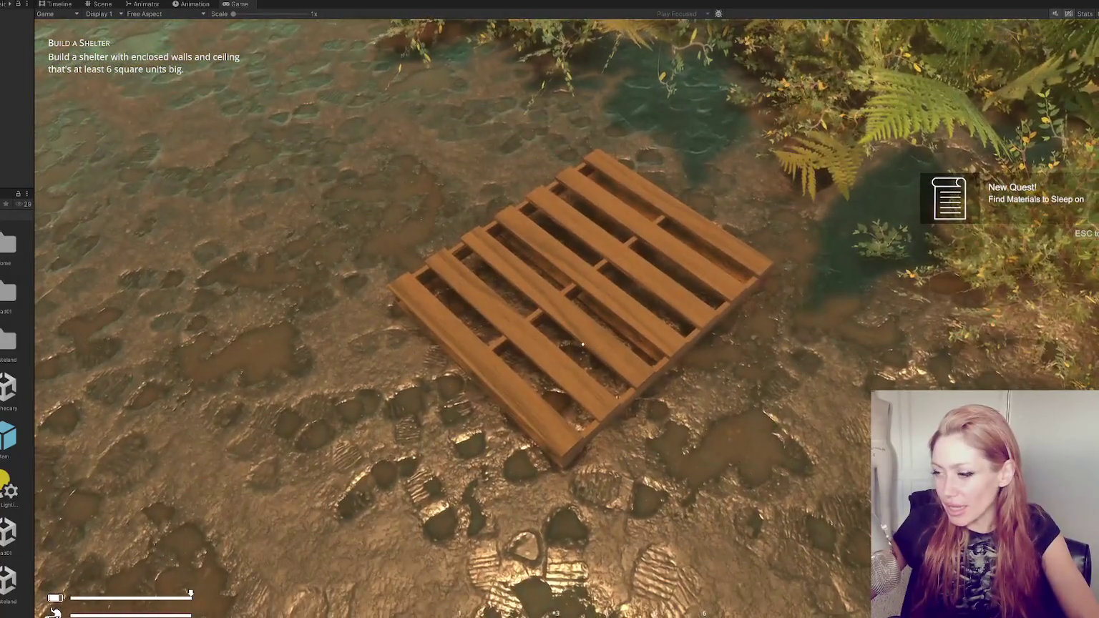
pyautogui.press('w')
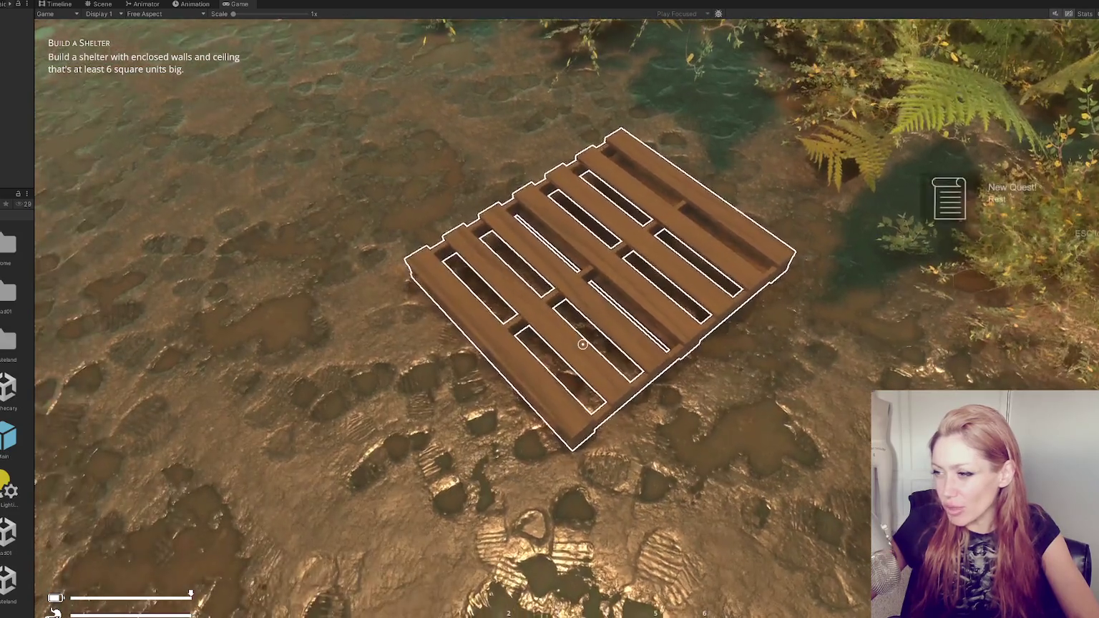
pyautogui.press('w')
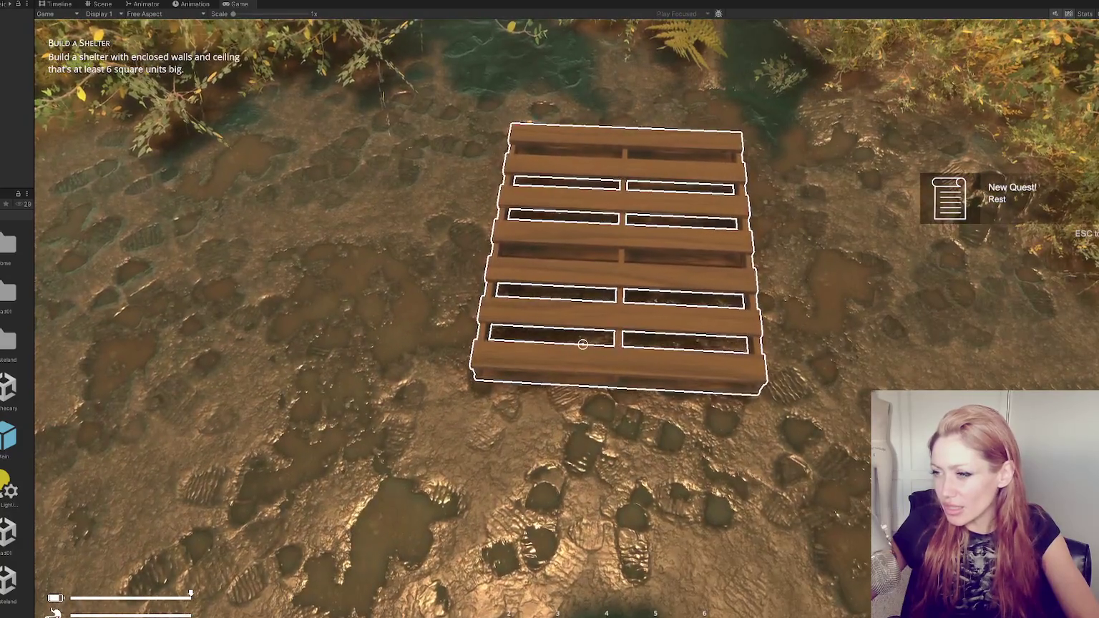
pyautogui.press('s')
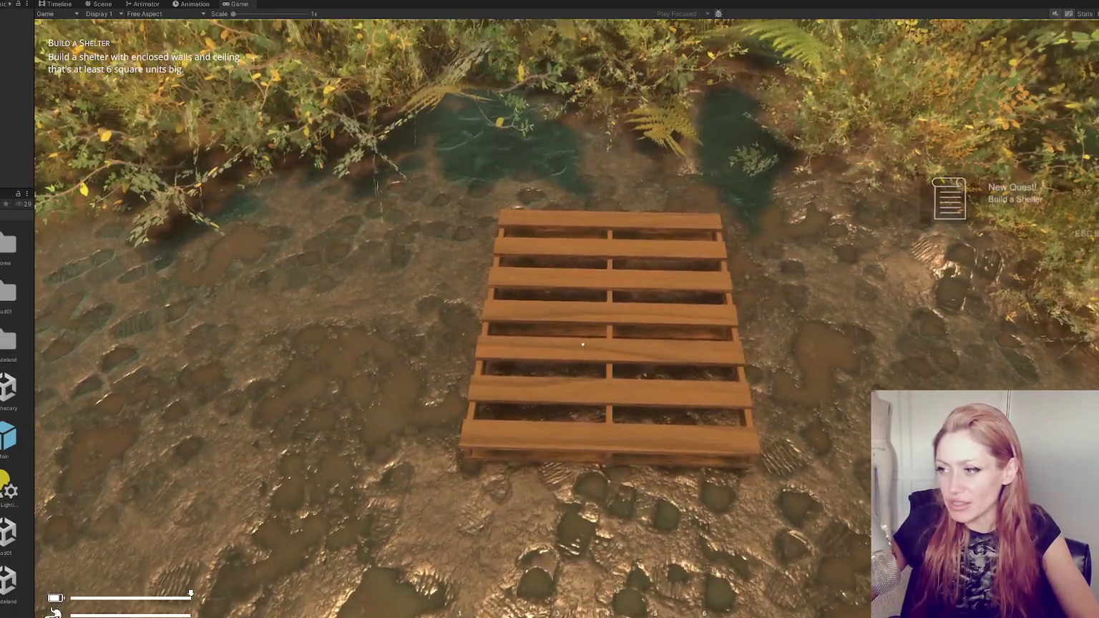
pyautogui.press('w')
pyautogui.click(582, 345)
pyautogui.press('s')
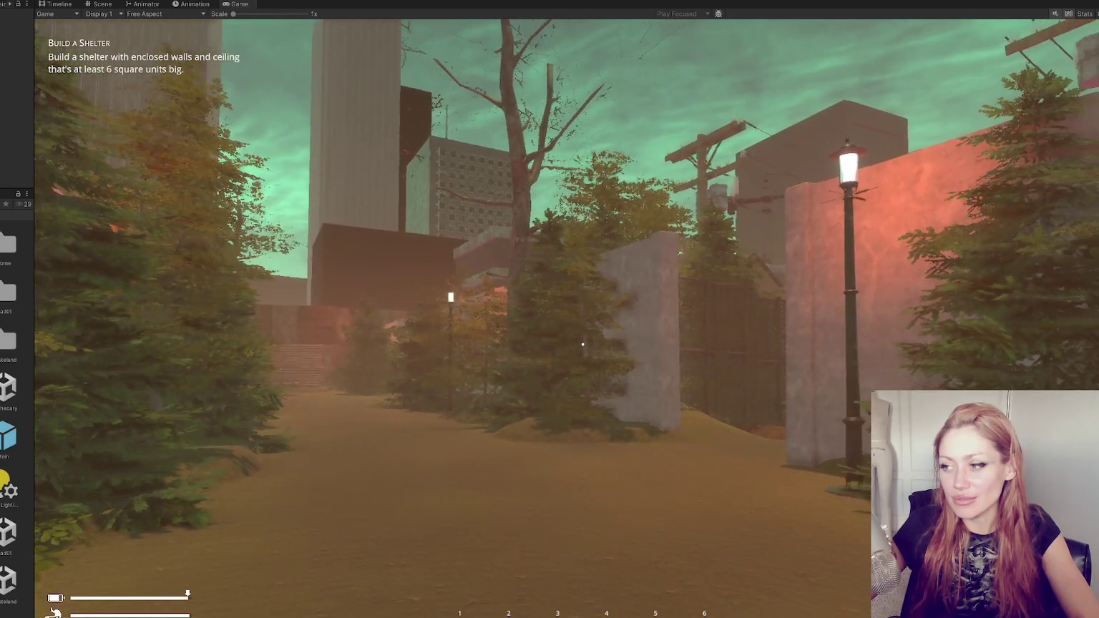
# Walk toward the lamp post and concrete wall, briefly checking the spawn controls script in VS Code
pyautogui.press('w')
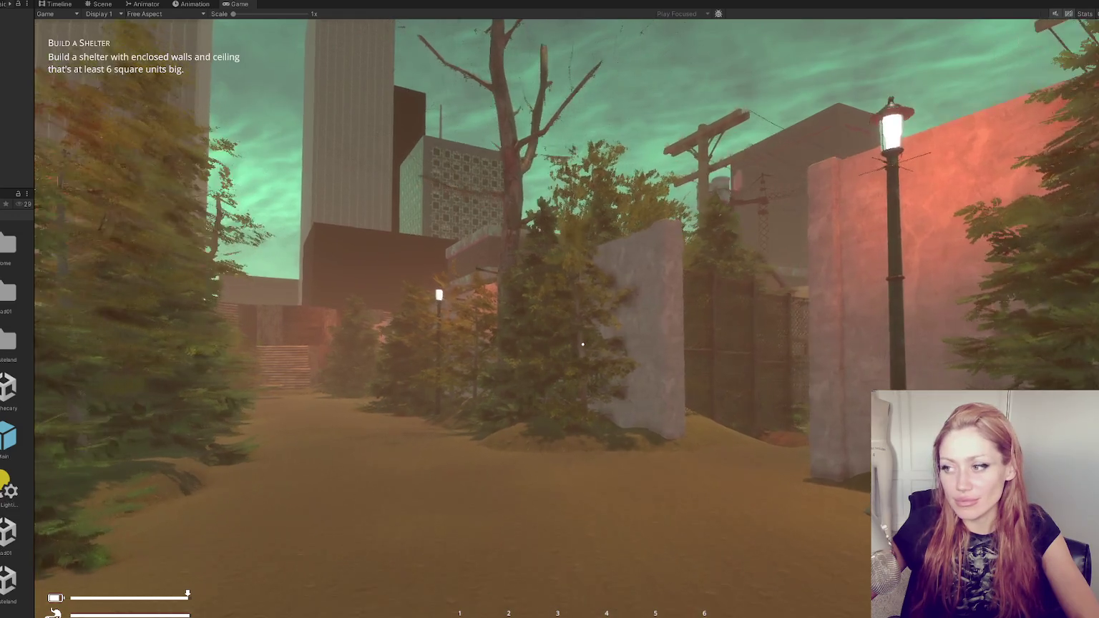
pyautogui.press('w')
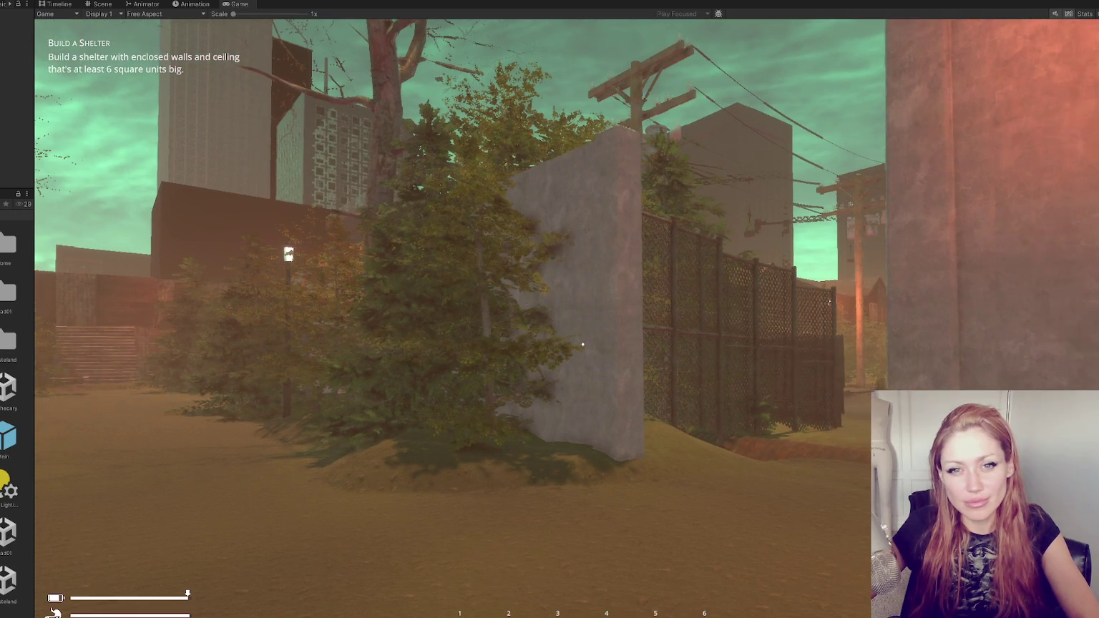
pyautogui.hotkey('alt', 'Tab')
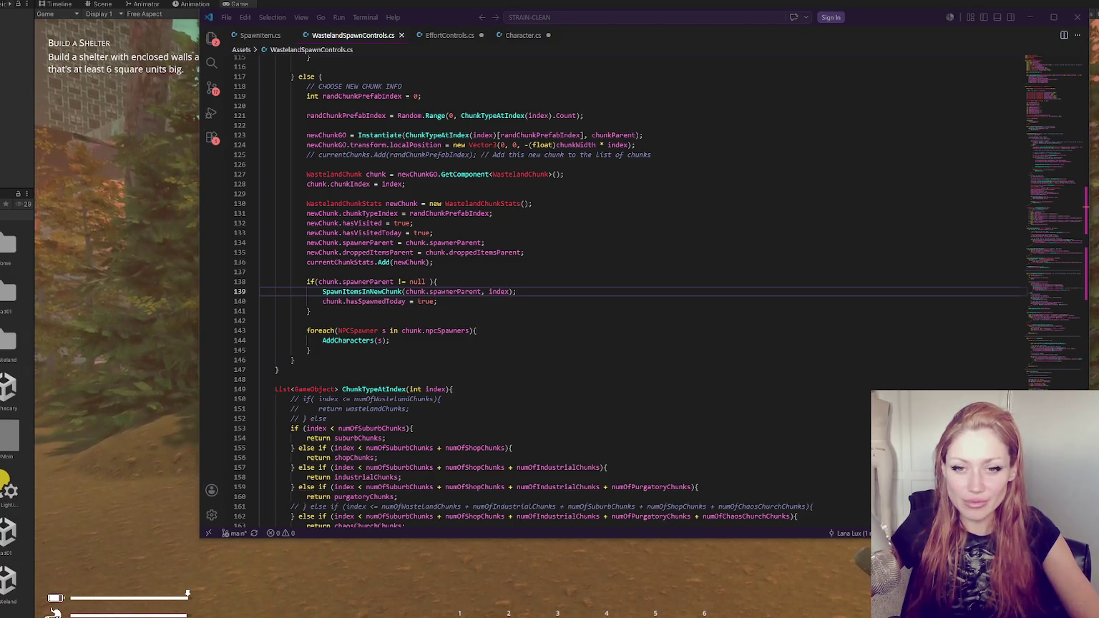
pyautogui.hotkey('alt', 'Tab')
# Walk through the fence gate and down the street to the pallet by the white fence
pyautogui.click(432, 304)
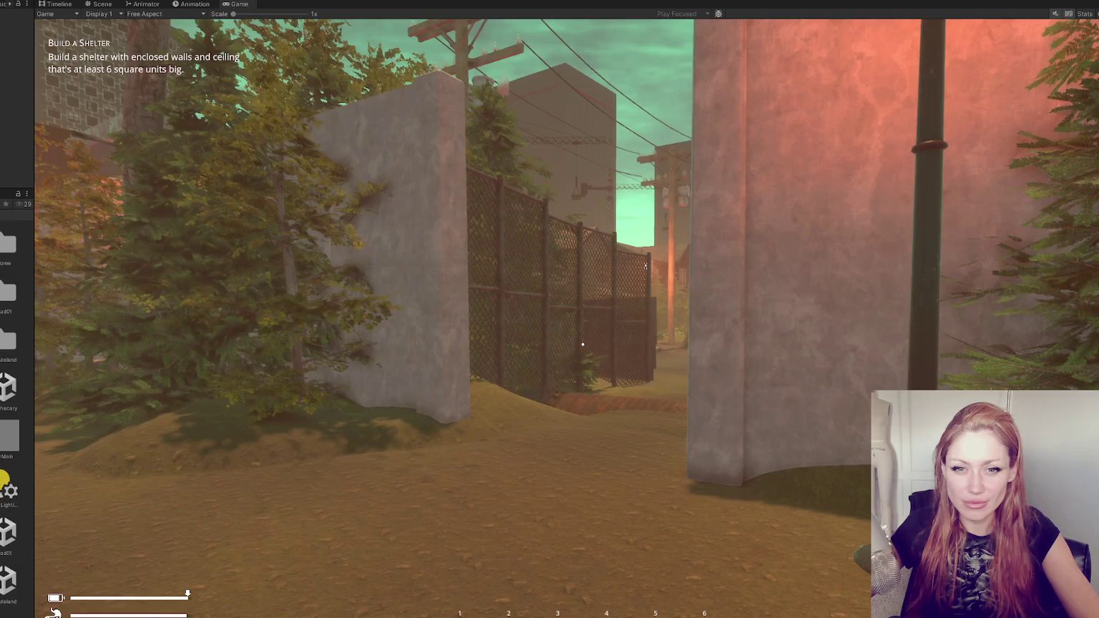
pyautogui.press('w')
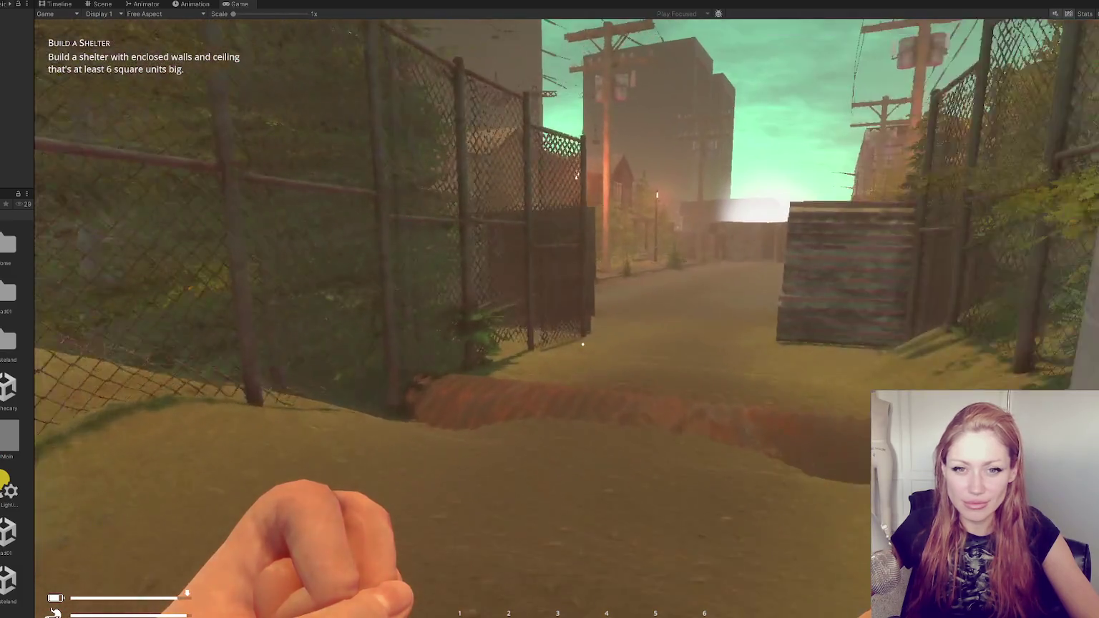
pyautogui.press('w')
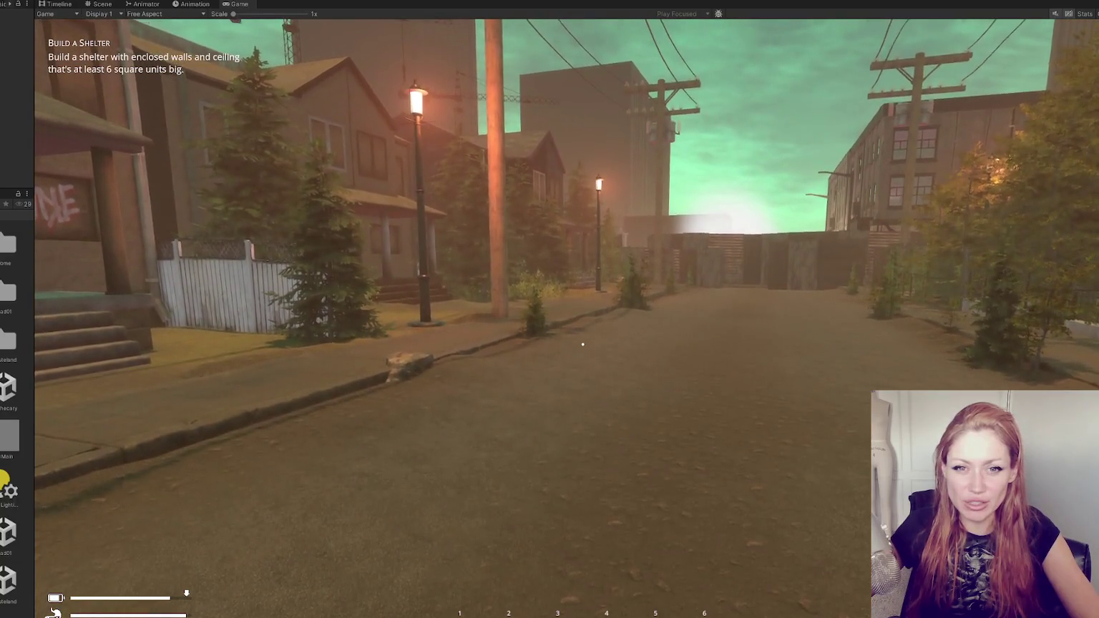
pyautogui.moveTo(582, 345)
pyautogui.press('w')
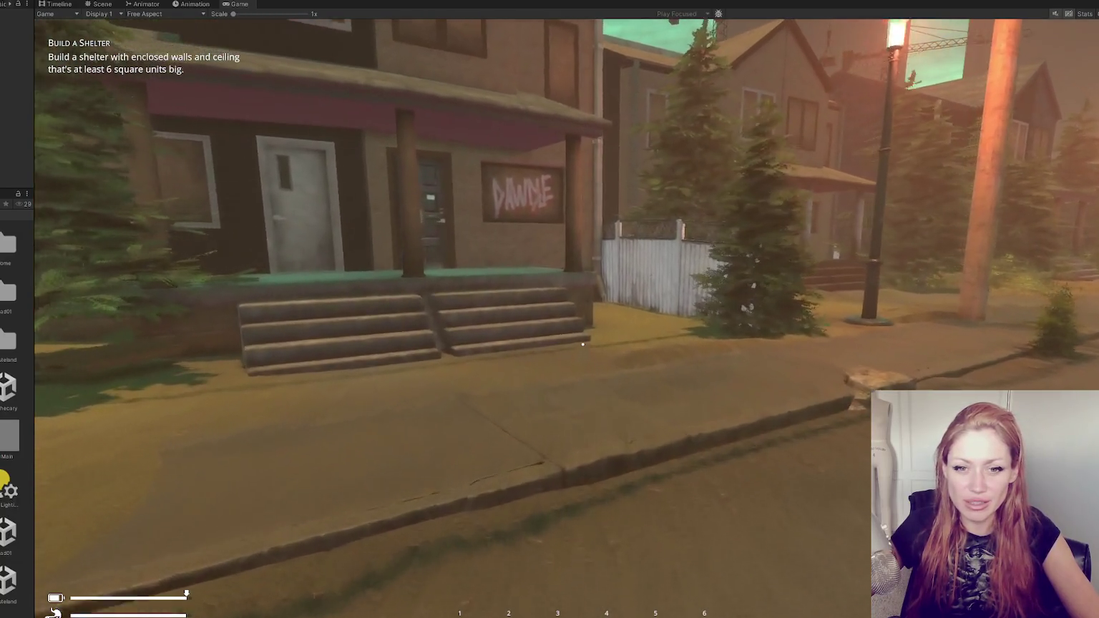
pyautogui.press('a')
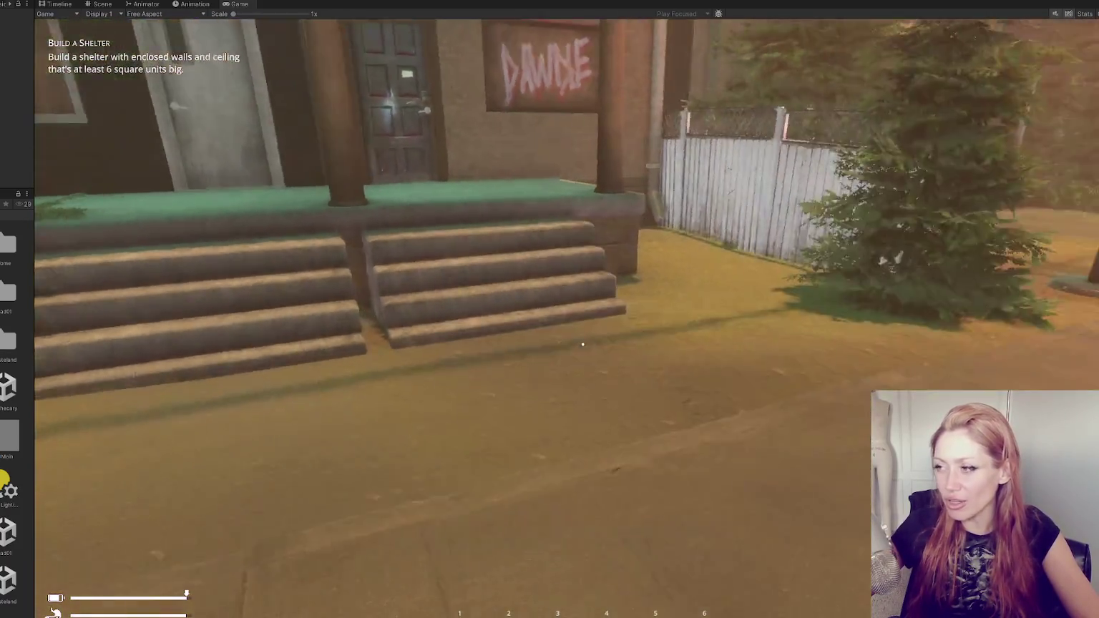
pyautogui.press('d')
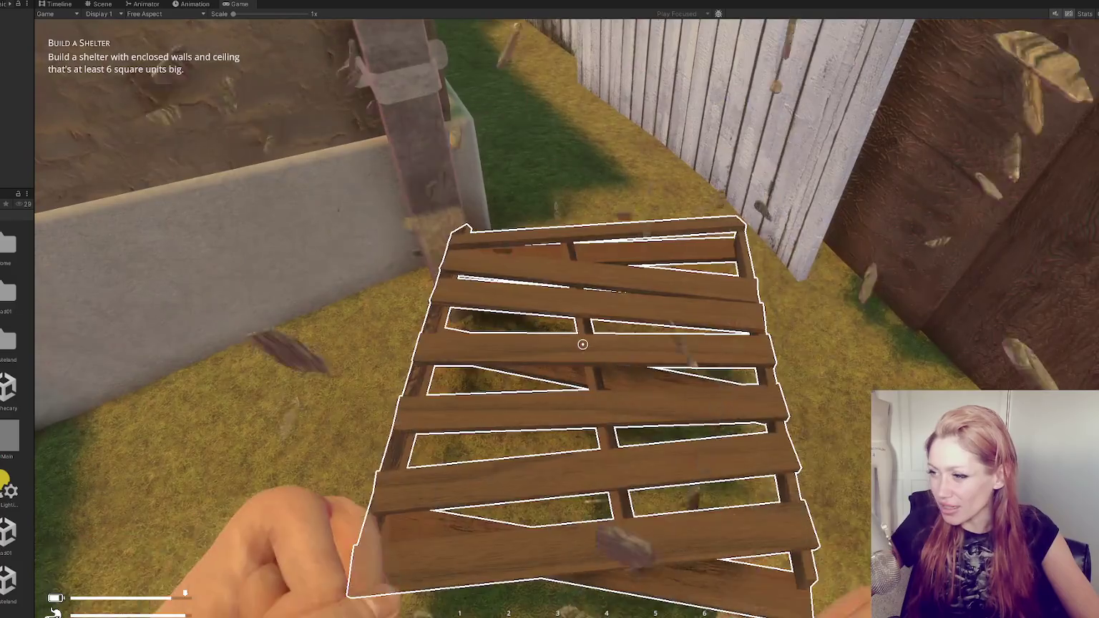
# Punch the pallet beside the white fence twice so it breaks into sticks and nails
pyautogui.click(583, 344)
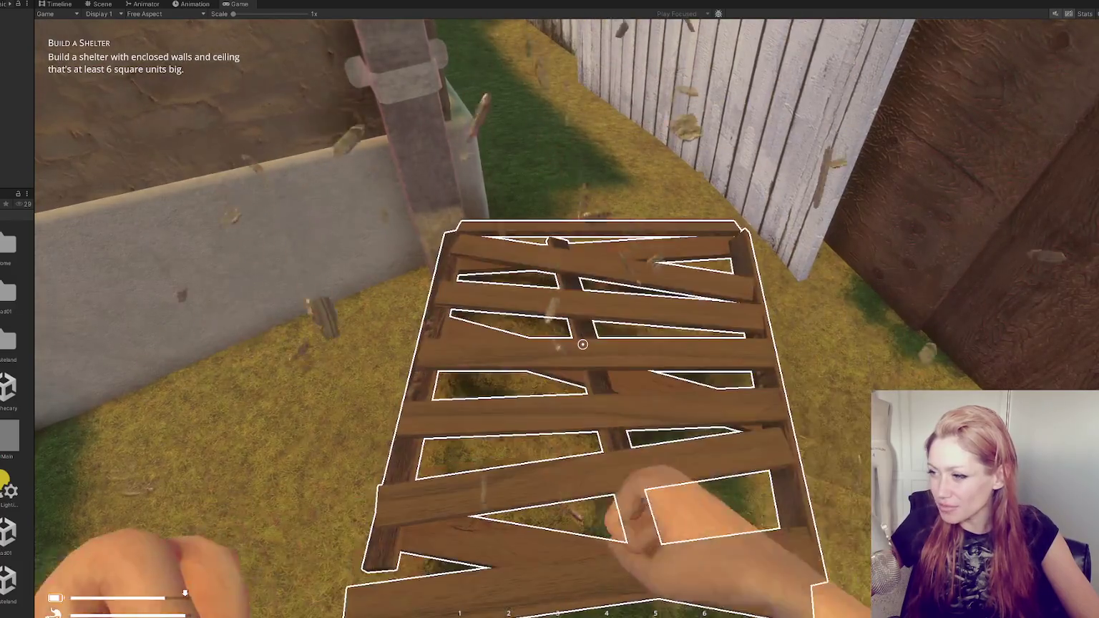
pyautogui.click(582, 345)
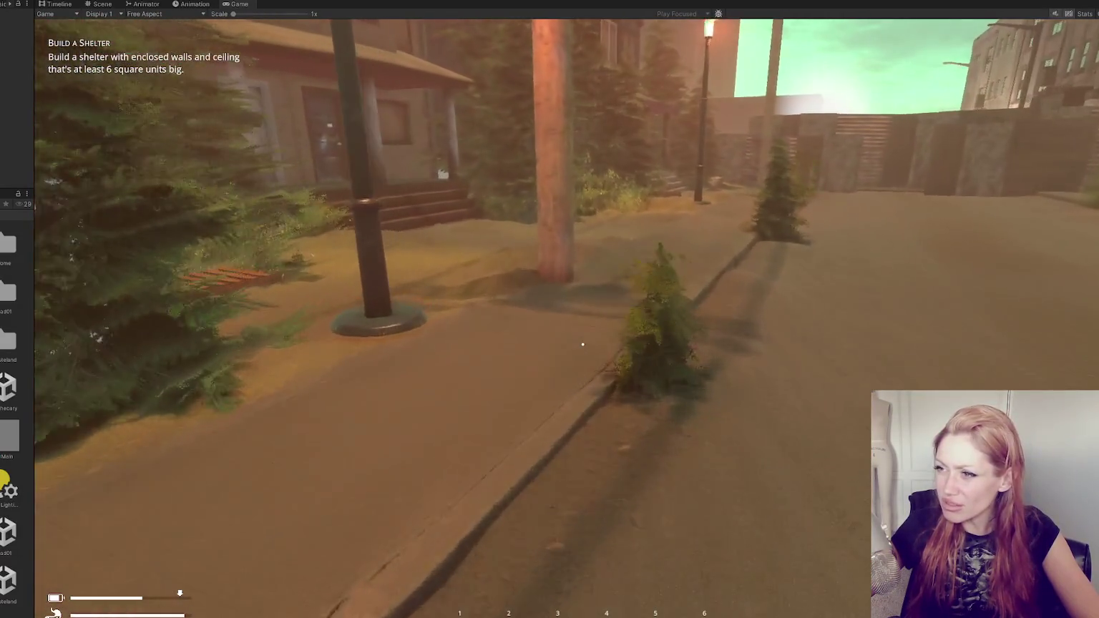
# Walk past the porch and fern to the book on the ground and pick up the rusty nails
pyautogui.press('w')
pyautogui.press('w')
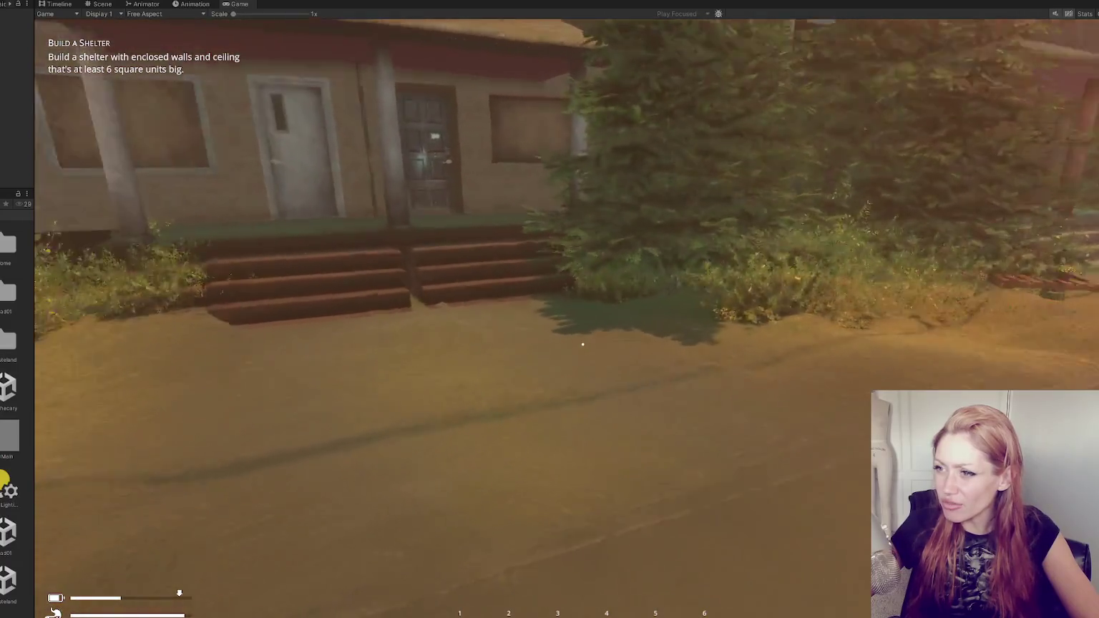
pyautogui.press('w')
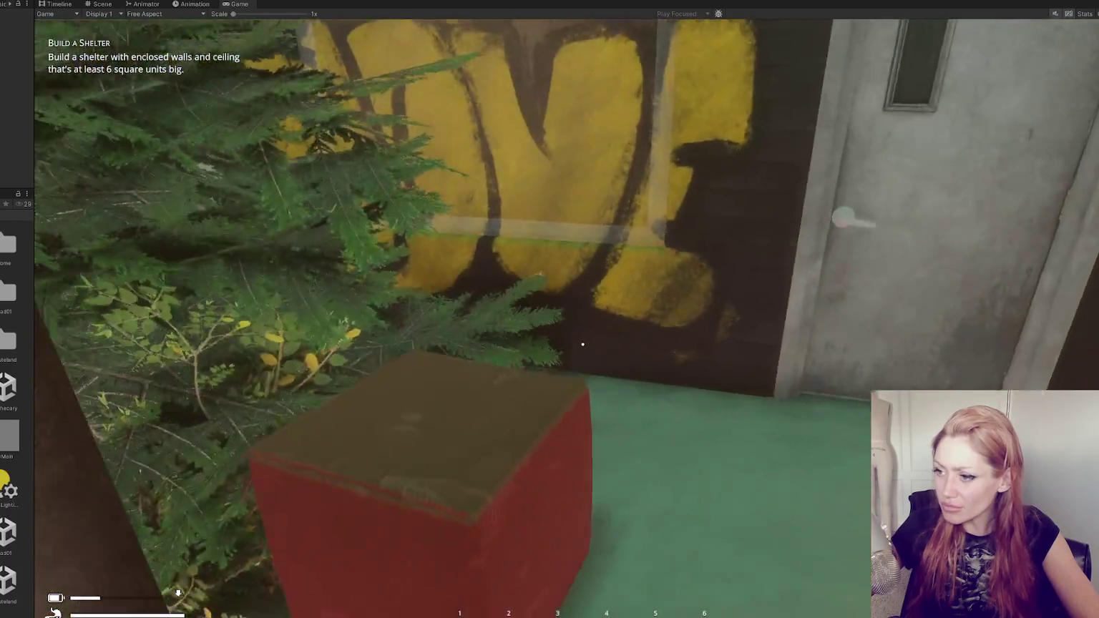
pyautogui.press('w')
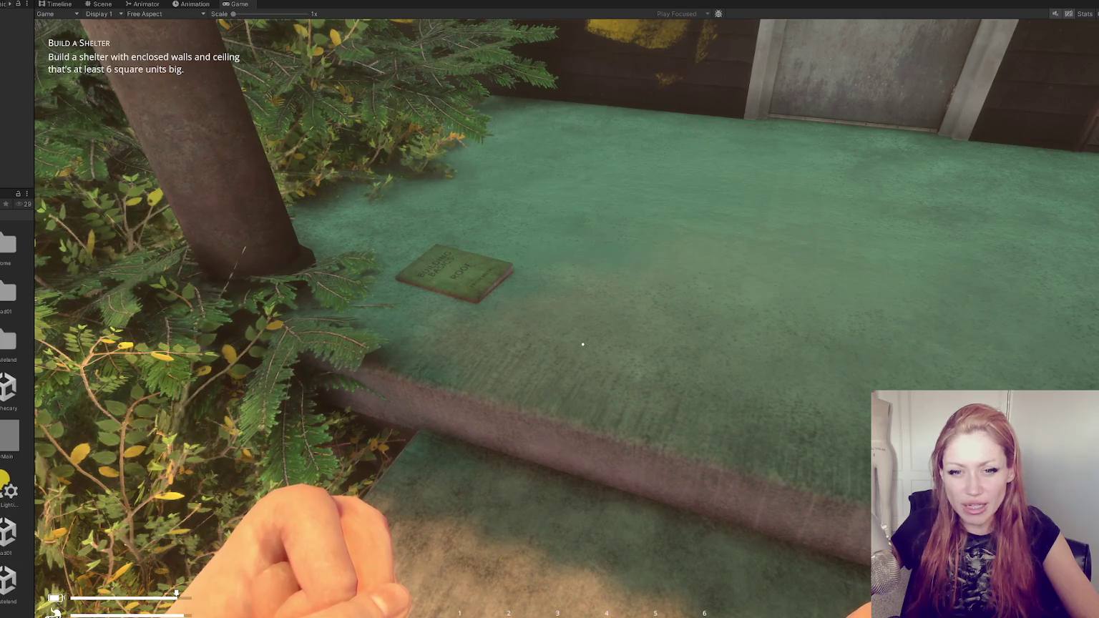
pyautogui.press('w')
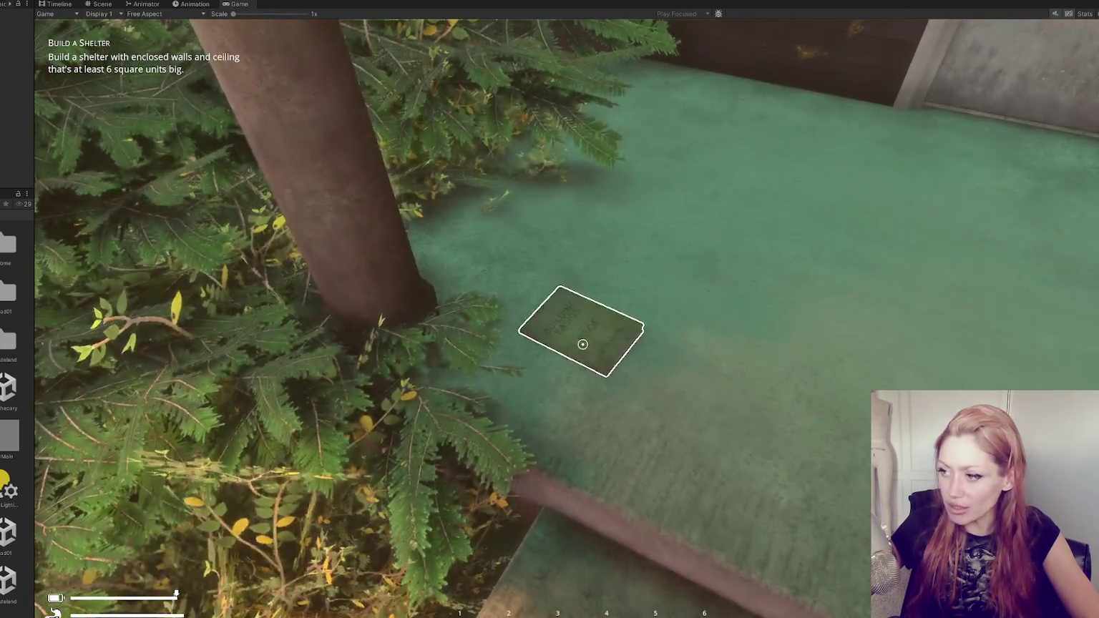
pyautogui.click(583, 344)
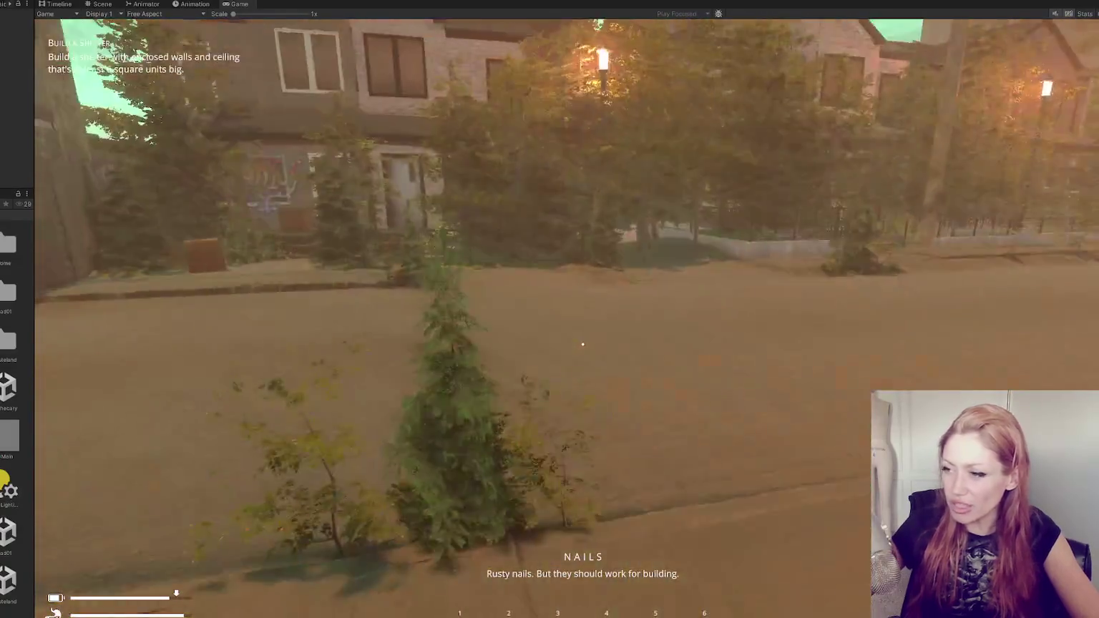
# Walk along the corrugated wall through the alley onto the open street, facing the storefronts
pyautogui.press('w')
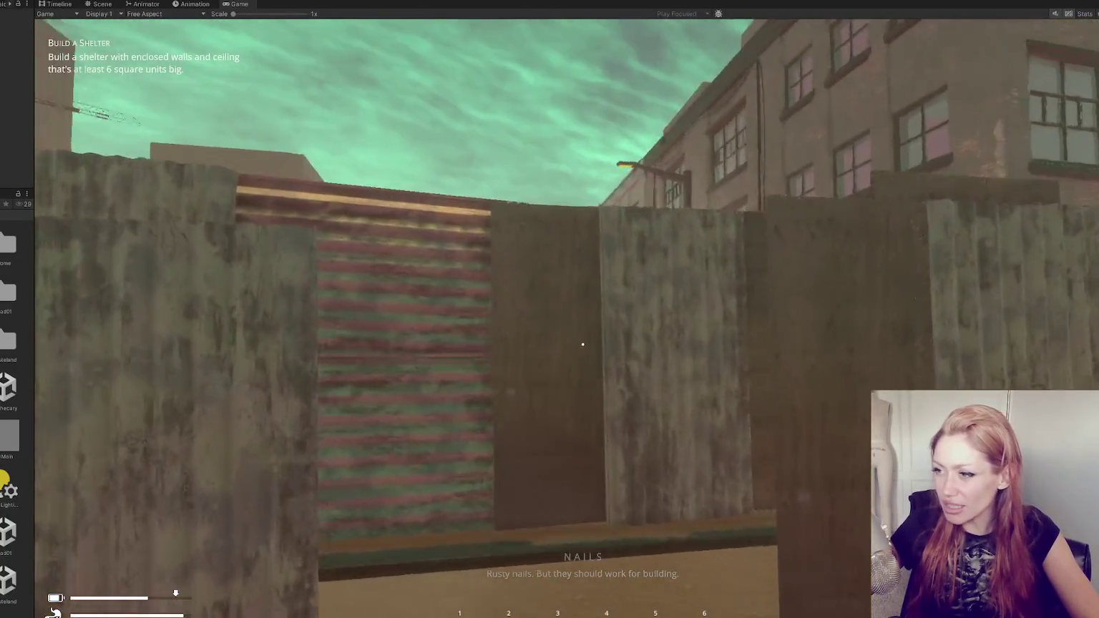
pyautogui.press('w')
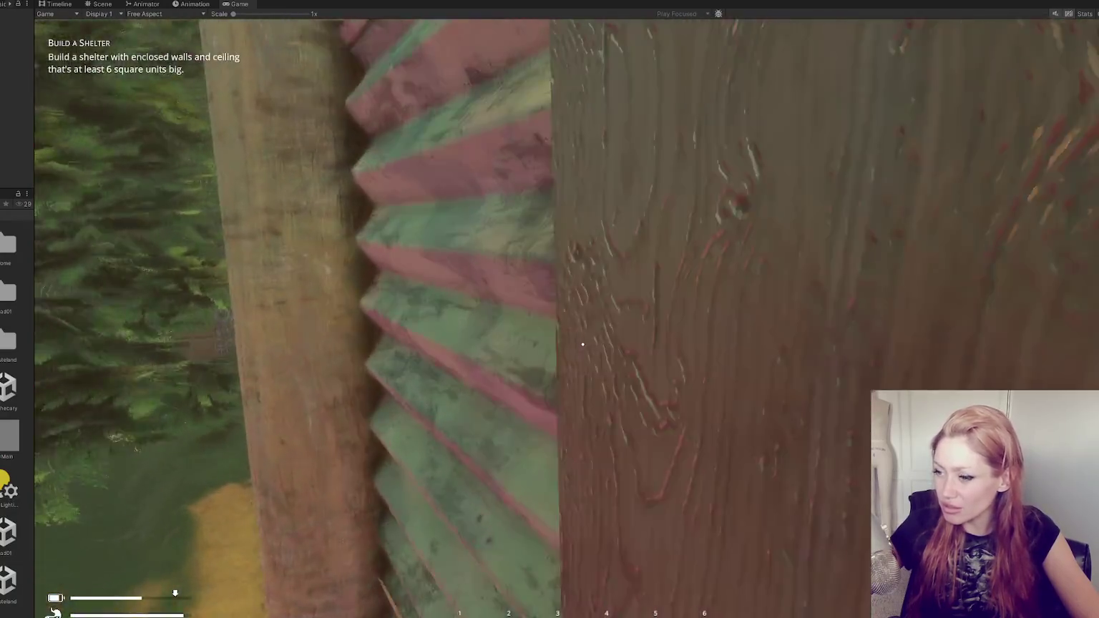
pyautogui.press('w')
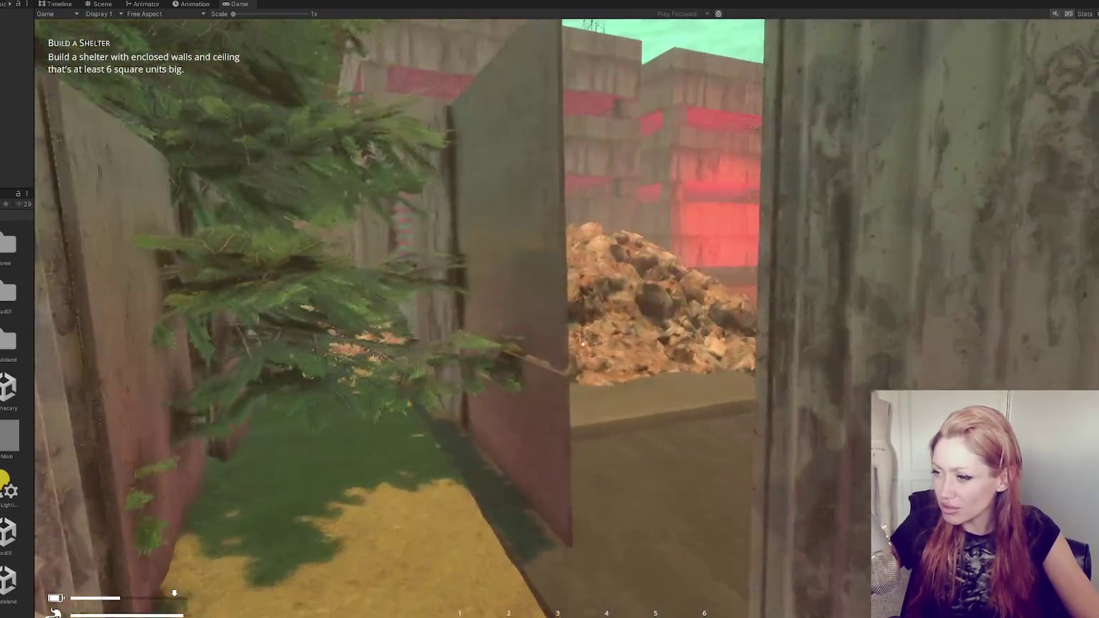
pyautogui.press('w')
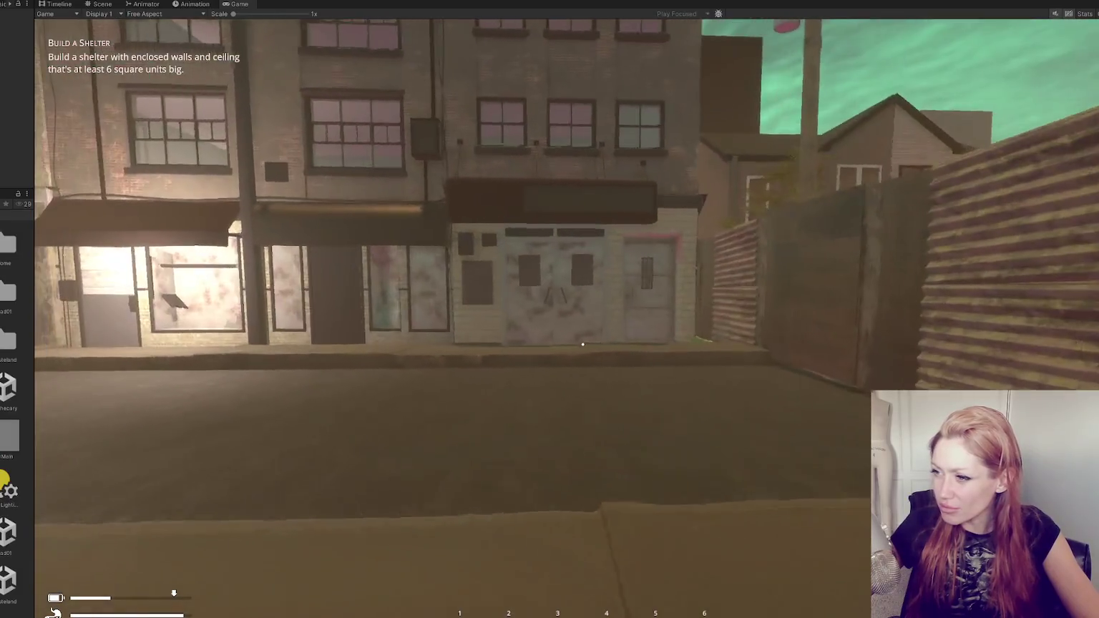
pyautogui.press('w')
pyautogui.press('w')
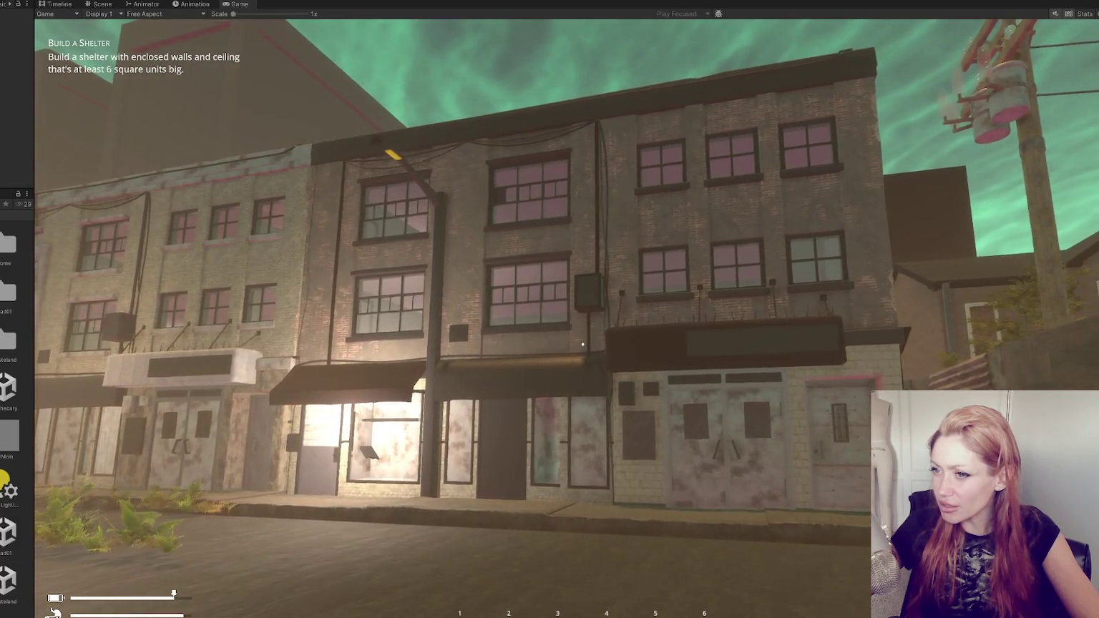
# Go through the alley to the red box by the house wall and punch it apart
pyautogui.press('w')
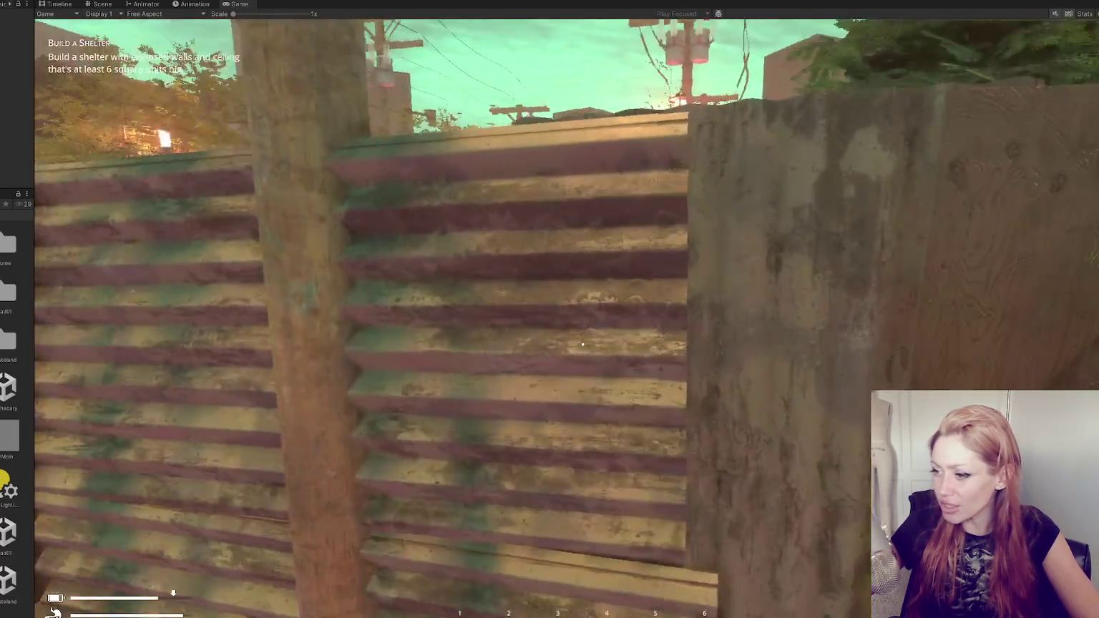
pyautogui.press('w')
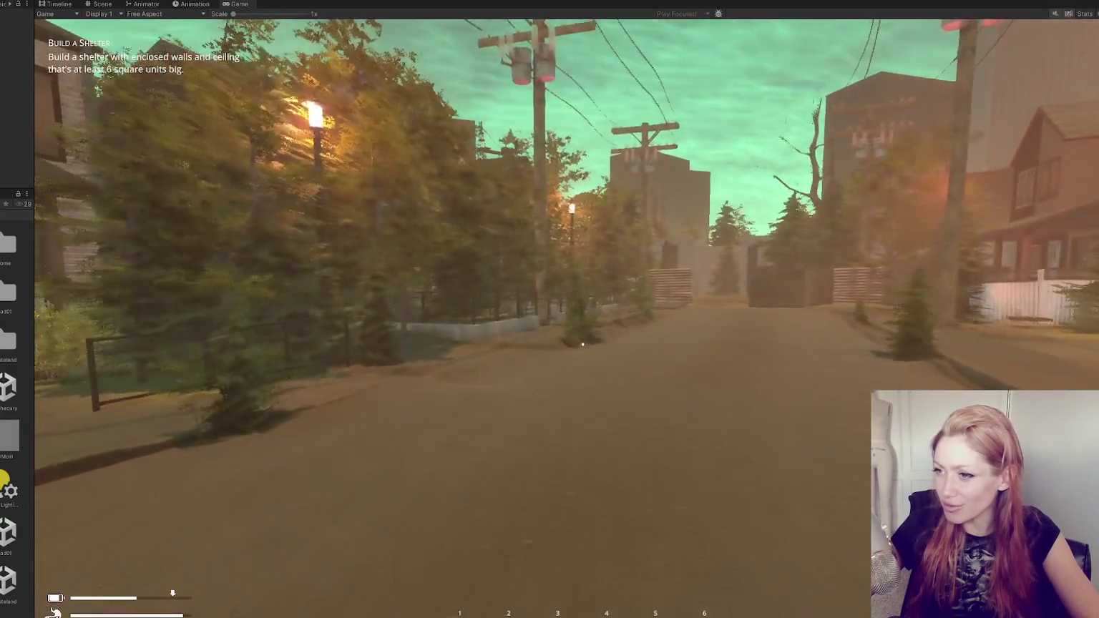
pyautogui.press('w')
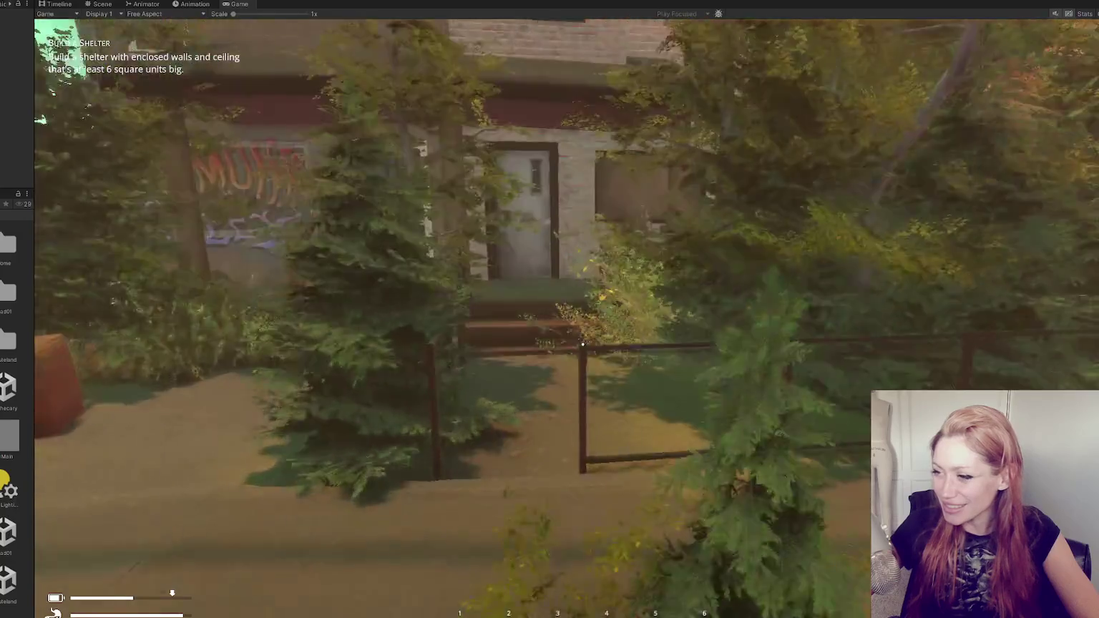
pyautogui.press('w')
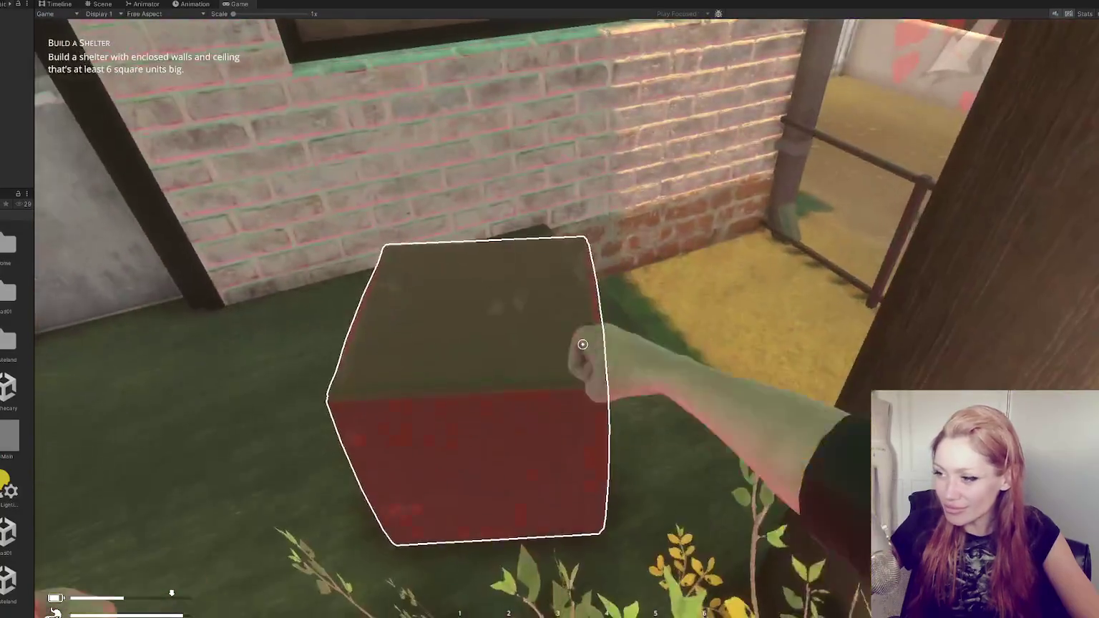
pyautogui.click(582, 345)
pyautogui.click(582, 344)
pyautogui.click(583, 344)
pyautogui.click(583, 344)
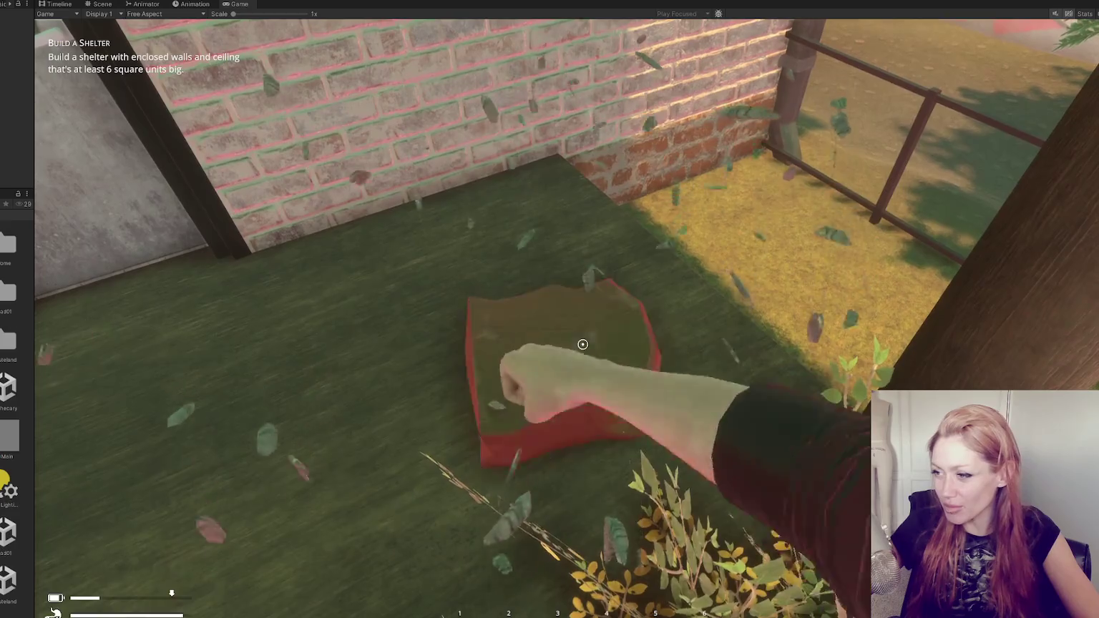
pyautogui.click(582, 344)
# Grab the jar of nails from the bush, then punch the second red box
pyautogui.press('w')
pyautogui.click(582, 344)
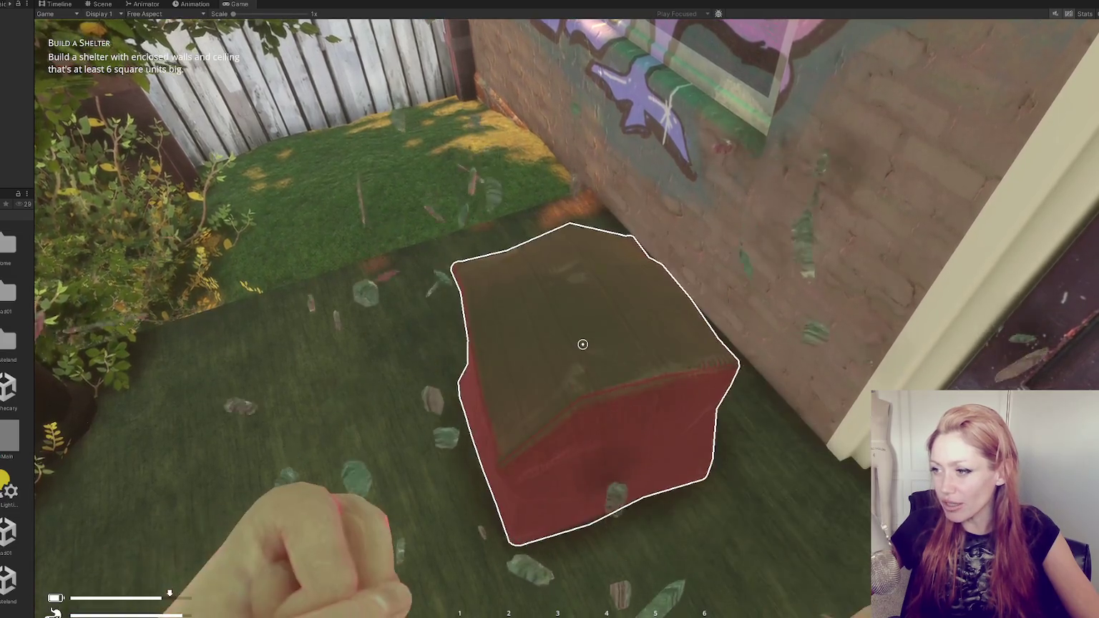
pyautogui.click(582, 345)
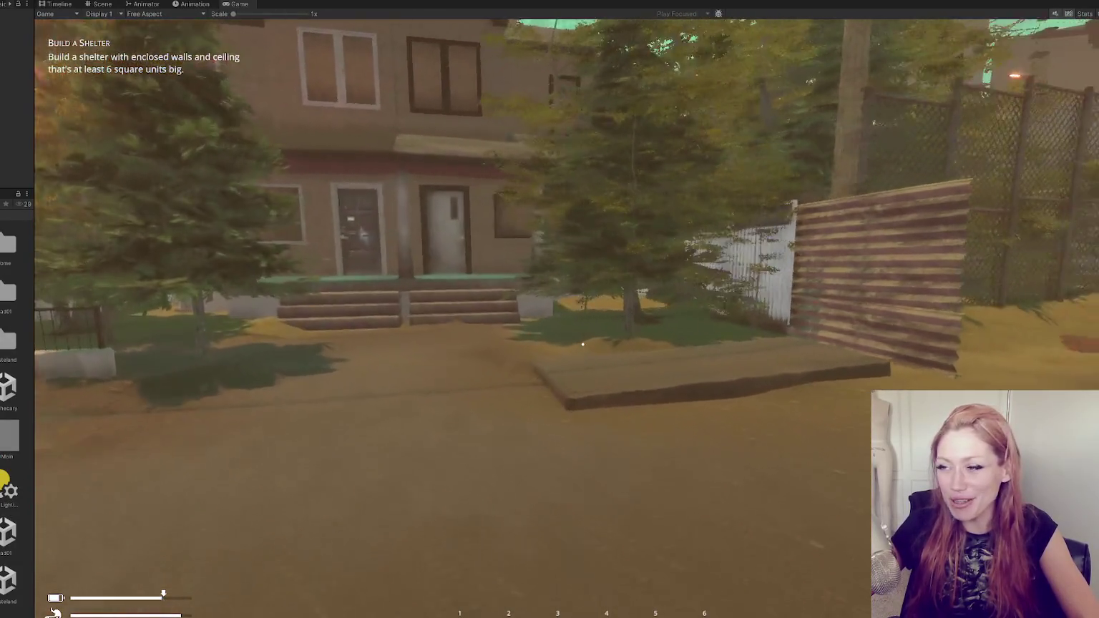
# Walk past the house porch, through the bushes to the graffiti wall, and back to the stone wall
pyautogui.press('w')
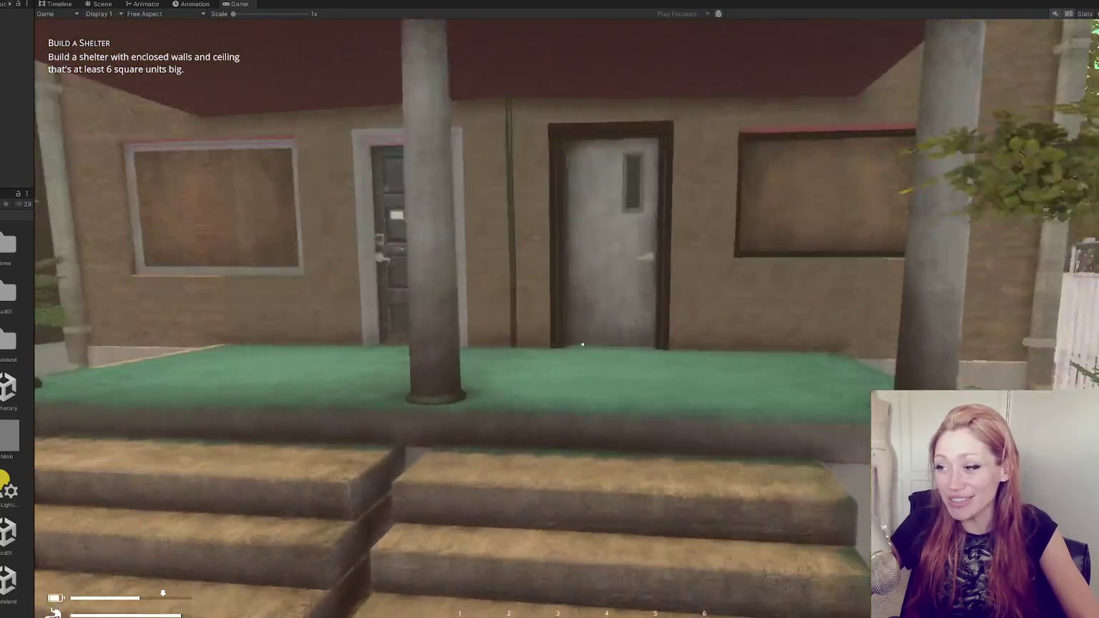
pyautogui.press('w')
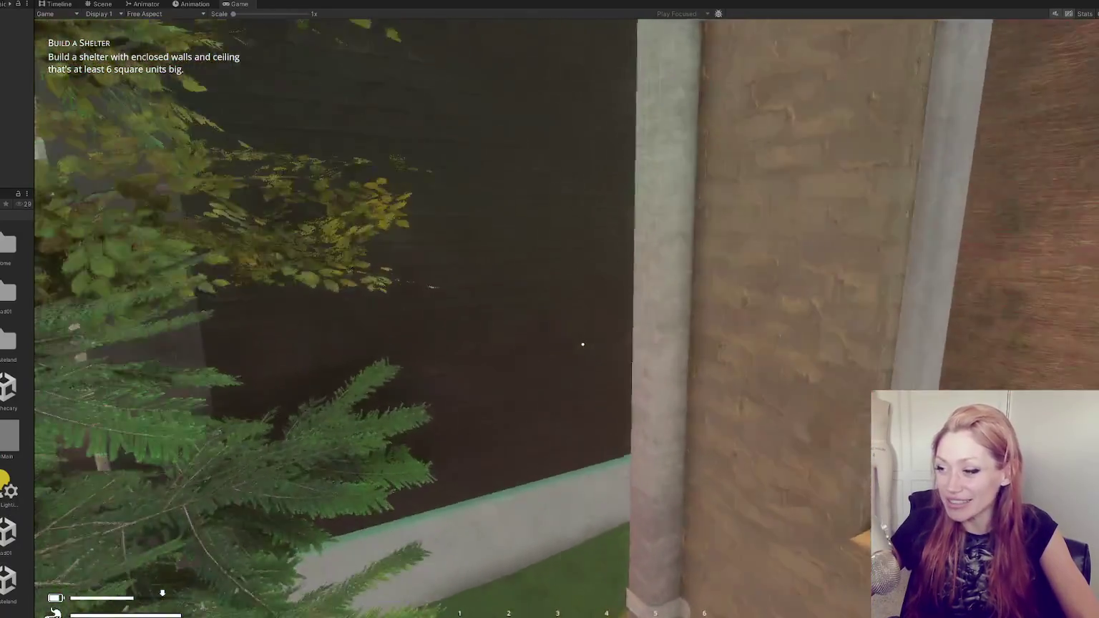
pyautogui.press('w')
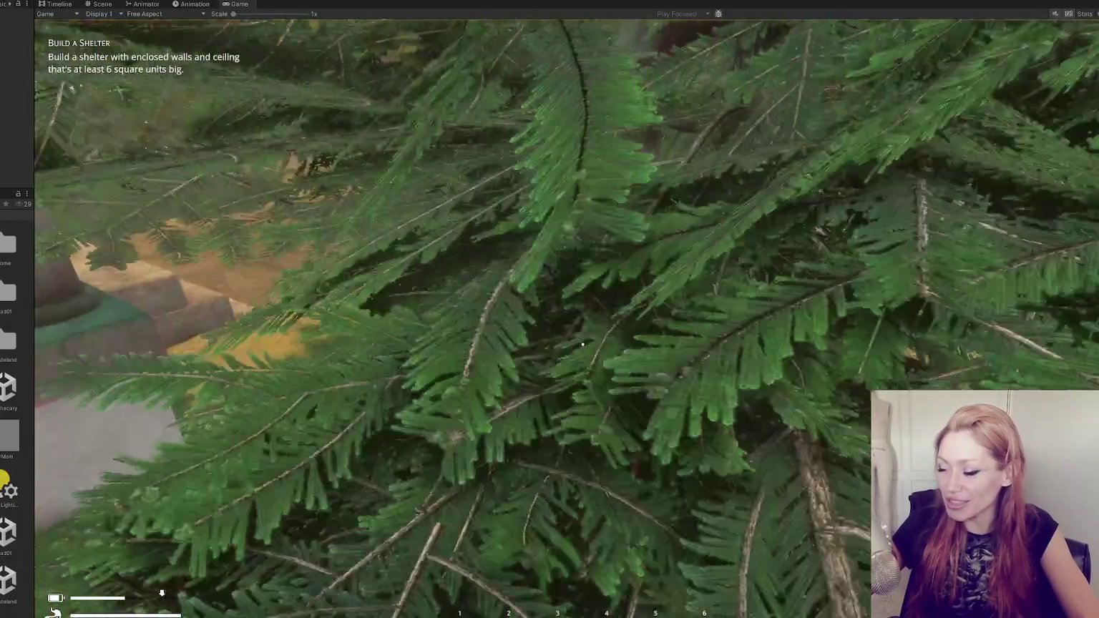
pyautogui.press('w')
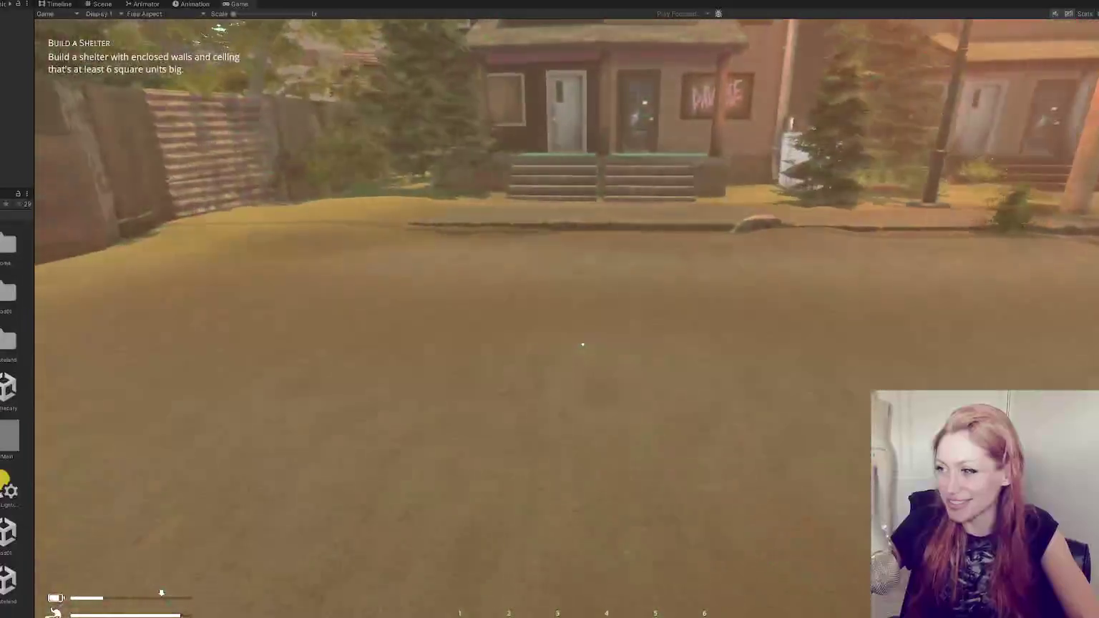
pyautogui.press('w')
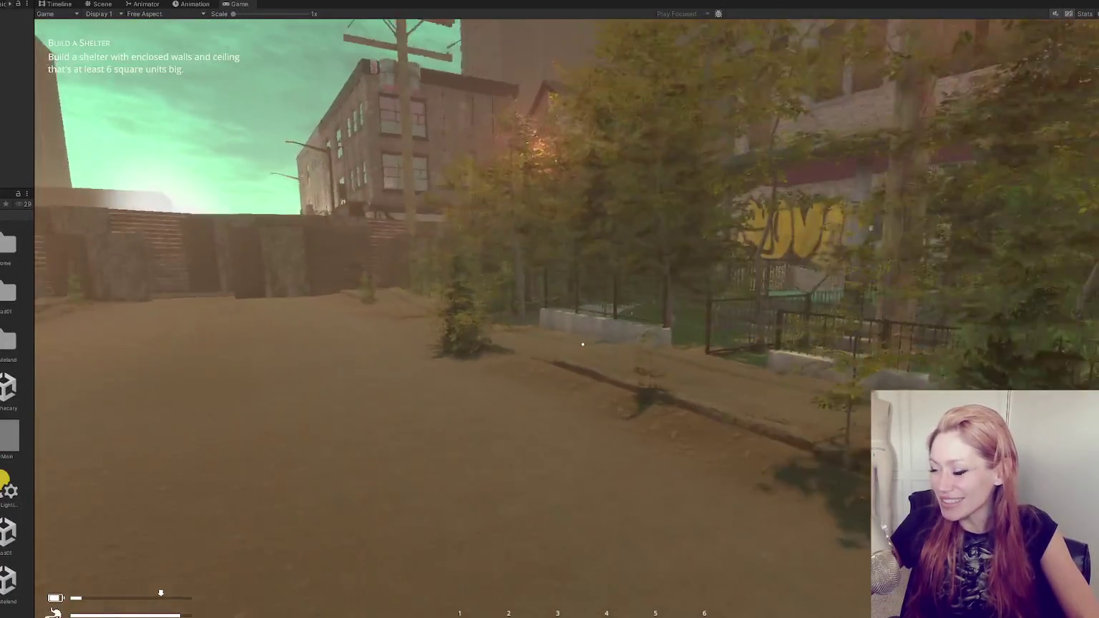
pyautogui.press('w')
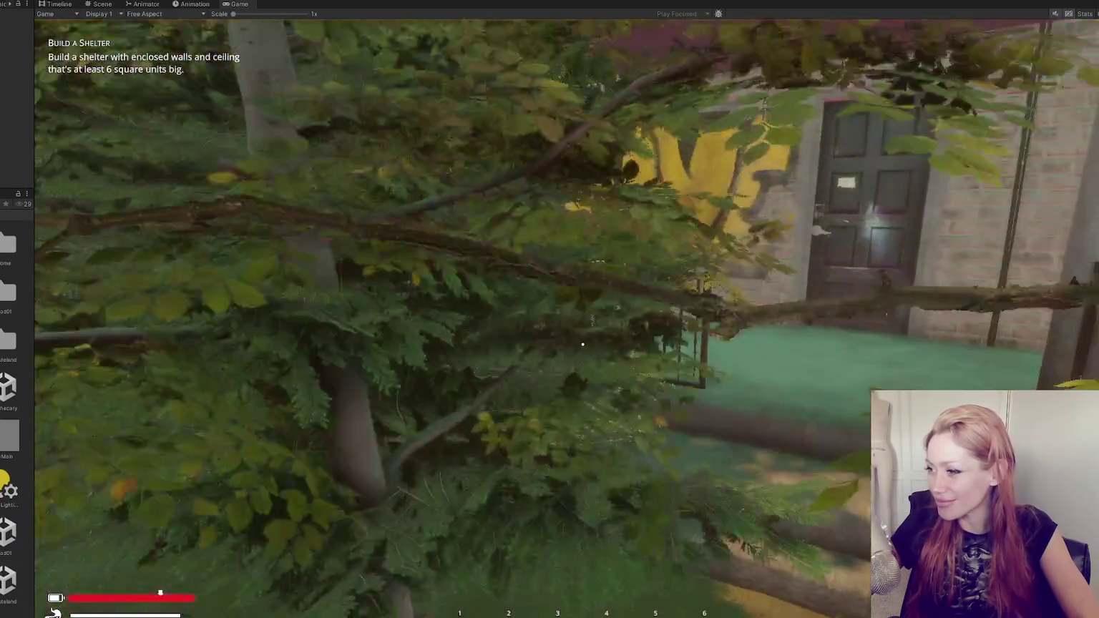
pyautogui.press('w')
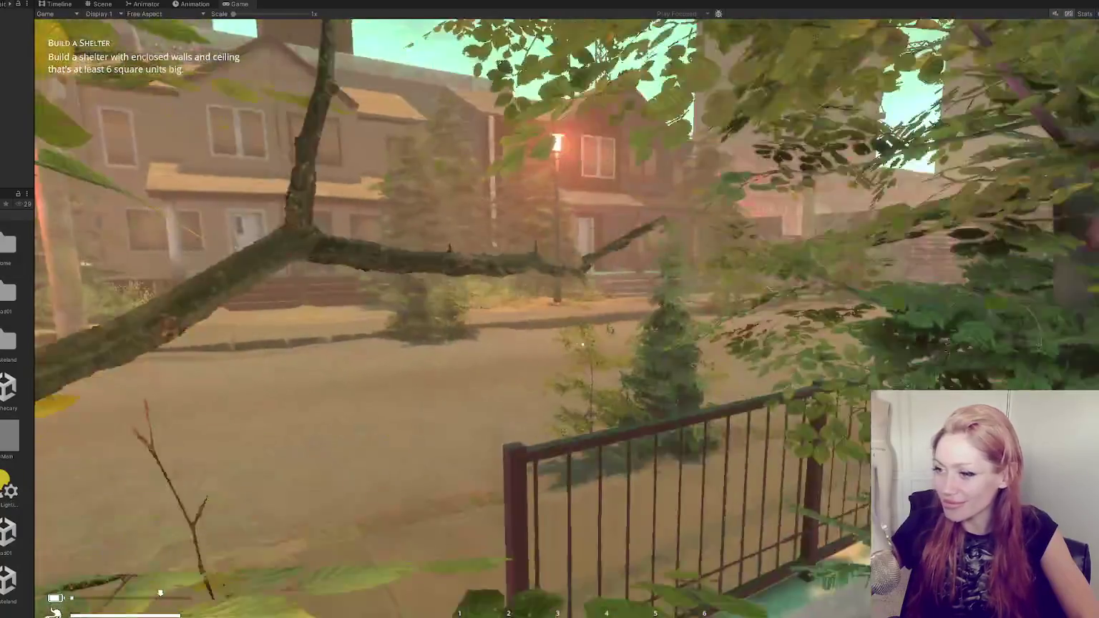
pyautogui.press('w')
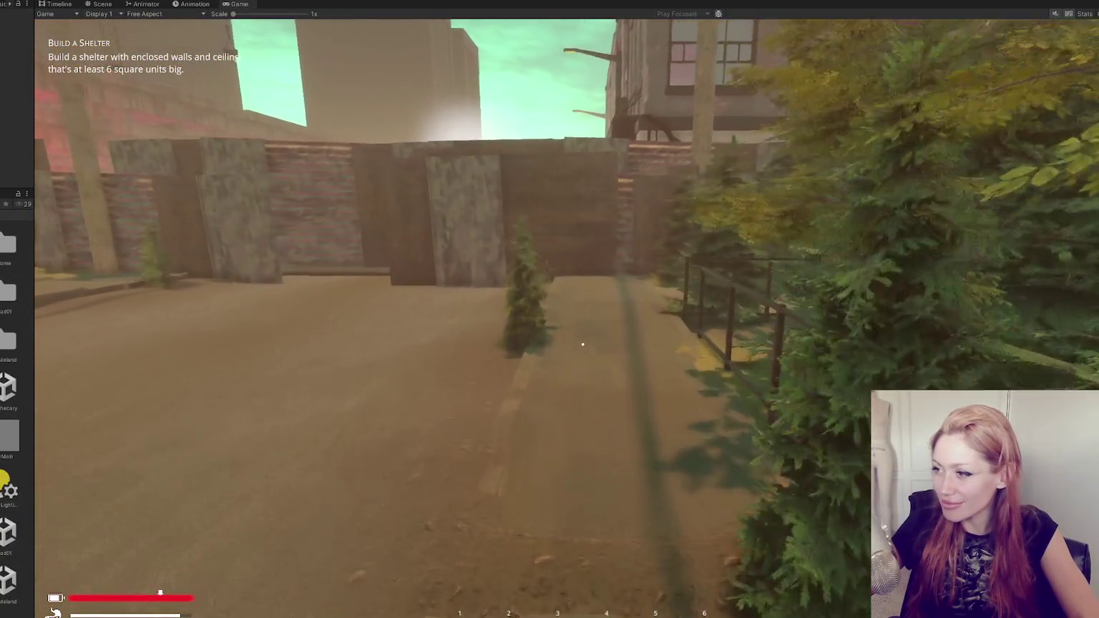
# Check the in-game stats menu with Tab, then exit Play mode with Ctrl+P
pyautogui.press('w')
pyautogui.press('Tab')
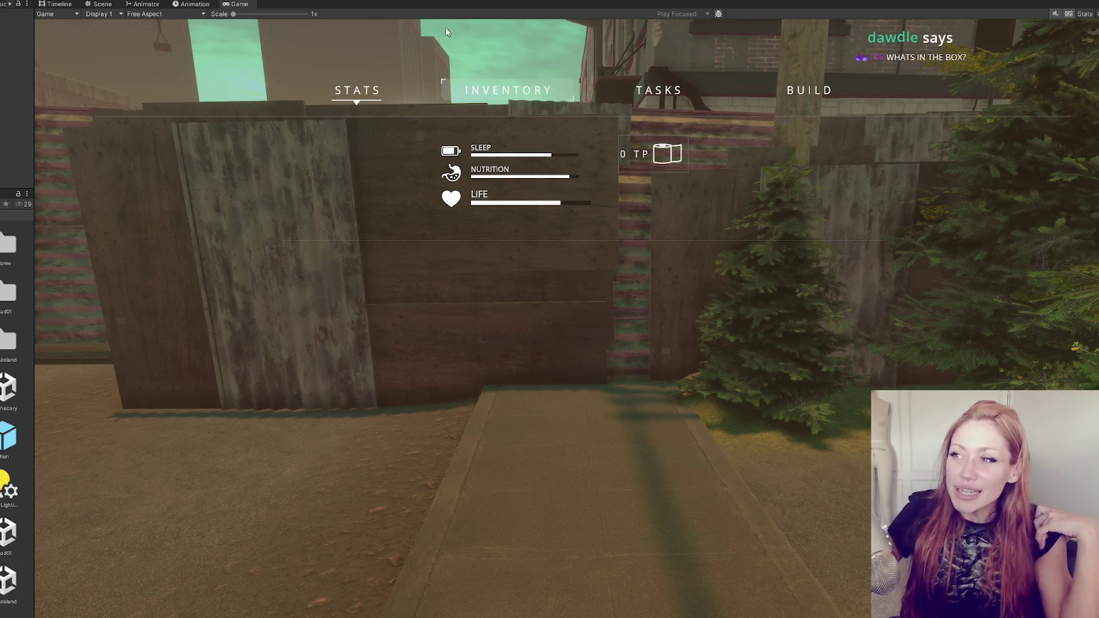
pyautogui.hotkey('ctrl', 'p')
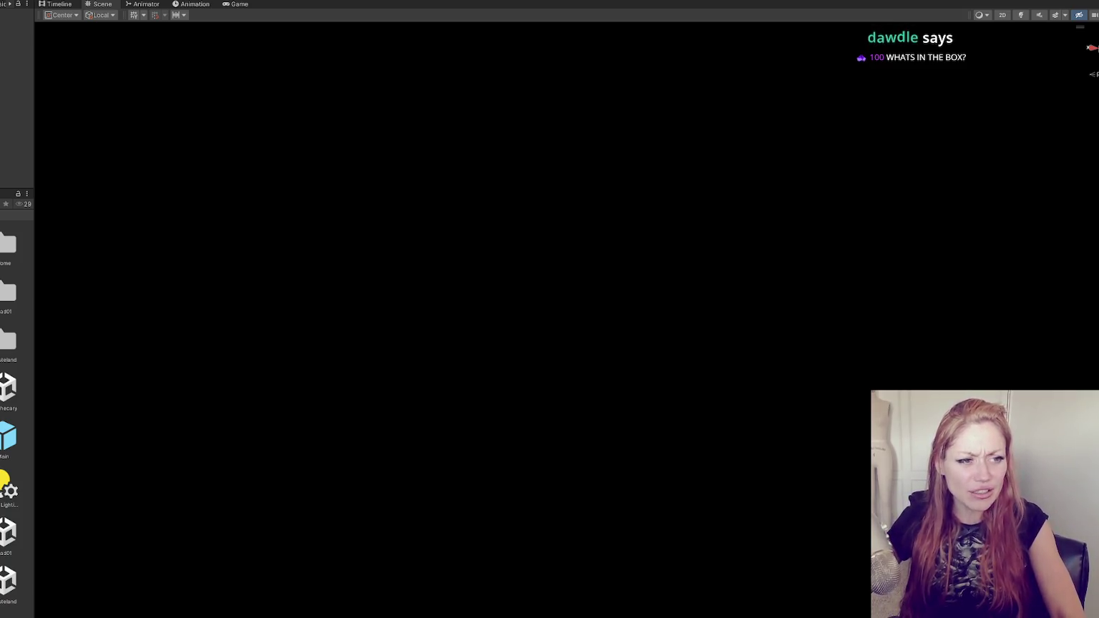
# Widen the Project panel and open the Destructable folder to list its Barrel, Box, Pallet and other prefabs
pyautogui.moveTo(34, 164); pyautogui.dragTo(319, 194)
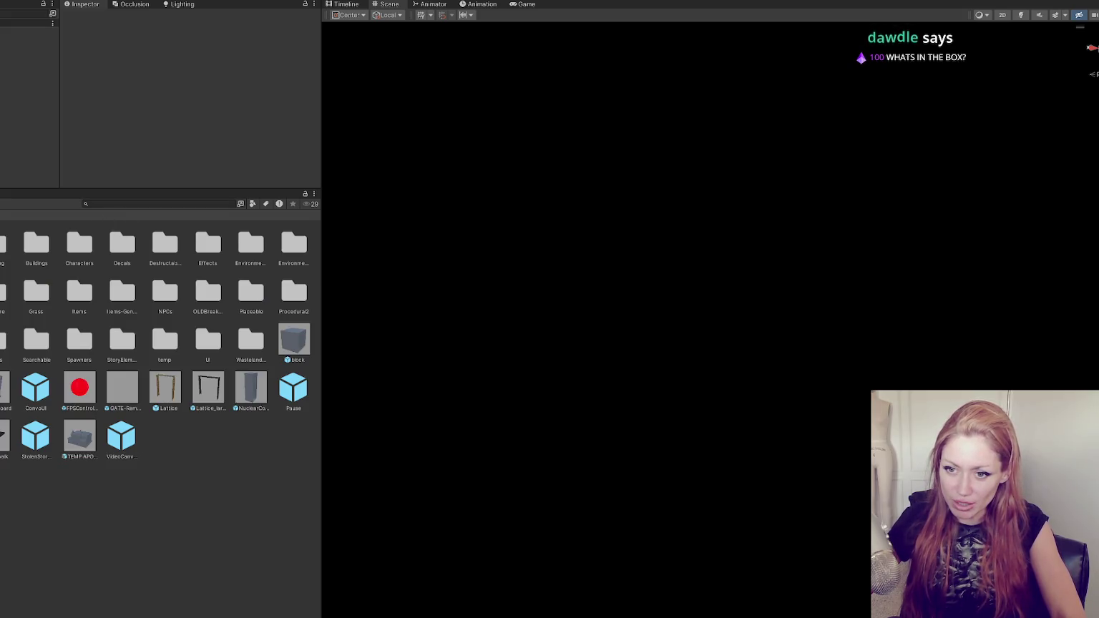
pyautogui.doubleClick(165, 247)
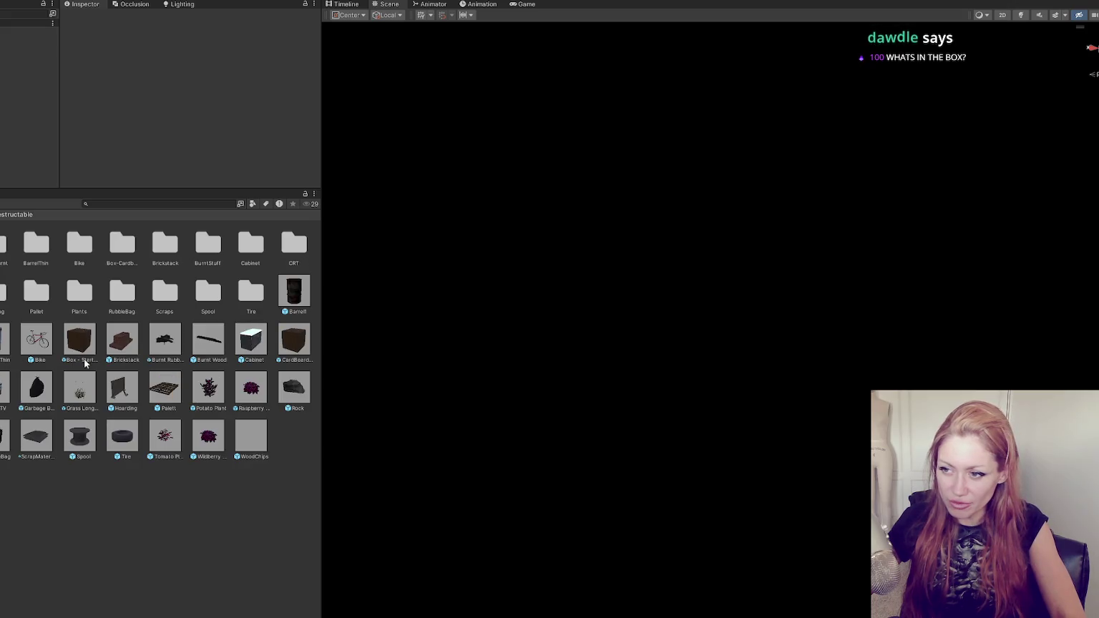
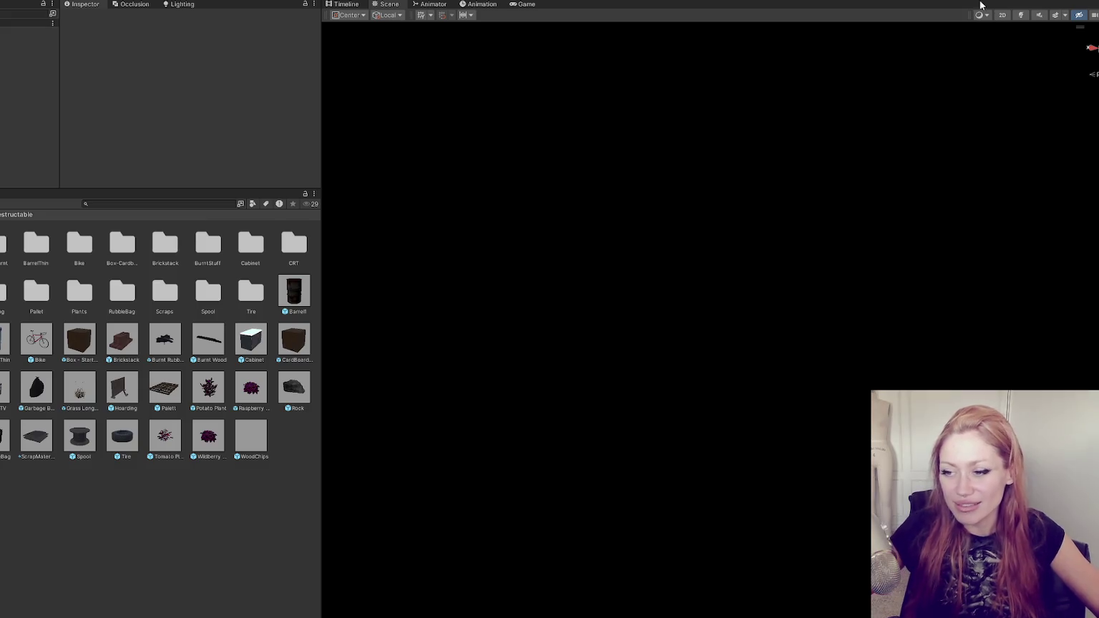
# Inspect the Tomato Plant and Palett prefabs, then open the Box - Starting Objects prefab
pyautogui.click(153, 442)
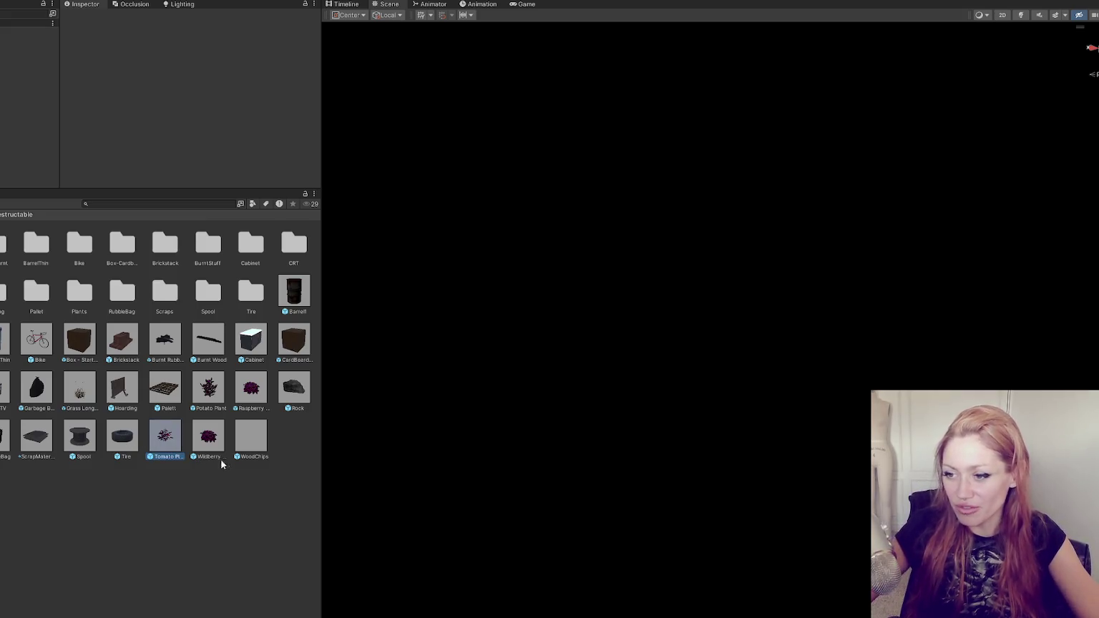
pyautogui.click(104, 472)
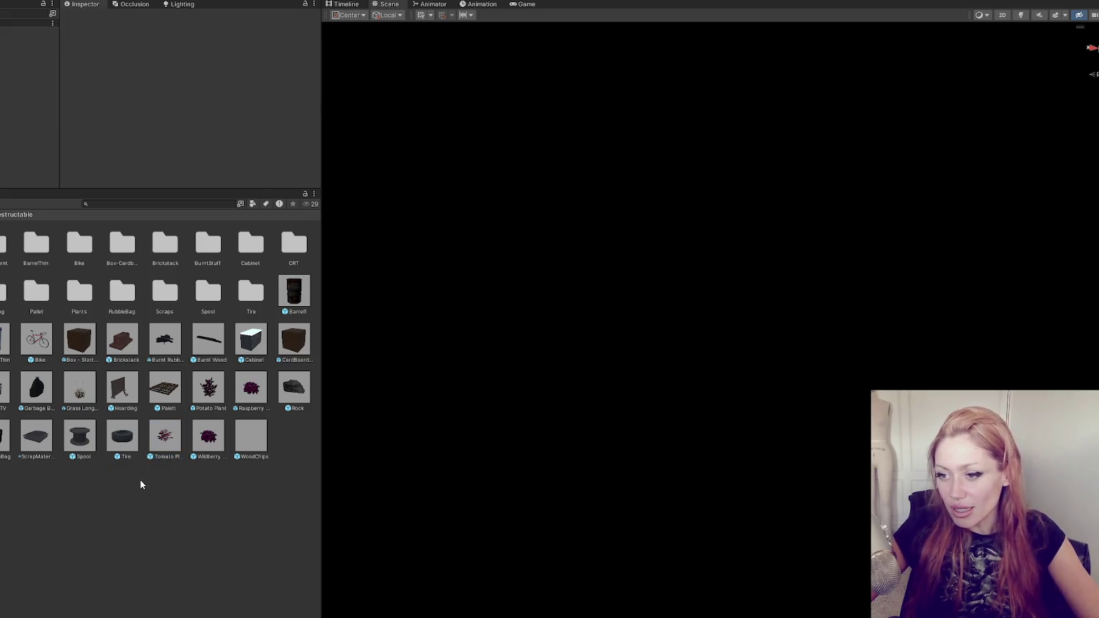
pyautogui.click(164, 389)
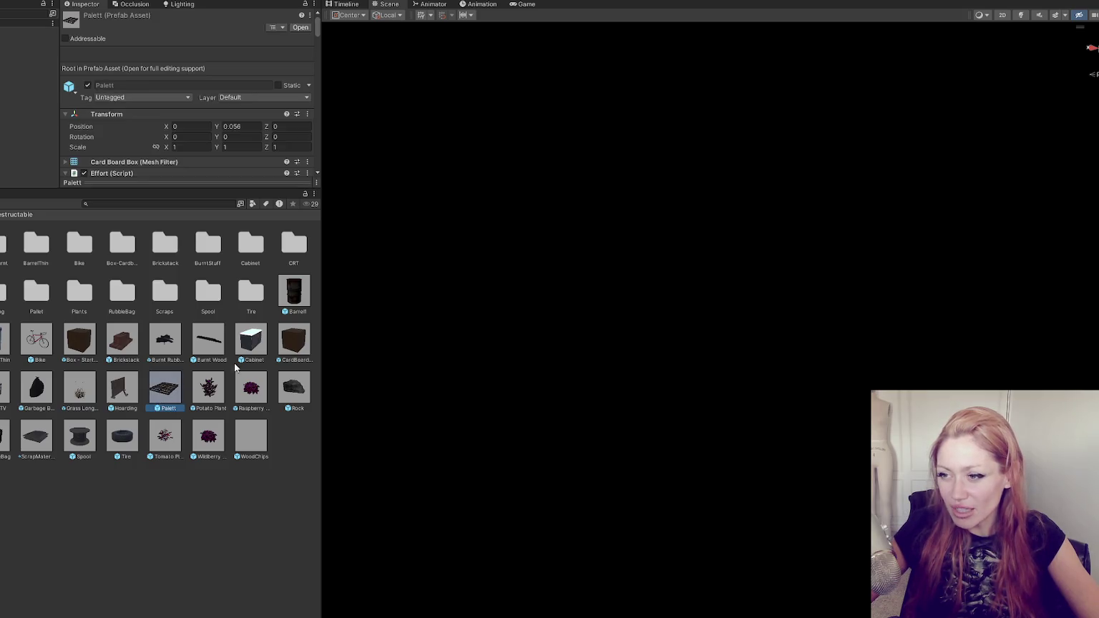
pyautogui.doubleClick(87, 347)
# Enlarge the Inspector and scroll through the box prefab's twelve Turn Into item numbers
pyautogui.moveTo(177, 188); pyautogui.dragTo(177, 436)
pyautogui.scroll(-5, 209, 308)
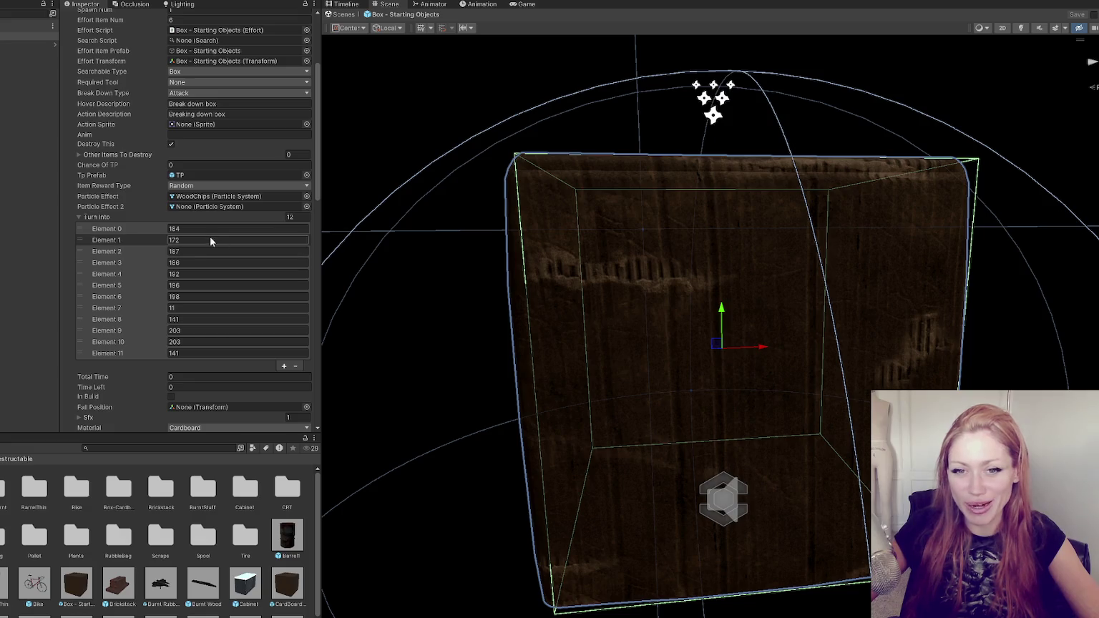
pyautogui.scroll(-2, 179, 207)
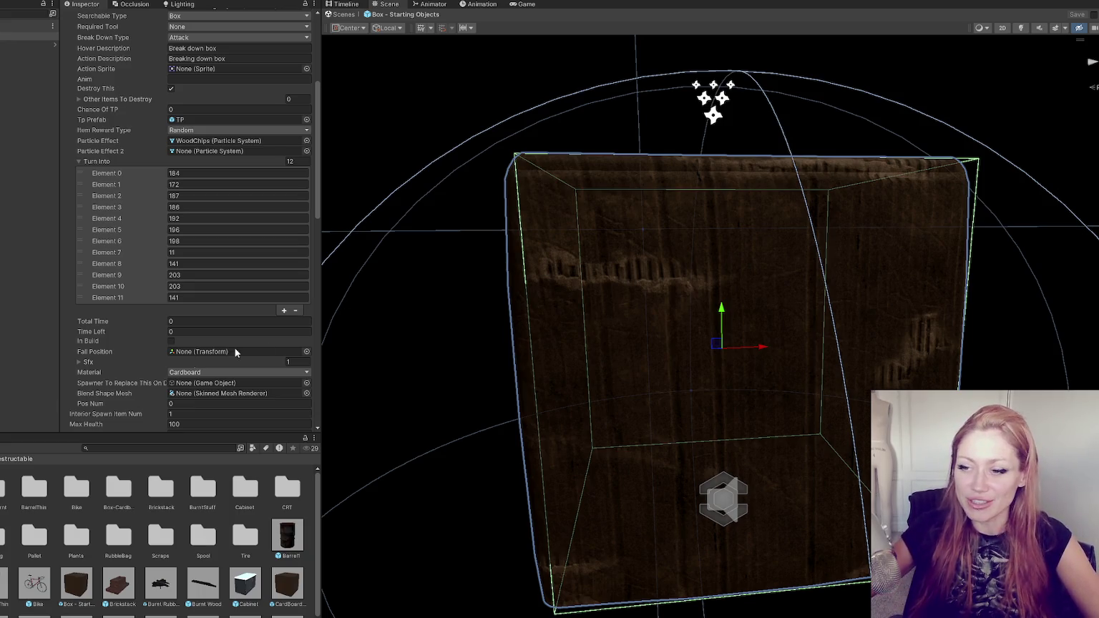
pyautogui.moveTo(103, 435); pyautogui.dragTo(134, 328)
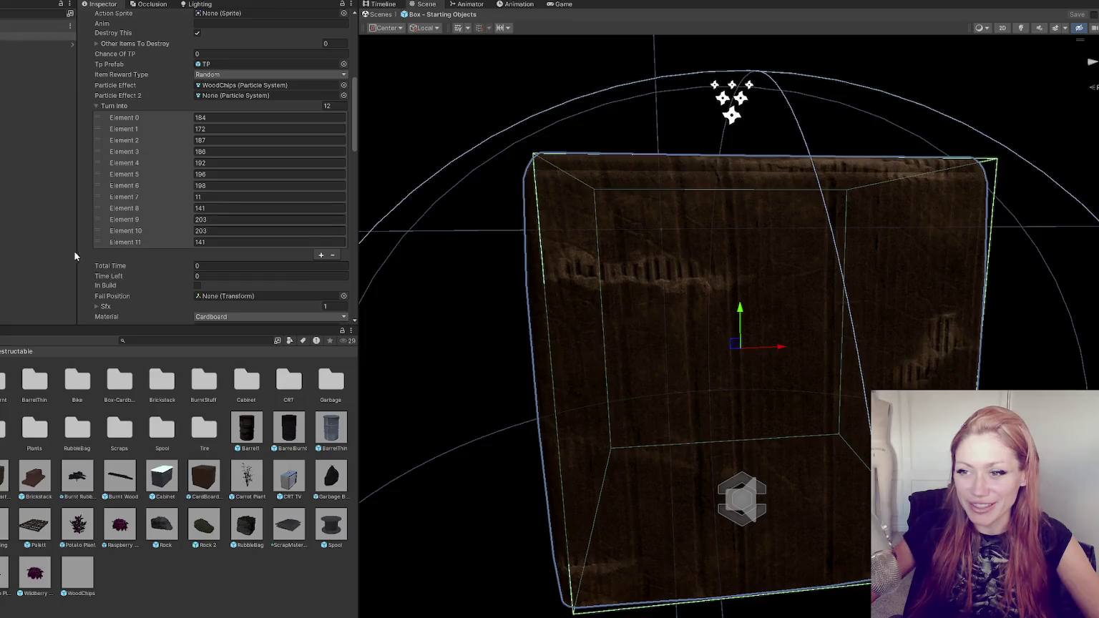
pyautogui.scroll(-3, 82, 272)
pyautogui.scroll(-2, 78, 279)
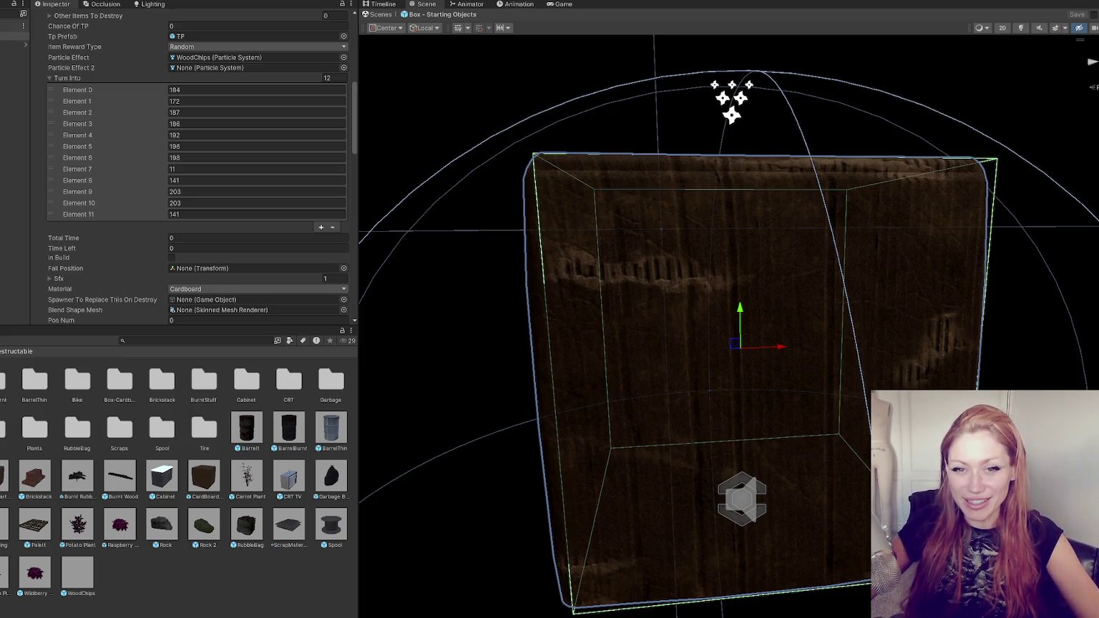
pyautogui.scroll(-2, 203, 260)
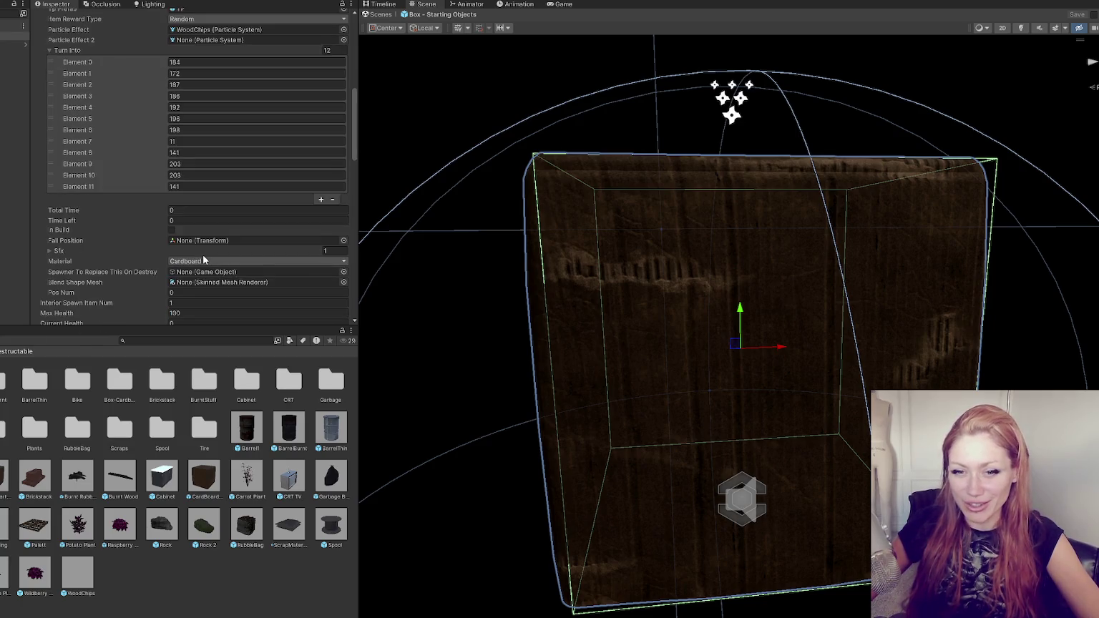
pyautogui.scroll(-6, 224, 197)
pyautogui.scroll(-2, 224, 197)
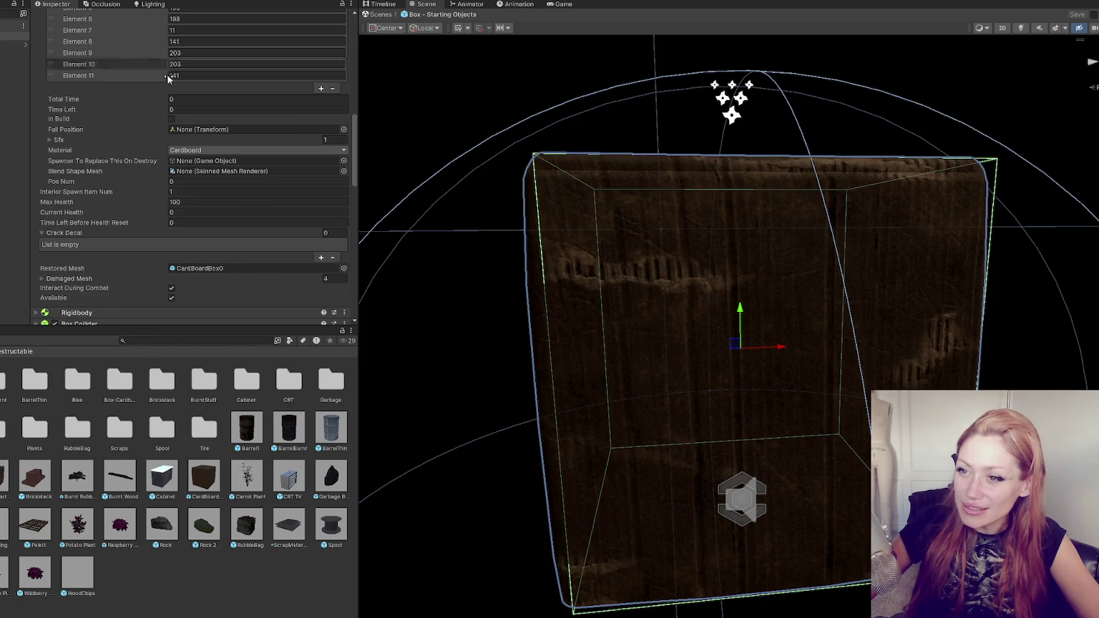
pyautogui.scroll(12, 294, 135)
pyautogui.scroll(2, 295, 135)
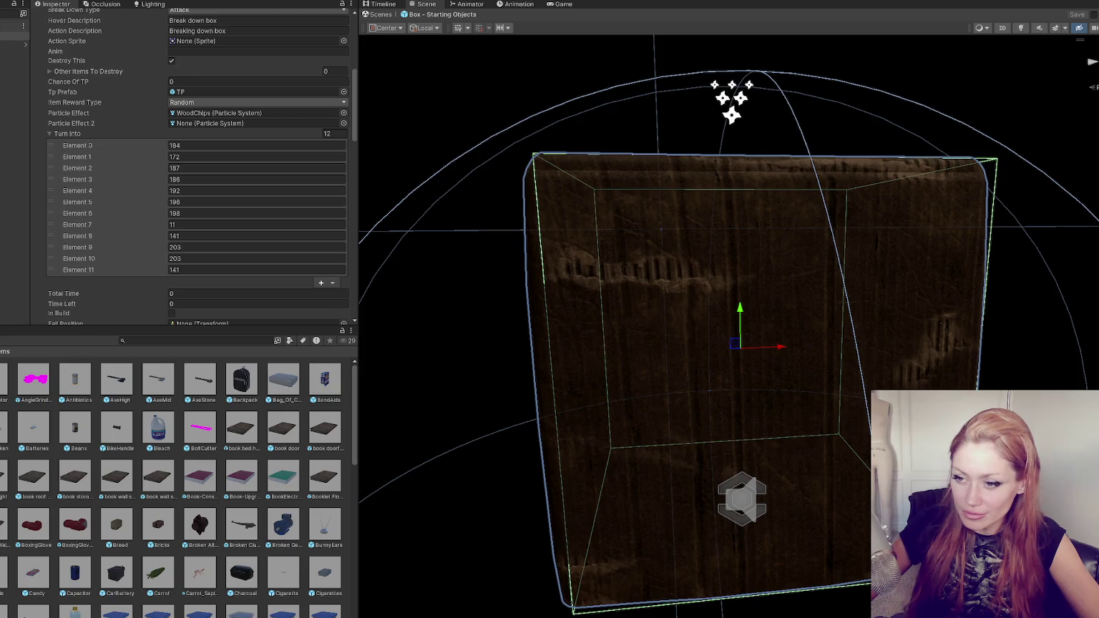
pyautogui.click(243, 429)
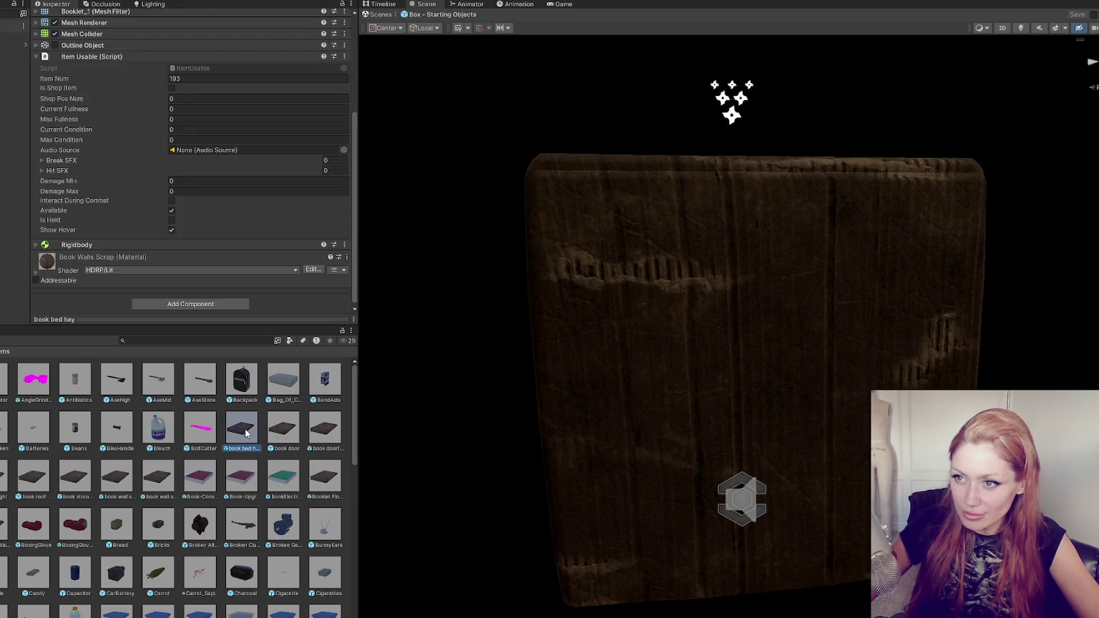
pyautogui.press('Right')
pyautogui.press('Right')
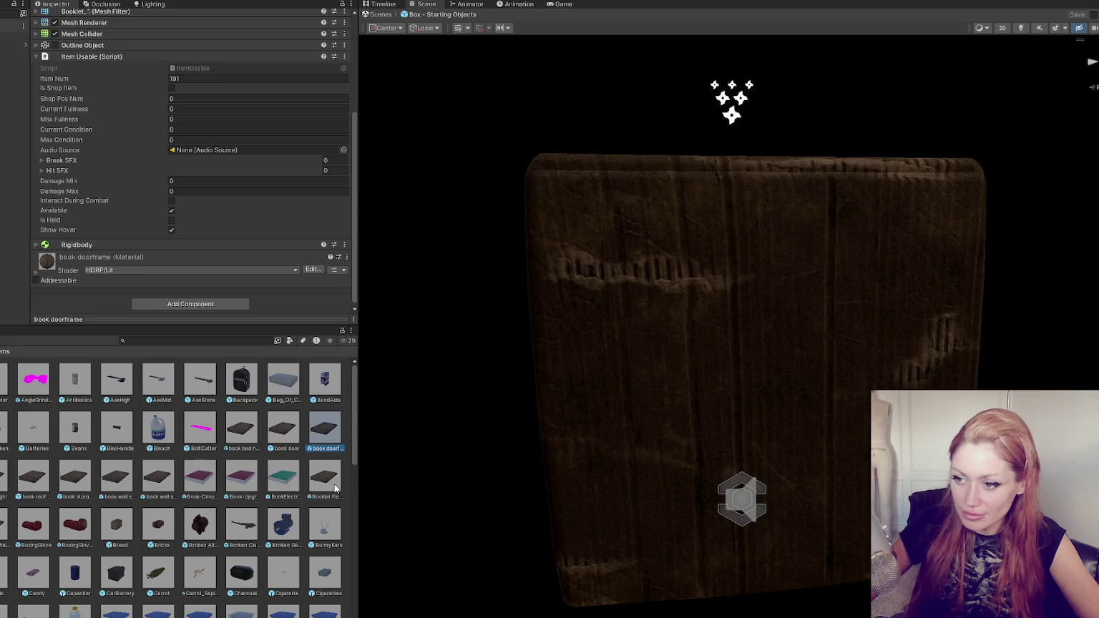
pyautogui.press('Down')
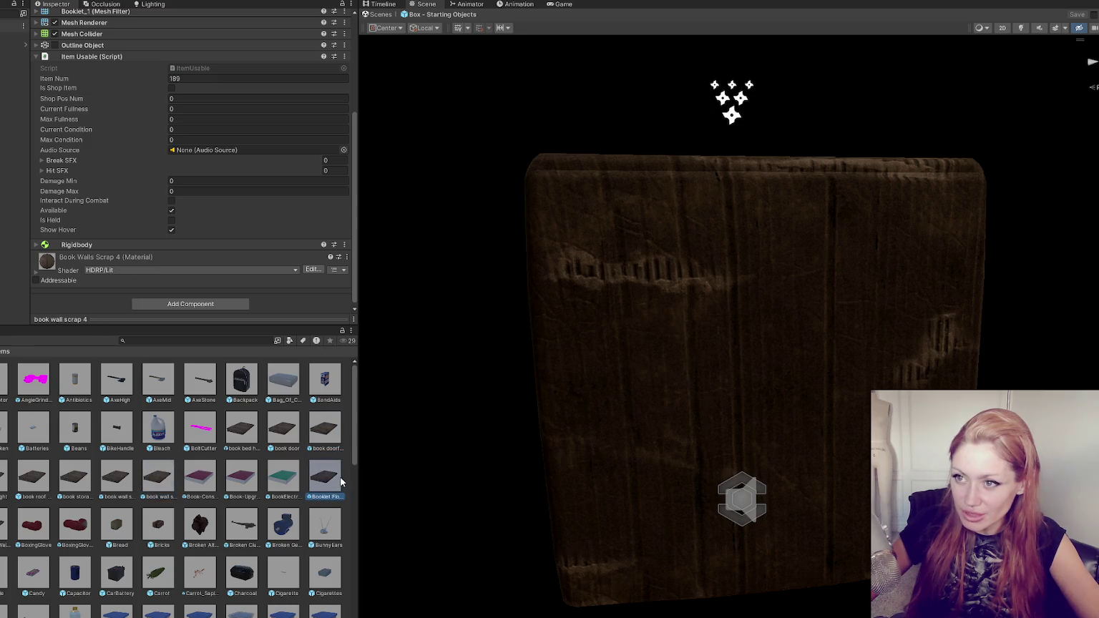
pyautogui.click(157, 478)
pyautogui.click(117, 478)
pyautogui.click(76, 478)
pyautogui.click(25, 485)
pyautogui.click(6, 478)
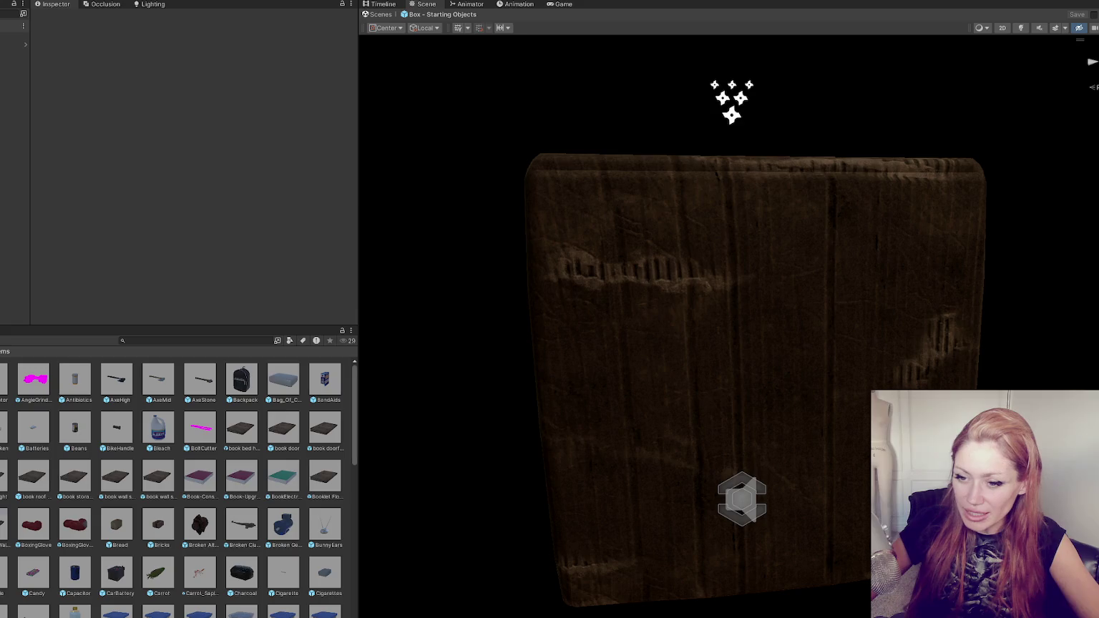
pyautogui.click(4, 528)
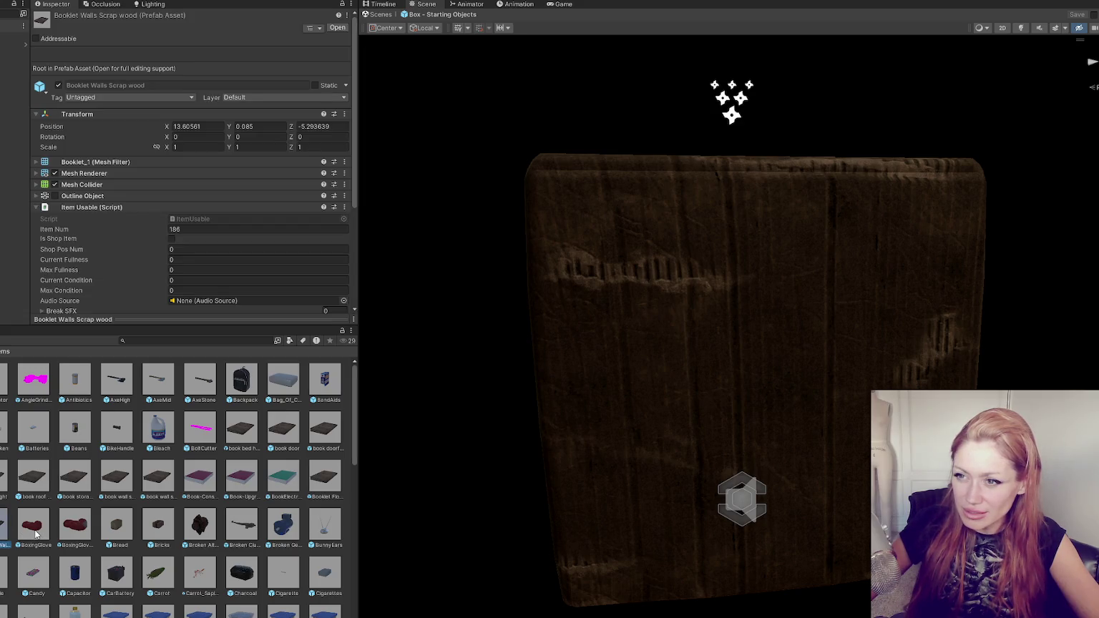
pyautogui.click(330, 478)
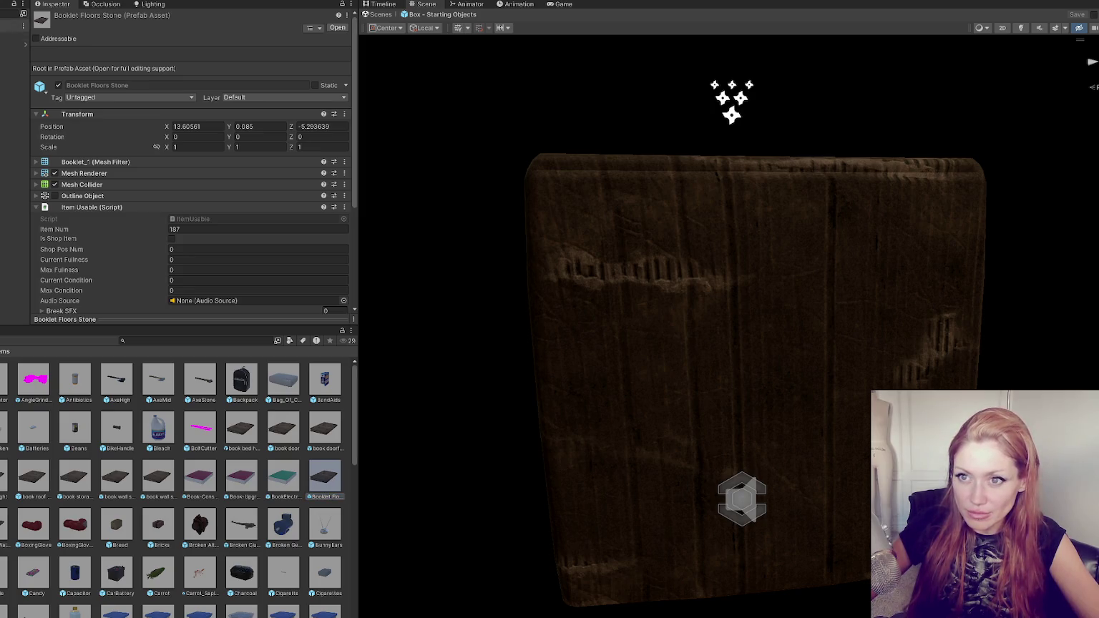
pyautogui.click(14, 36)
pyautogui.scroll(-5, 218, 176)
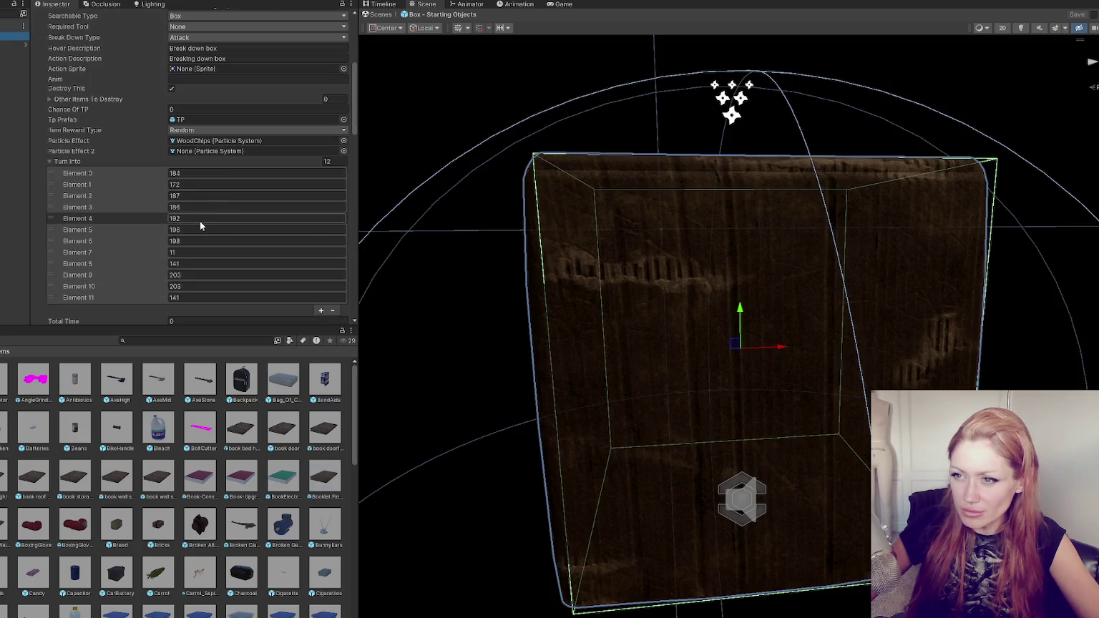
# Set Turn Into Elements 3, 4 and 5 to 0, undoing an accidentally removed element
pyautogui.click(199, 219)
pyautogui.click(331, 310)
pyautogui.hotkey('ctrl', 'z')
pyautogui.click(272, 214)
pyautogui.write('0')
pyautogui.press('Tab')
pyautogui.write('0')
pyautogui.press('Tab')
pyautogui.press('BackSpace')
pyautogui.write('0')
pyautogui.press('Tab')
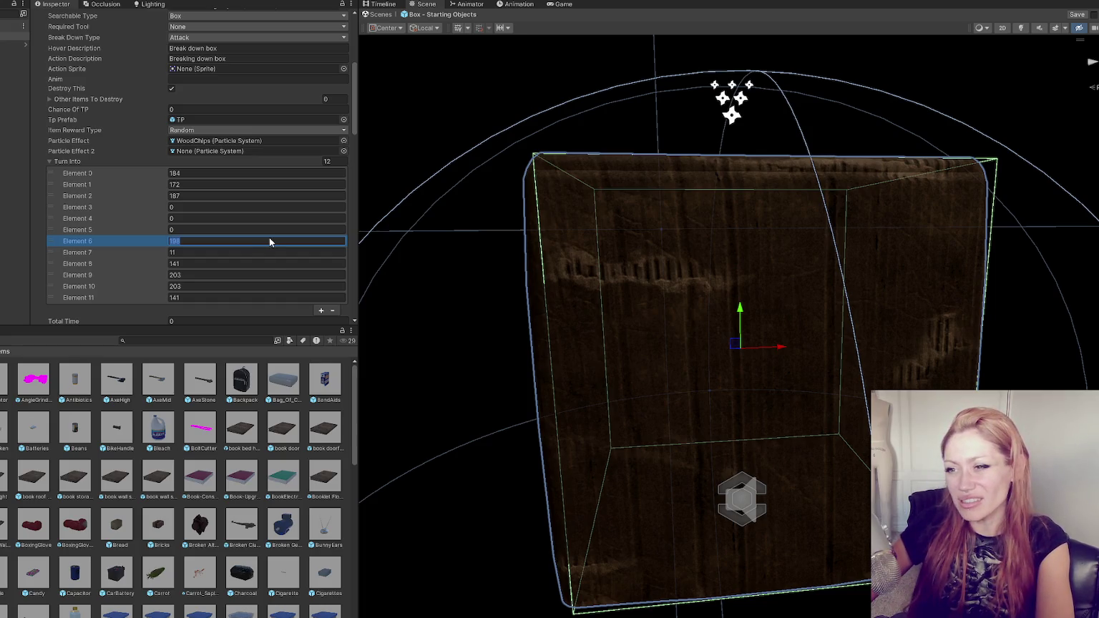
# Change Turn Into Element 2 from 187 to 0
pyautogui.click(259, 195)
pyautogui.press('BackSpace')
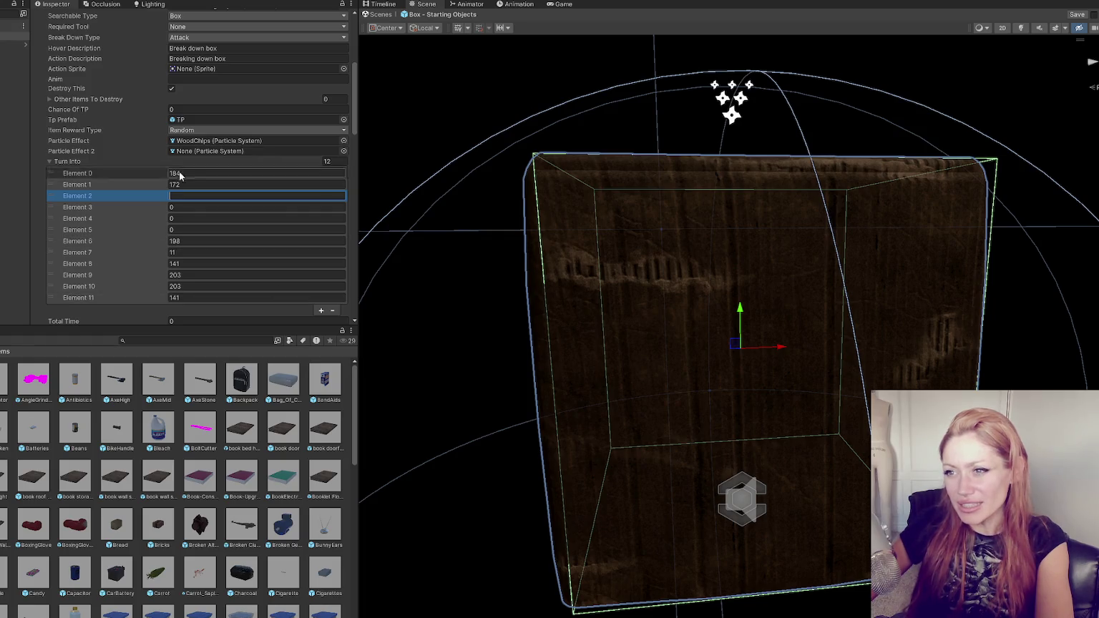
pyautogui.click(199, 463)
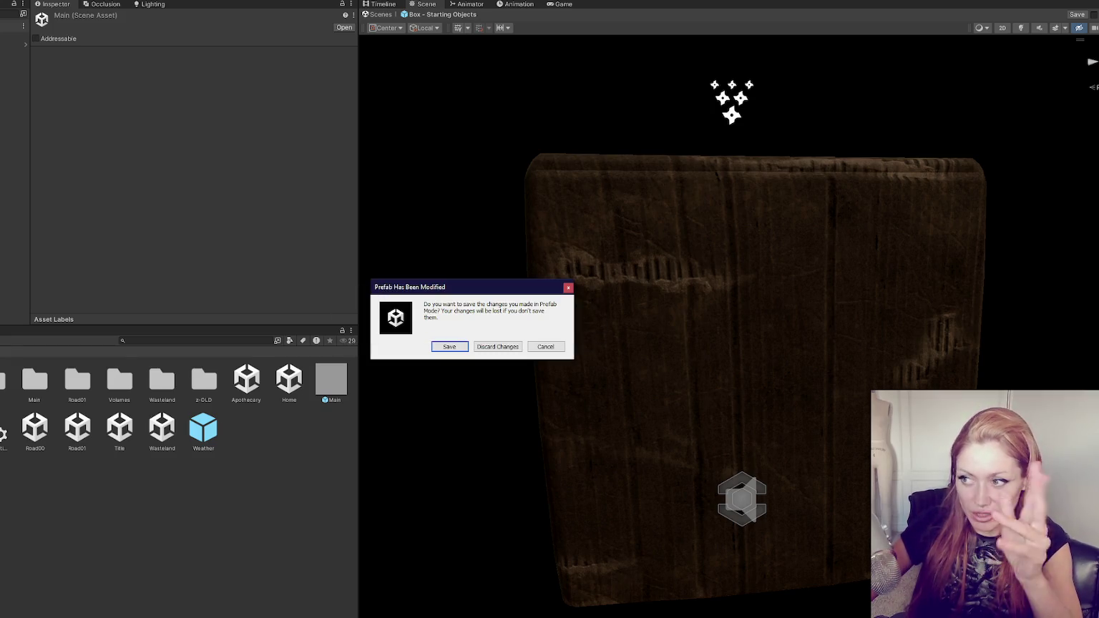
pyautogui.click(484, 347)
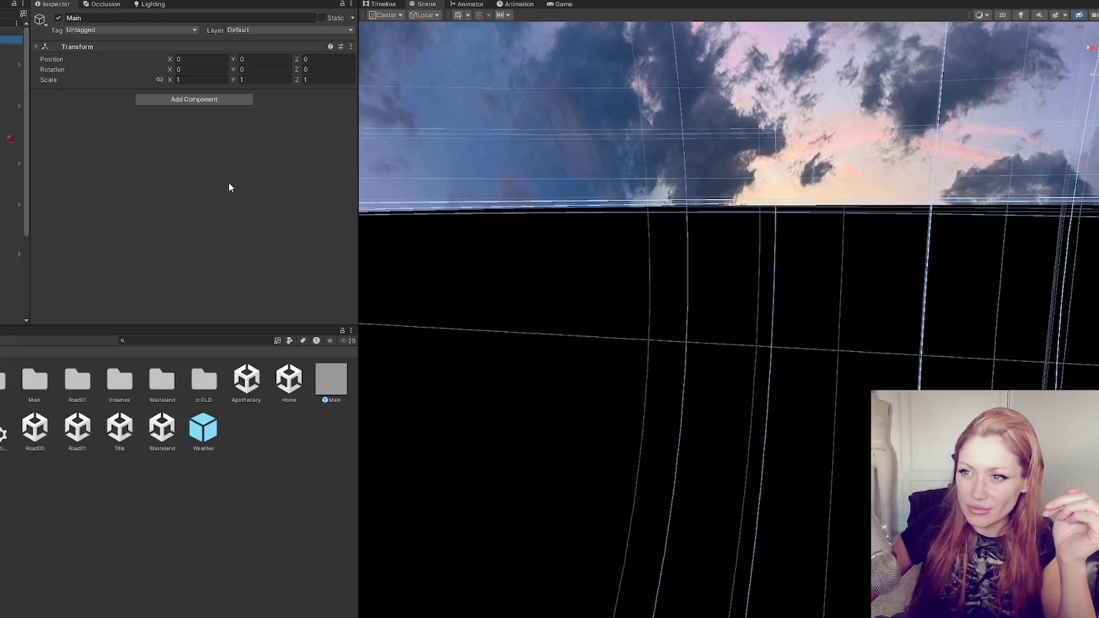
pyautogui.scroll(-5, 204, 173)
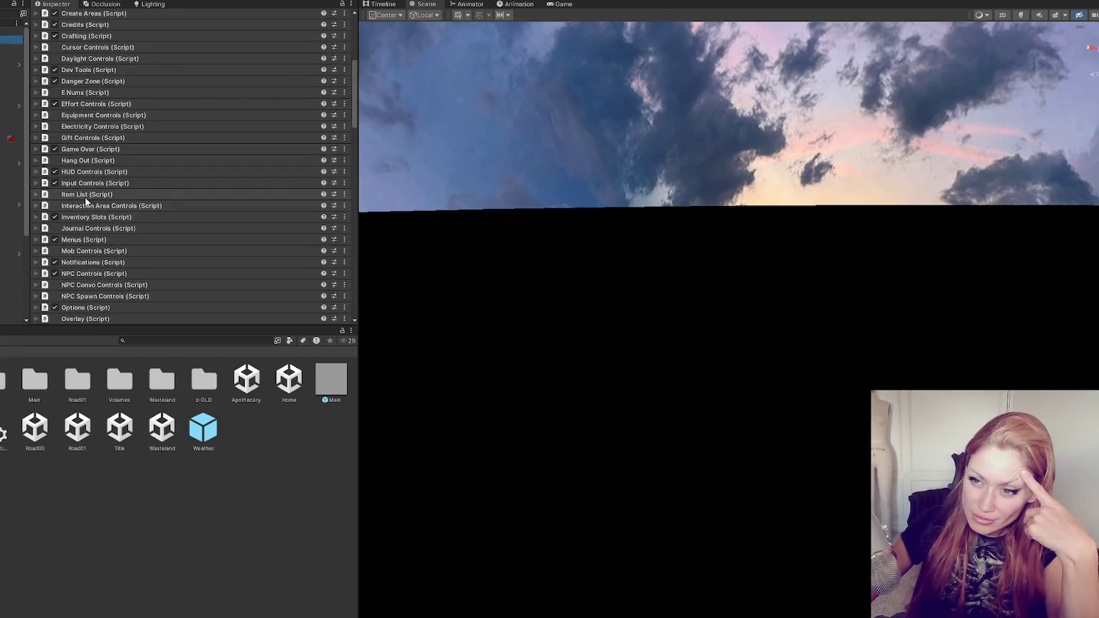
pyautogui.click(61, 196)
pyautogui.scroll(-5, 288, 110)
pyautogui.scroll(-20, 348, 107)
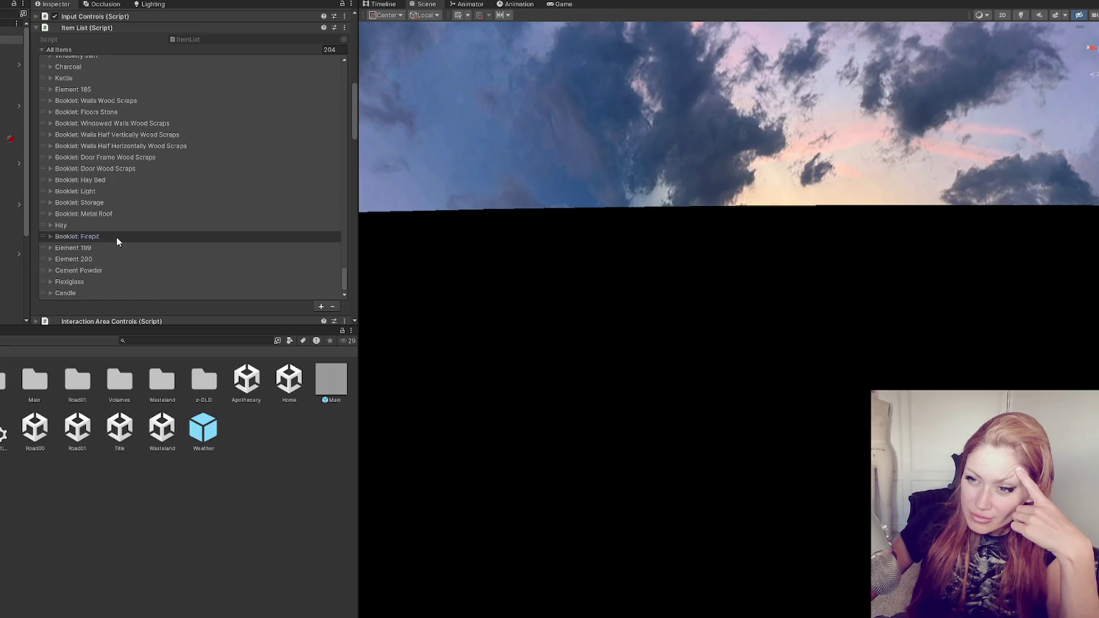
pyautogui.click(116, 236)
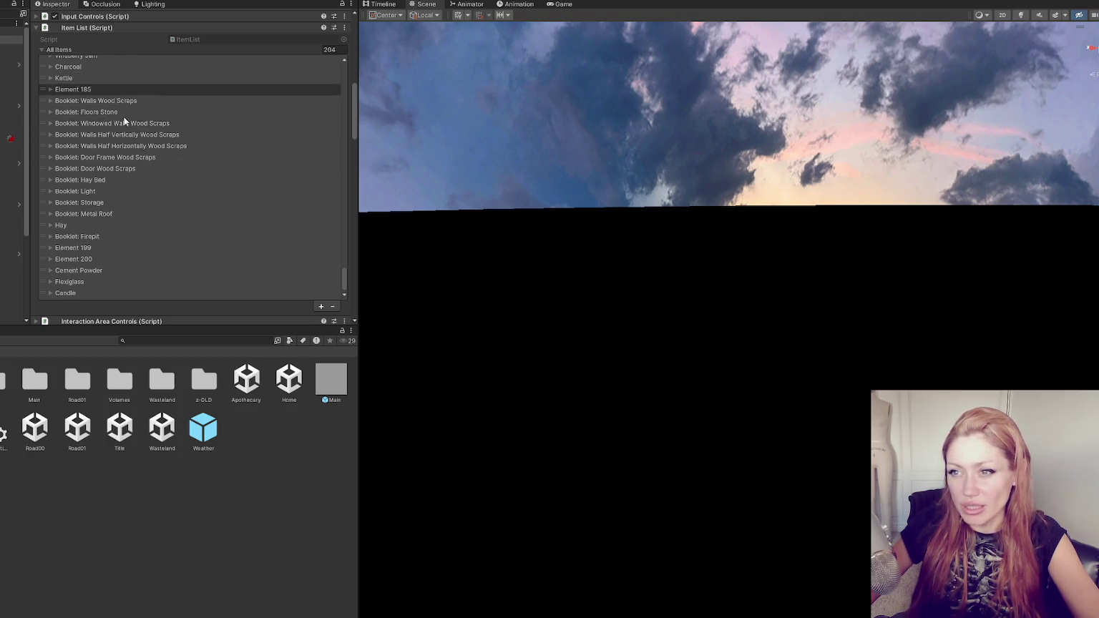
# Search the Project for 'box start', open the prefab and scroll to its Turn Into list
pyautogui.click(138, 341)
pyautogui.write('box')
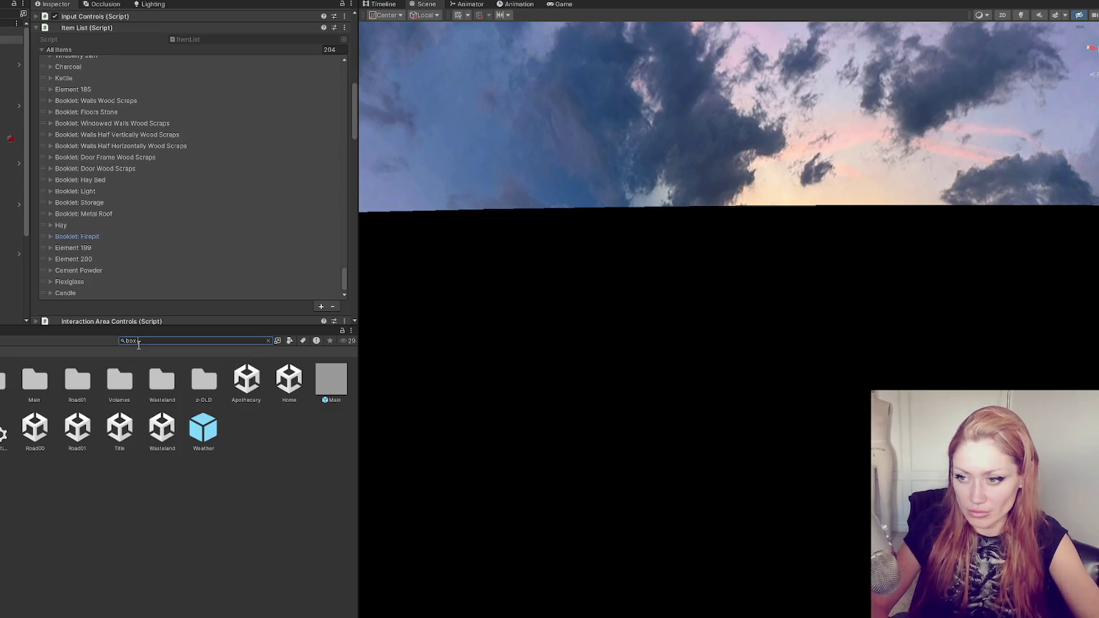
pyautogui.write(' start')
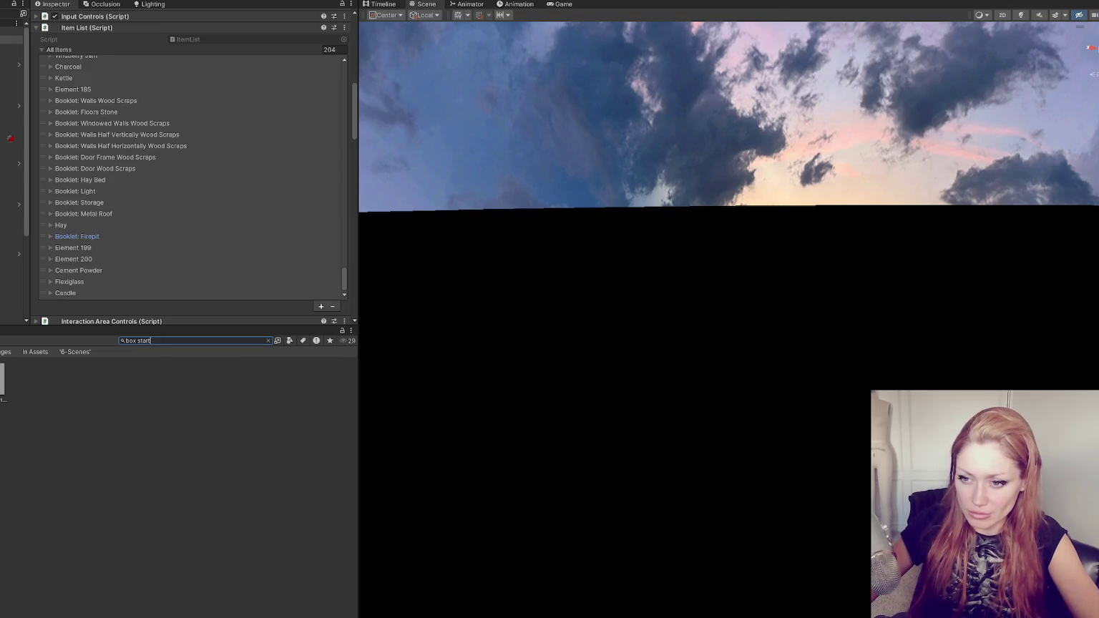
pyautogui.press('Return')
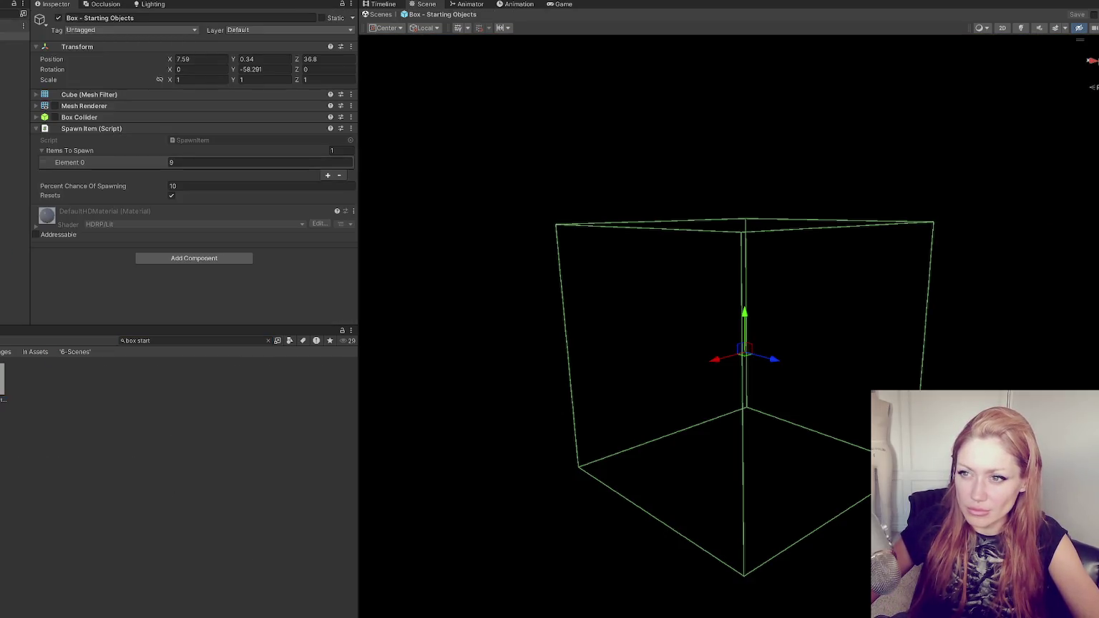
pyautogui.scroll(-4, 239, 190)
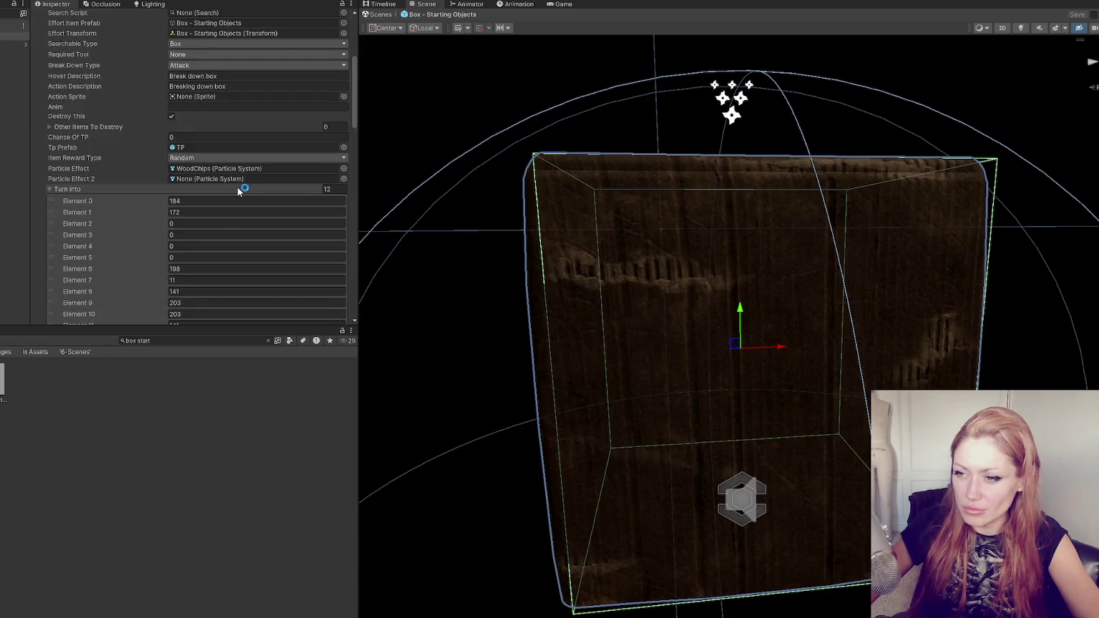
pyautogui.scroll(-3, 238, 190)
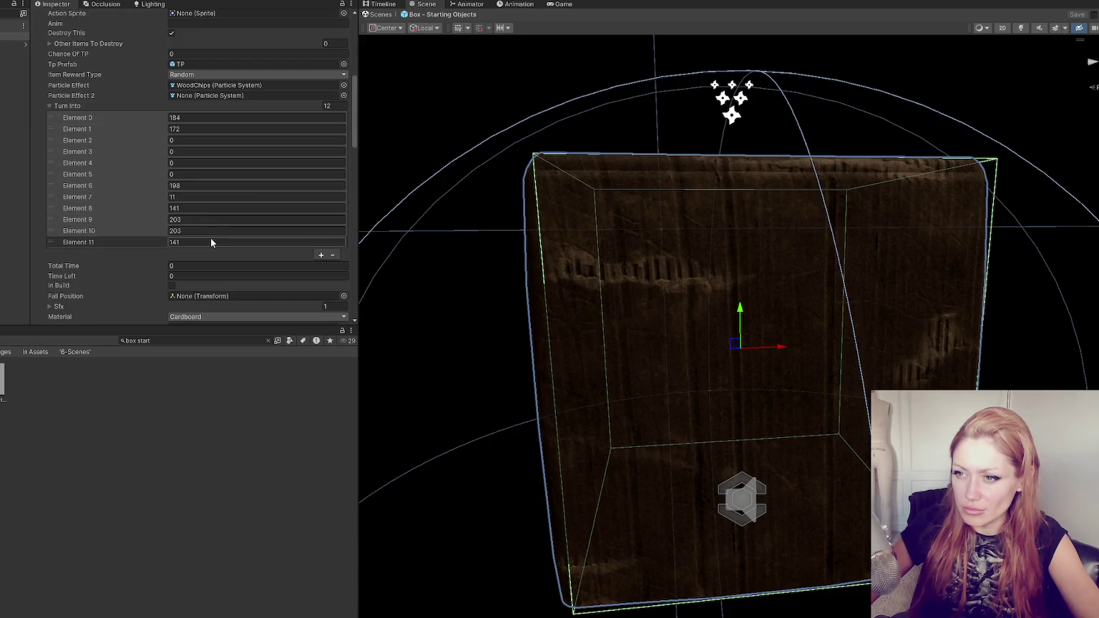
# Set Turn Into Elements 2 through 5 to 141, 203, 11 and 141
pyautogui.click(211, 188)
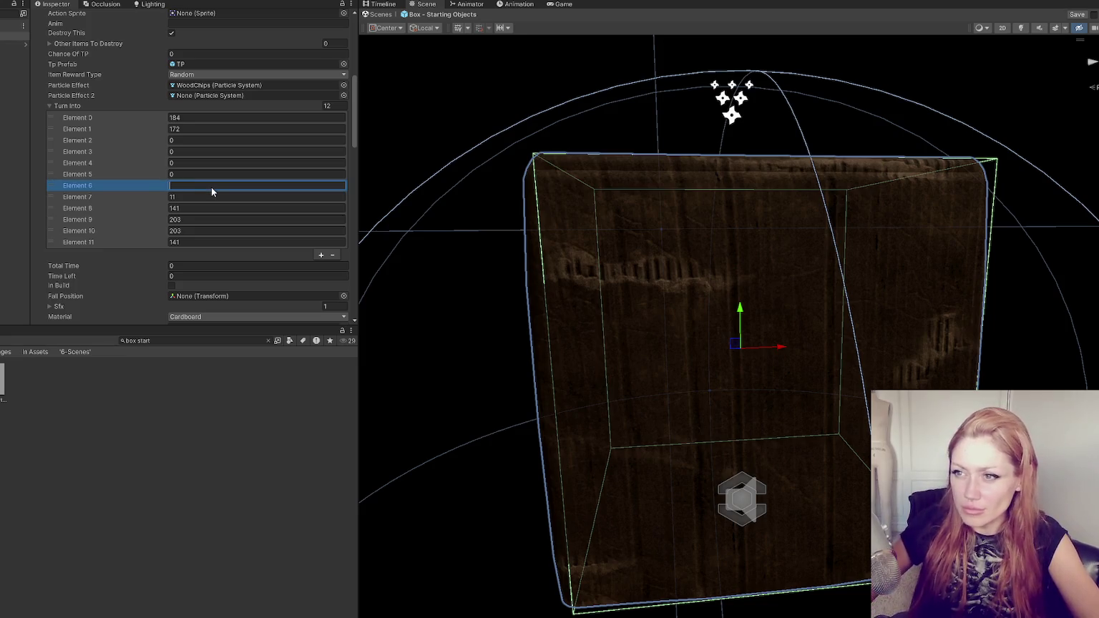
pyautogui.click(198, 140)
pyautogui.write('141')
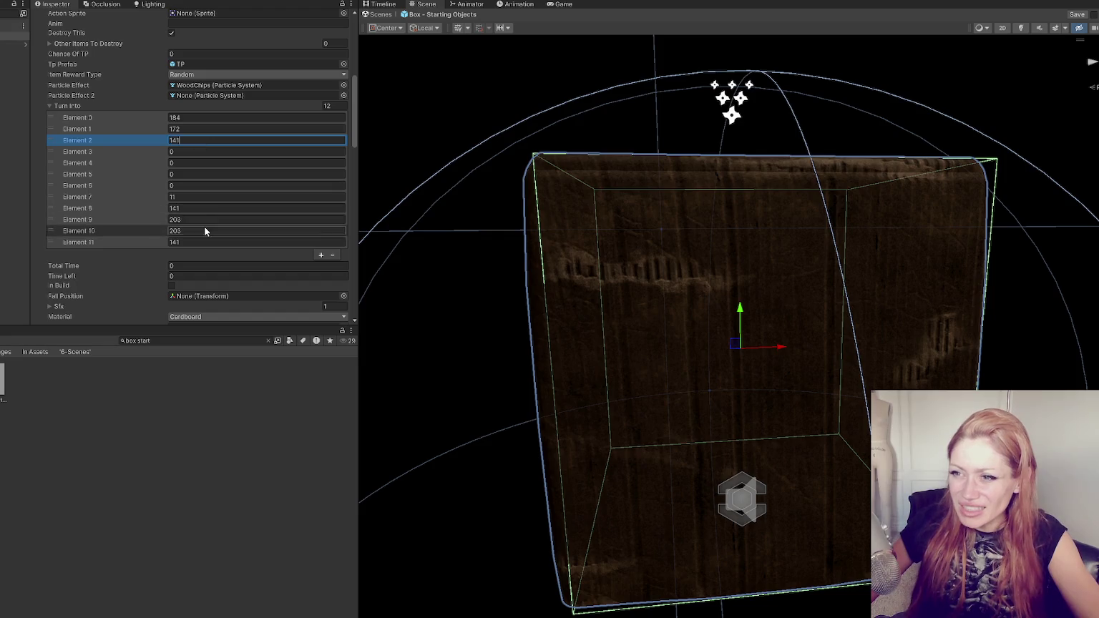
pyautogui.click(196, 151)
pyautogui.write('203')
pyautogui.press('Tab')
pyautogui.write('141')
pyautogui.click(193, 175)
pyautogui.write('11')
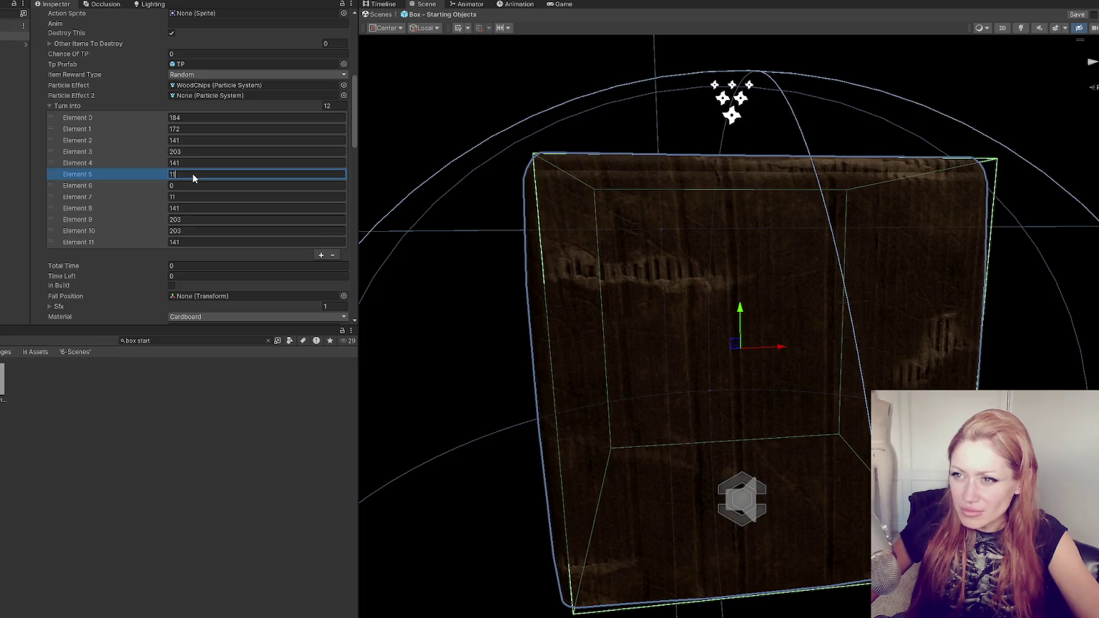
pyautogui.click(197, 160)
pyautogui.press('BackSpace')
pyautogui.write('11')
pyautogui.press('Tab')
pyautogui.write('141')
pyautogui.press('Tab')
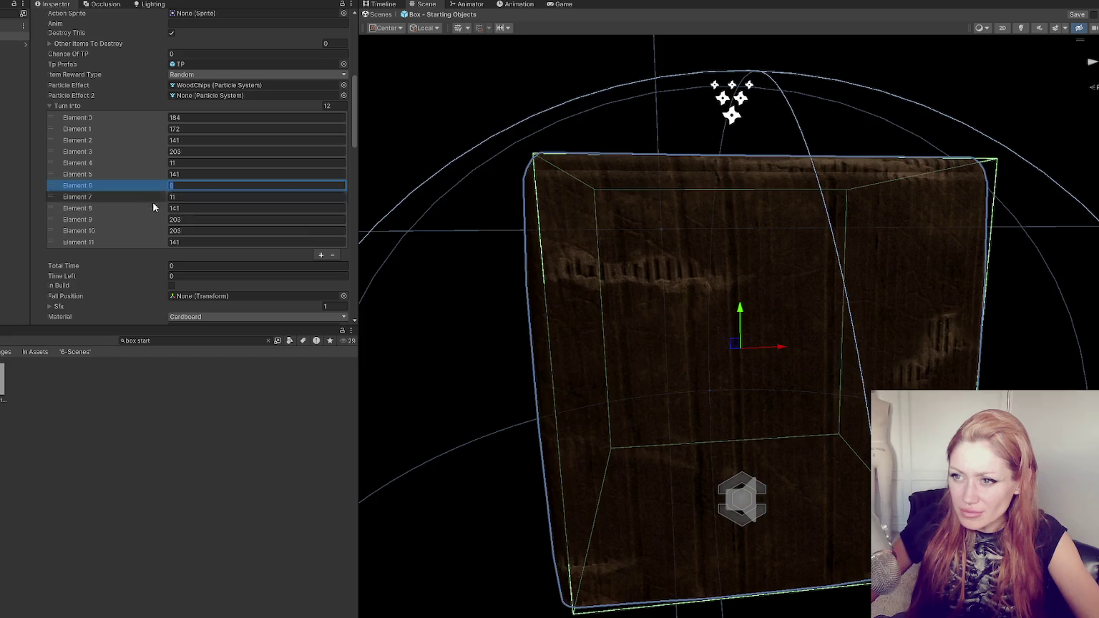
# Remove six trailing Turn Into entries and add one holding 141, leaving seven
pyautogui.click(161, 231)
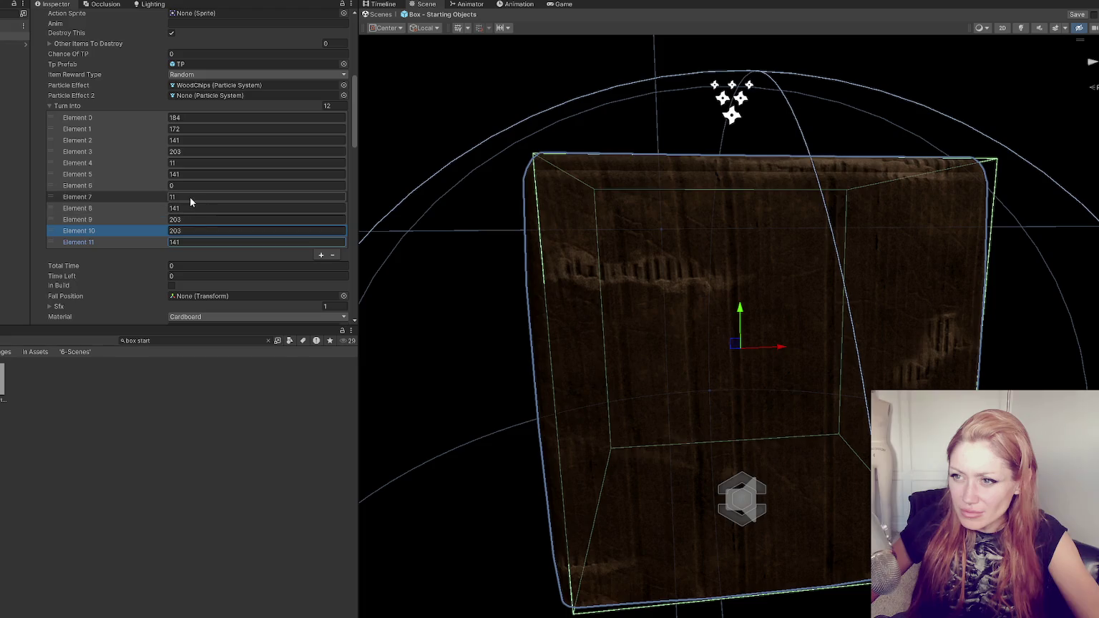
pyautogui.click(332, 255)
pyautogui.click(333, 243)
pyautogui.click(333, 232)
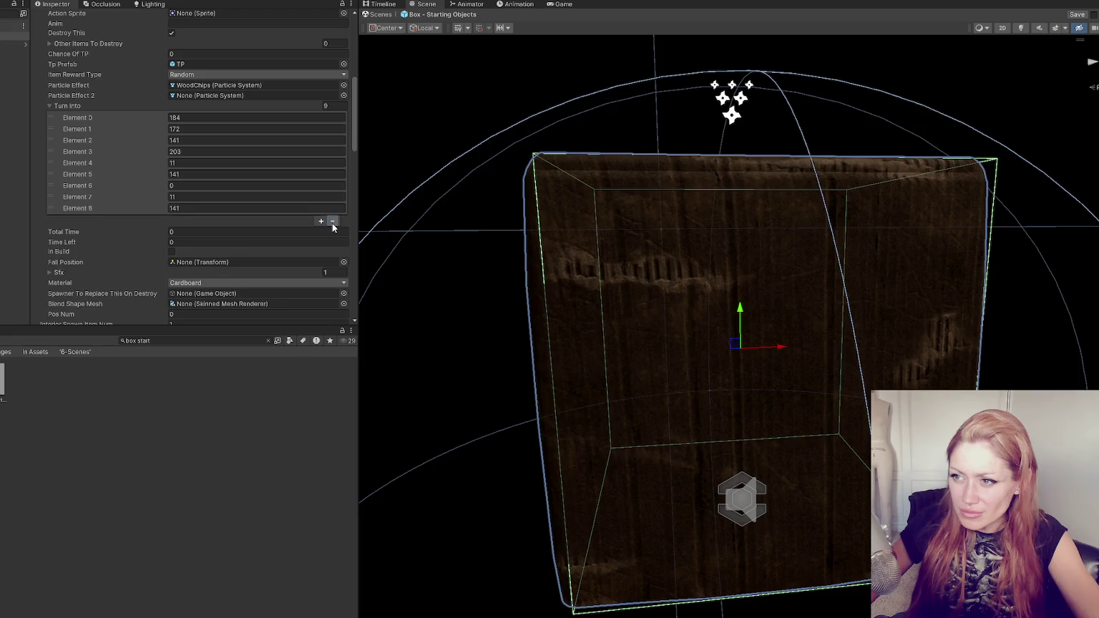
pyautogui.click(333, 222)
pyautogui.click(333, 210)
pyautogui.click(332, 199)
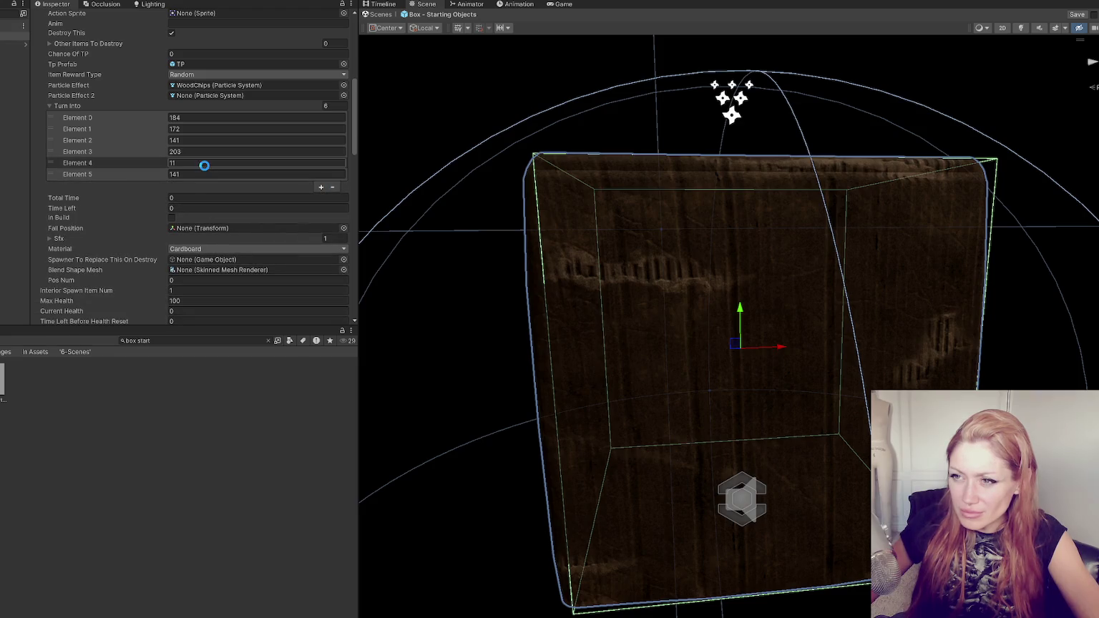
pyautogui.click(321, 188)
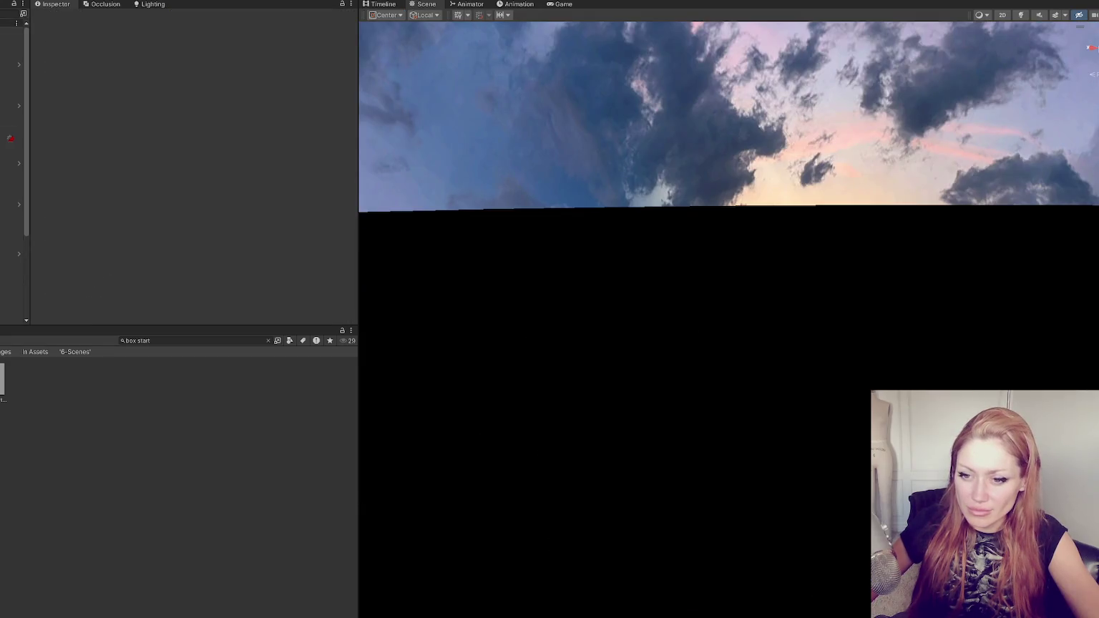
# Clear the 'box start' search and widen the Game view showing the STRAIN title menu
pyautogui.click(267, 340)
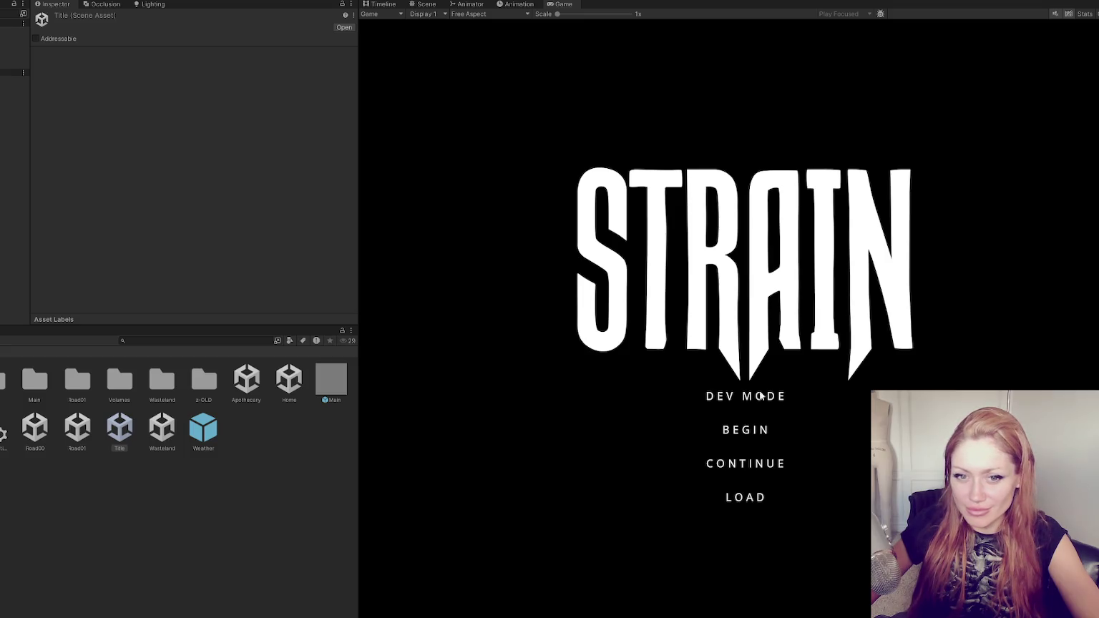
pyautogui.moveTo(357, 171)
pyautogui.mouseDown()
pyautogui.moveTo(19, 190)
pyautogui.moveTo(52, 191)
pyautogui.mouseUp()
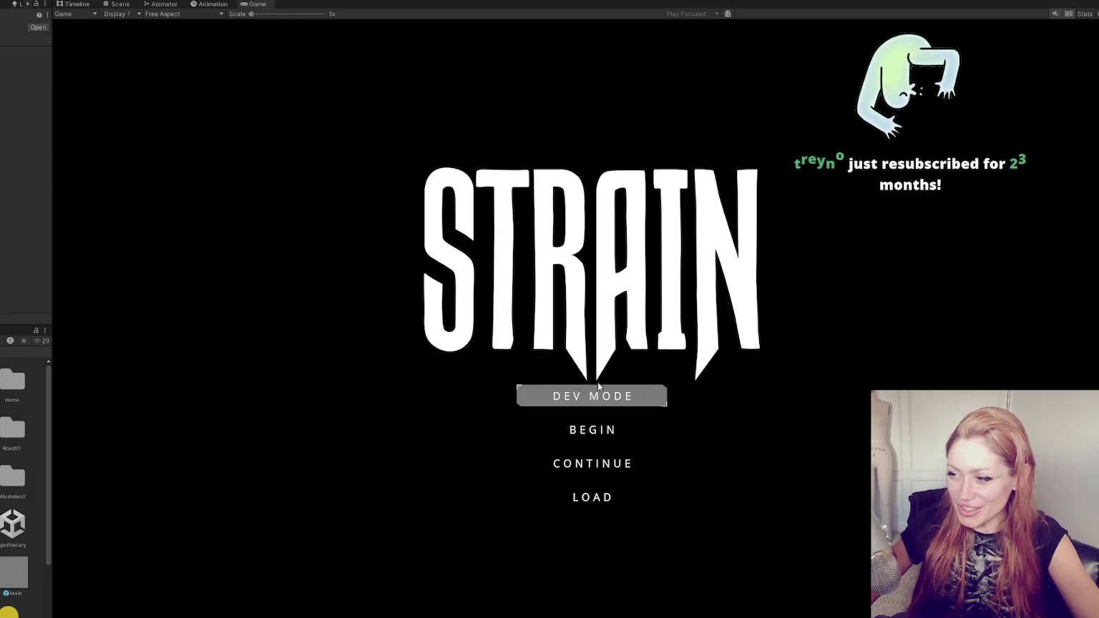
# Start the game in Dev Mode and place a Floor piece from the build menu
pyautogui.click(589, 392)
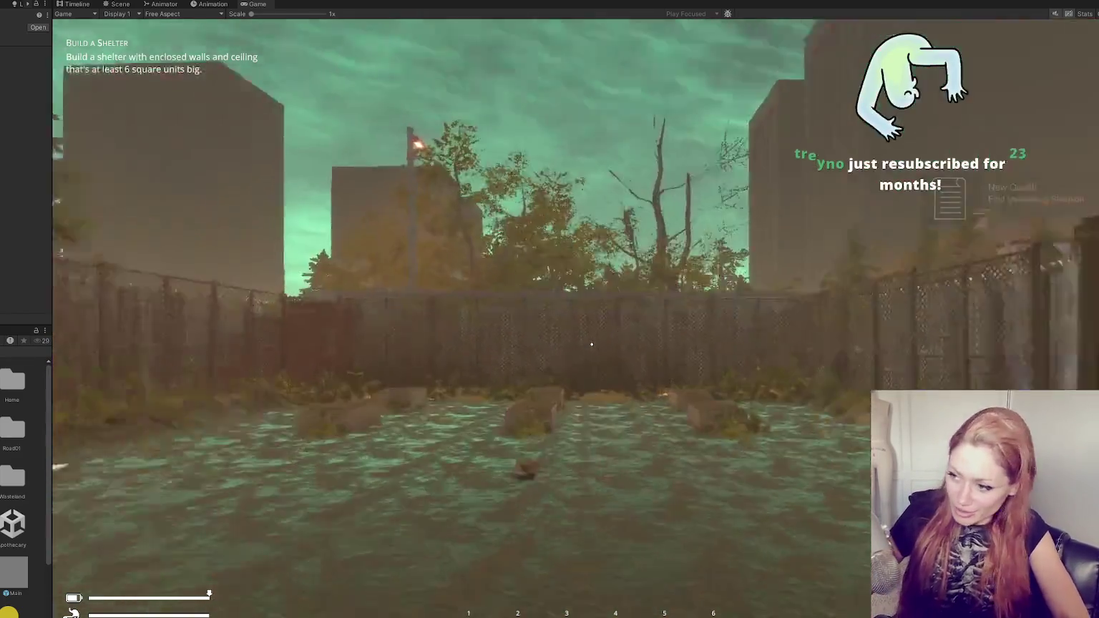
pyautogui.press('b')
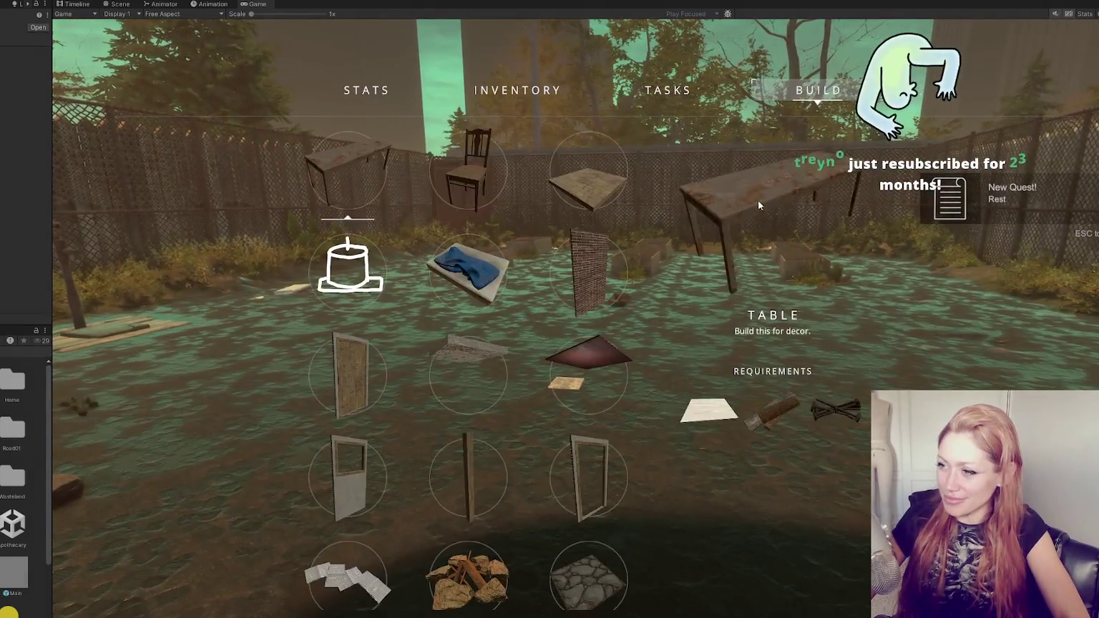
pyautogui.click(588, 182)
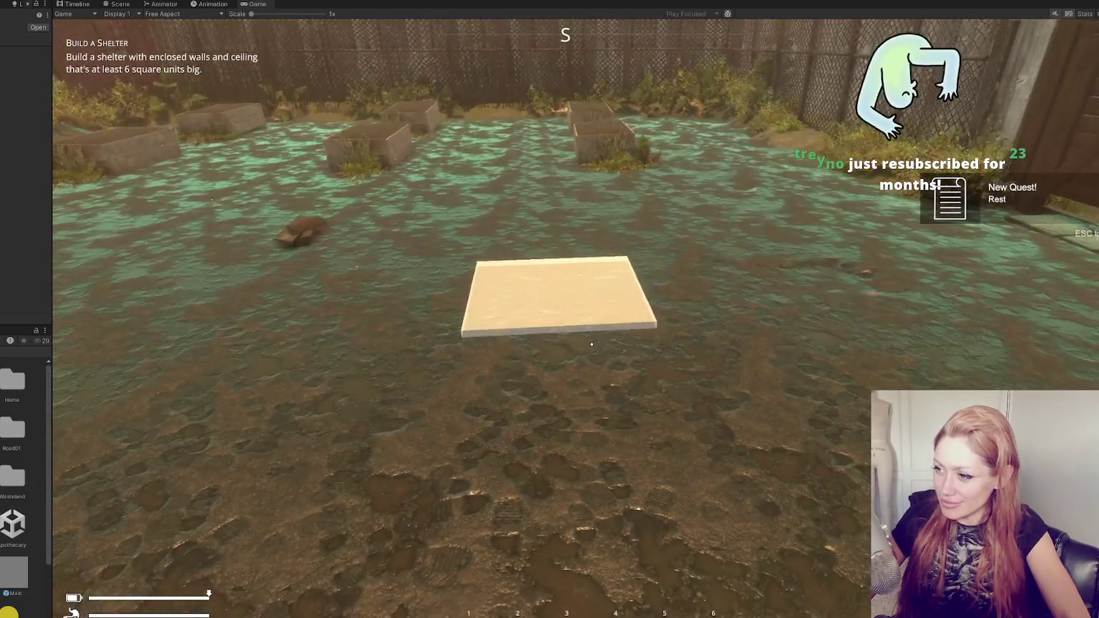
# Place a Stone Floor piece from the building options, then close the menus
pyautogui.press('Tab')
pyautogui.click(816, 92)
pyautogui.scroll(-4, 544, 304)
pyautogui.click(579, 267)
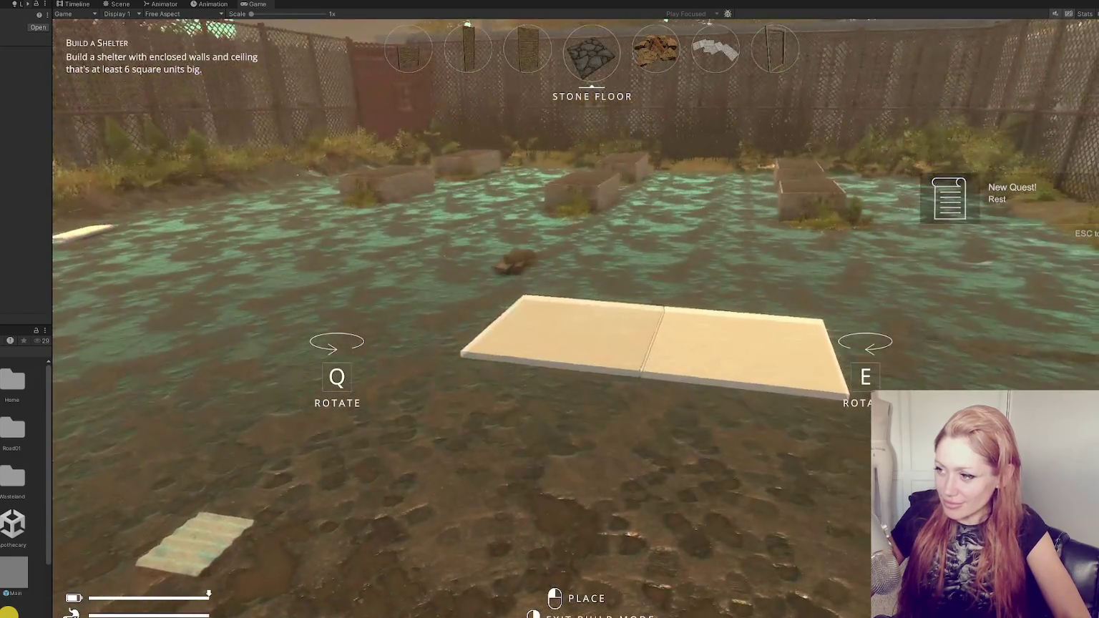
pyautogui.press('Tab')
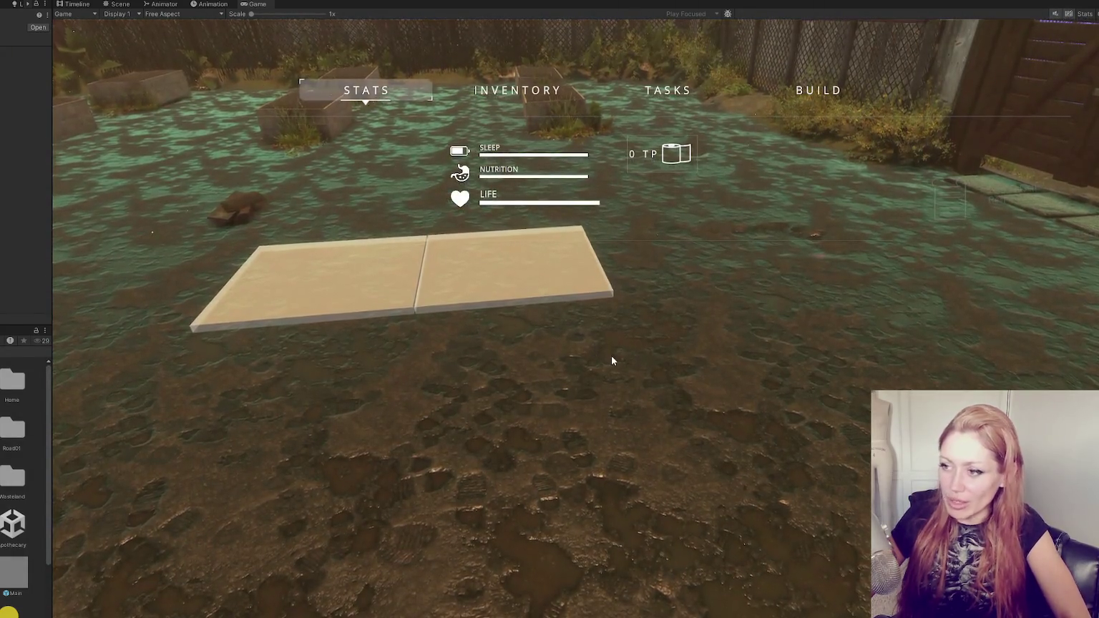
pyautogui.press('Tab')
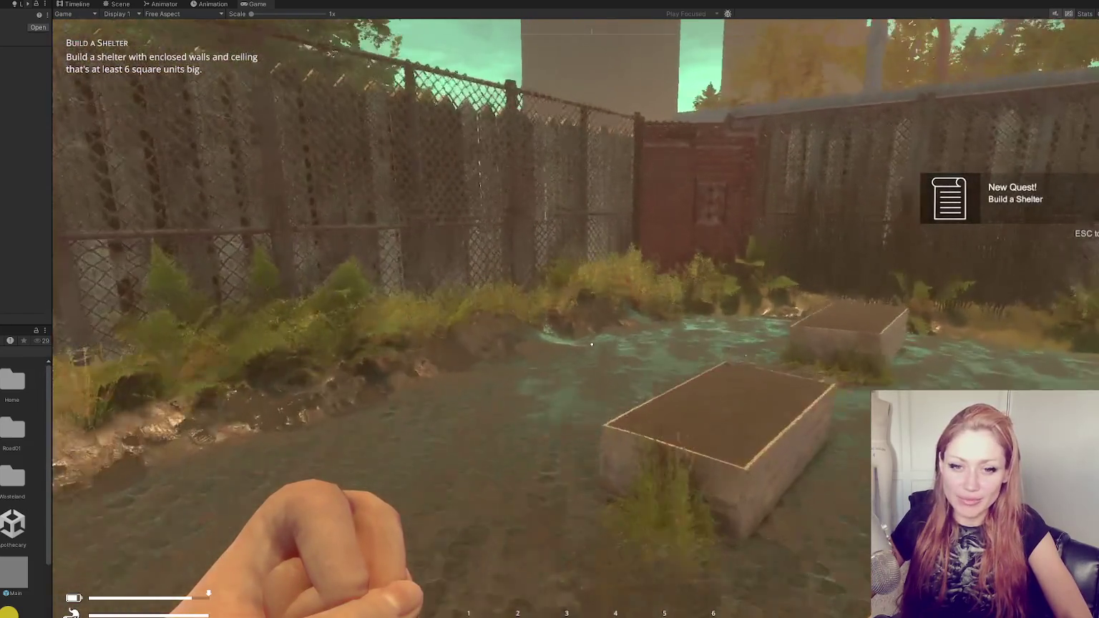
# Walk through the red door, along the dirt path and alley to the porch crate and punch it
pyautogui.press('w')
pyautogui.press('e')
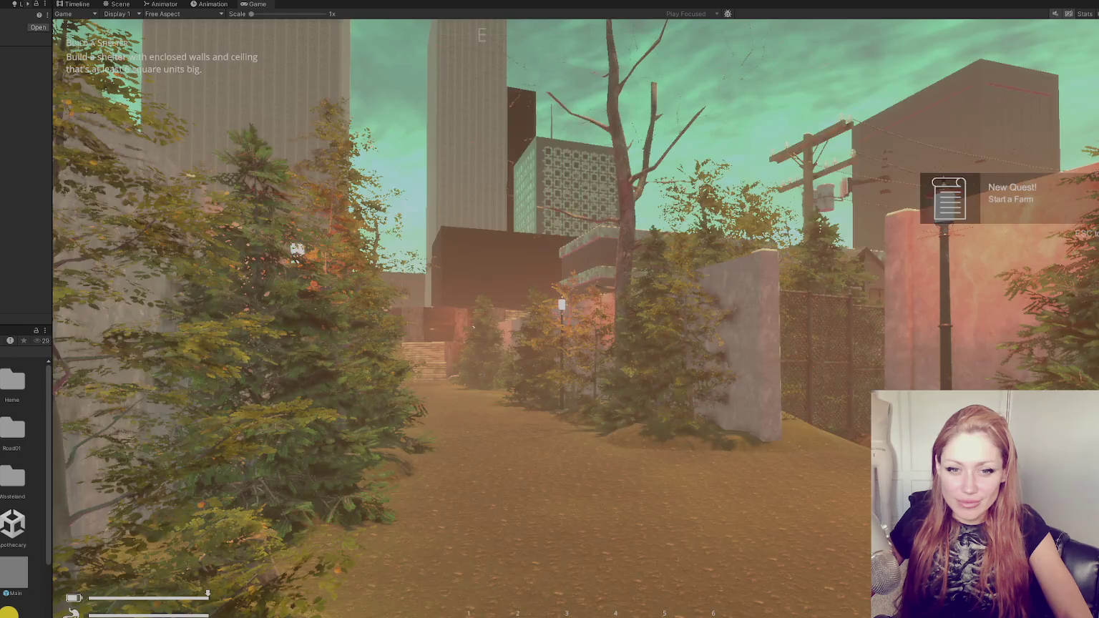
pyautogui.press('w')
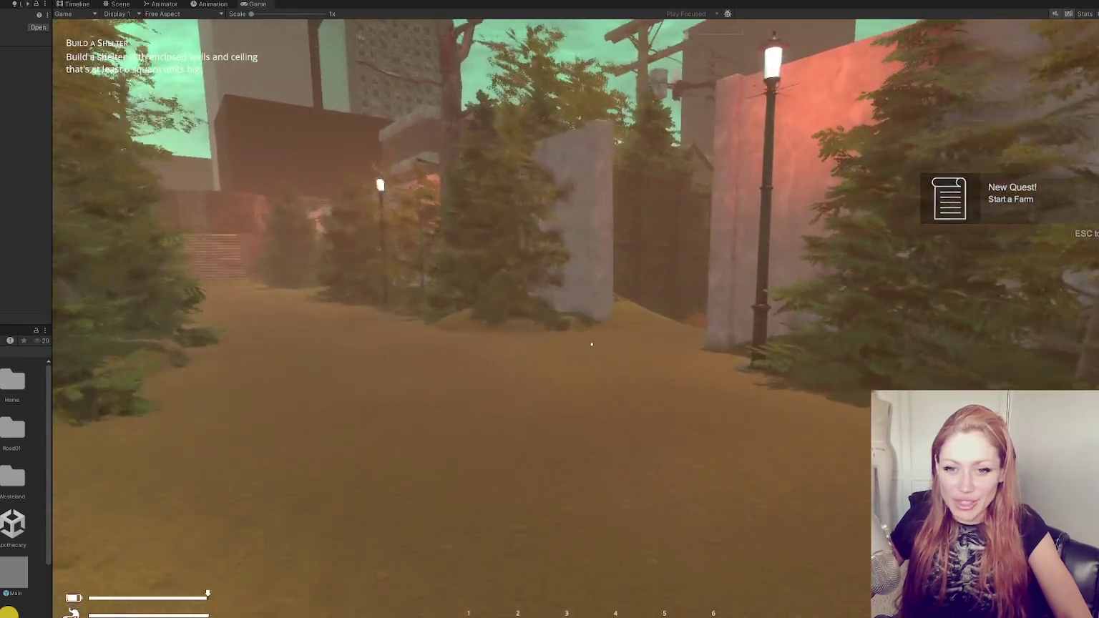
pyautogui.press('w')
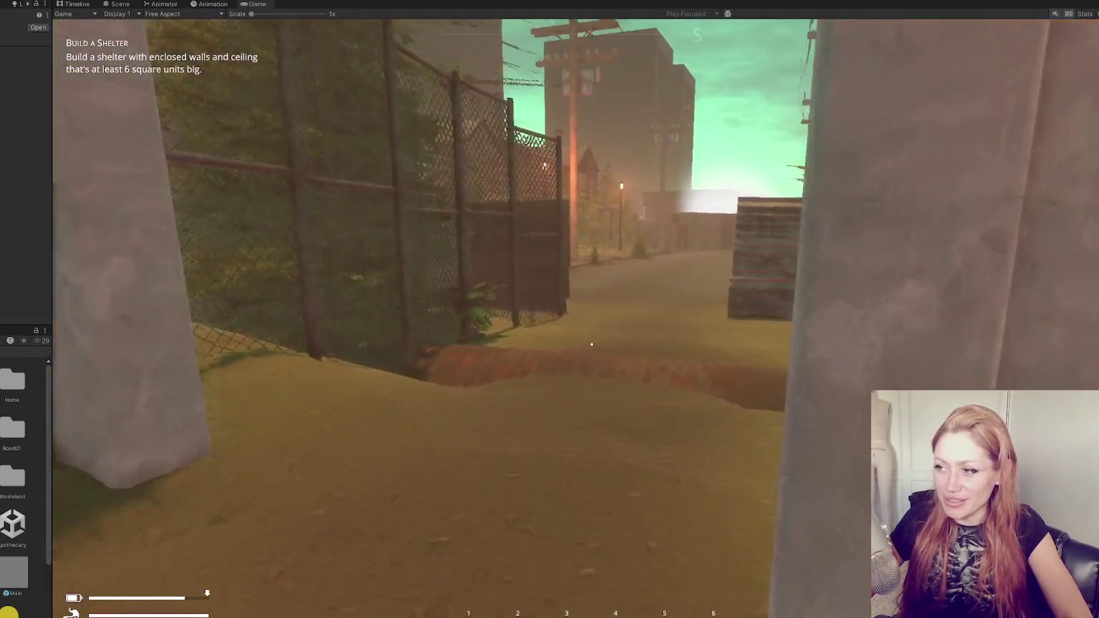
pyautogui.press('w')
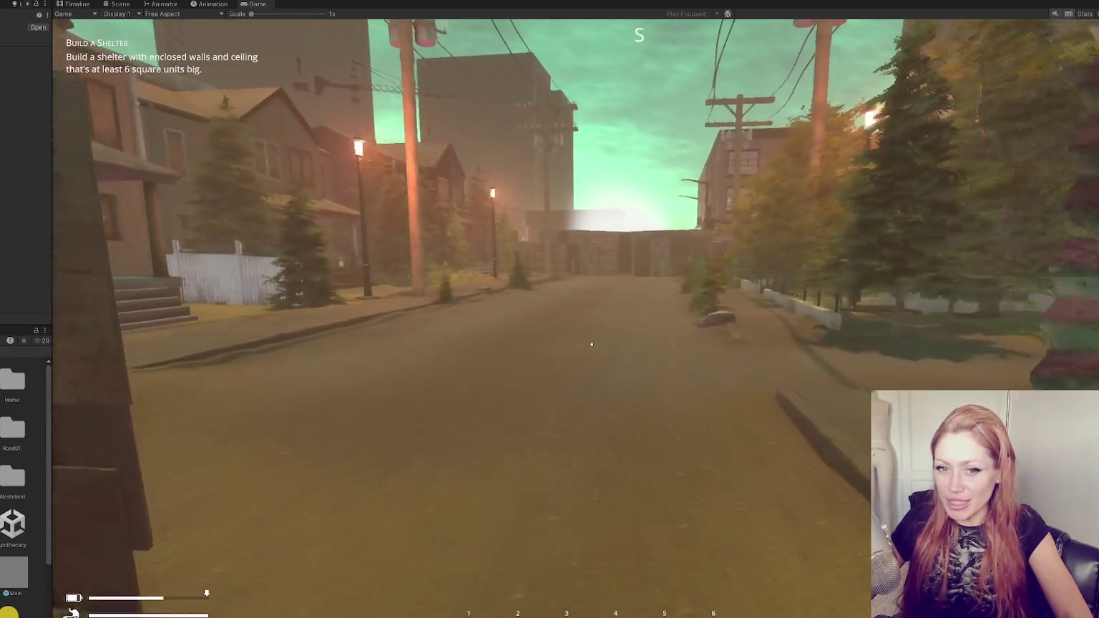
pyautogui.press('w')
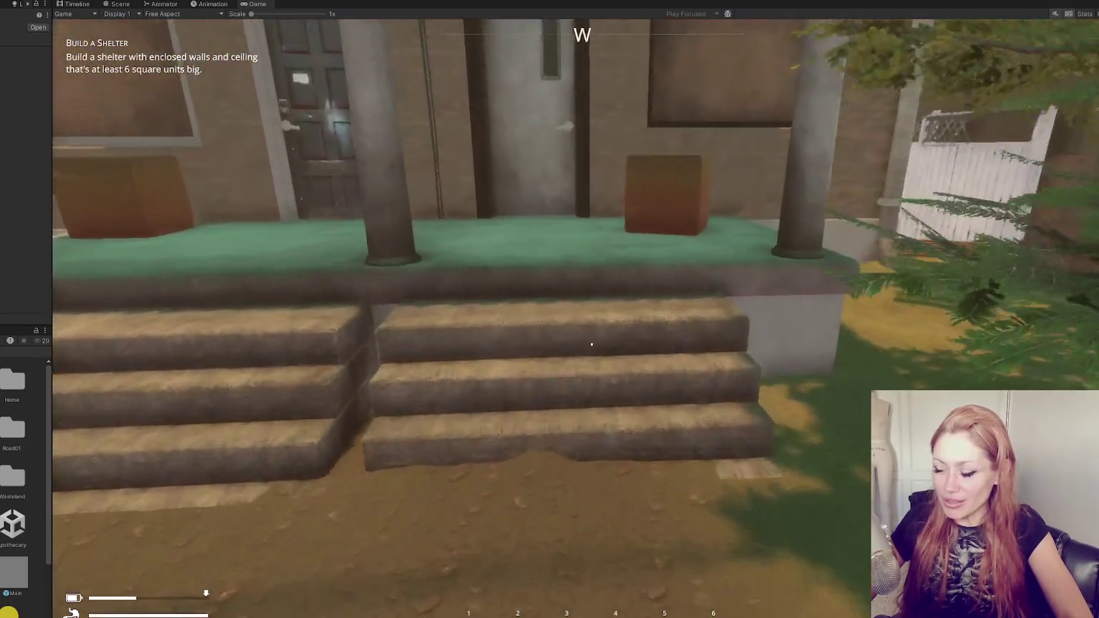
pyautogui.press('w')
pyautogui.click(592, 345)
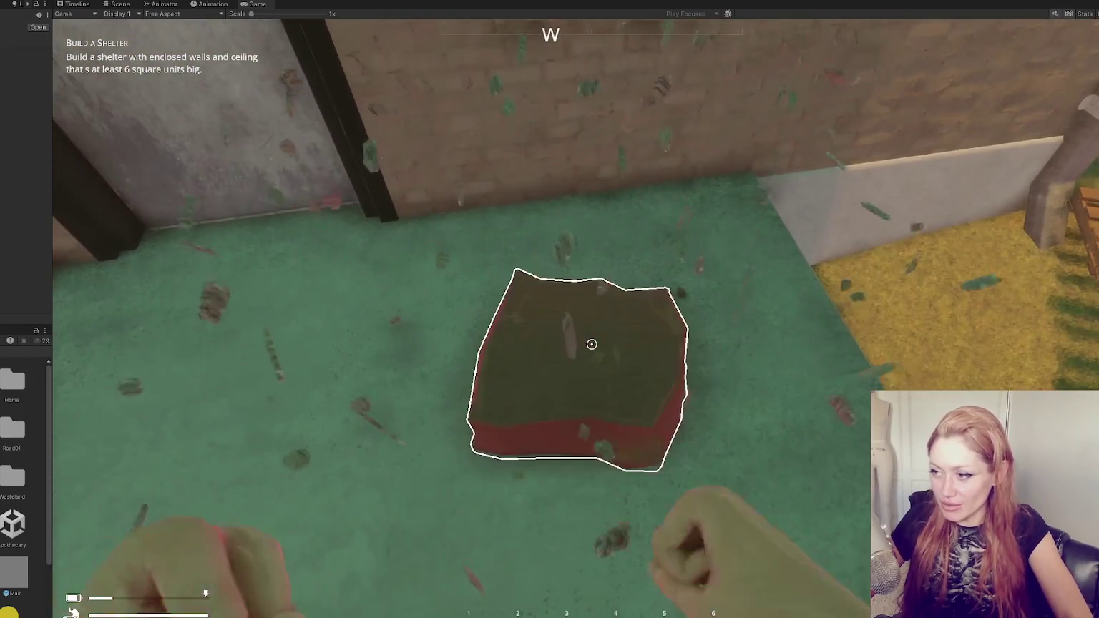
# Smash the porch crates and pick up the kettle and plant they drop
pyautogui.click(592, 344)
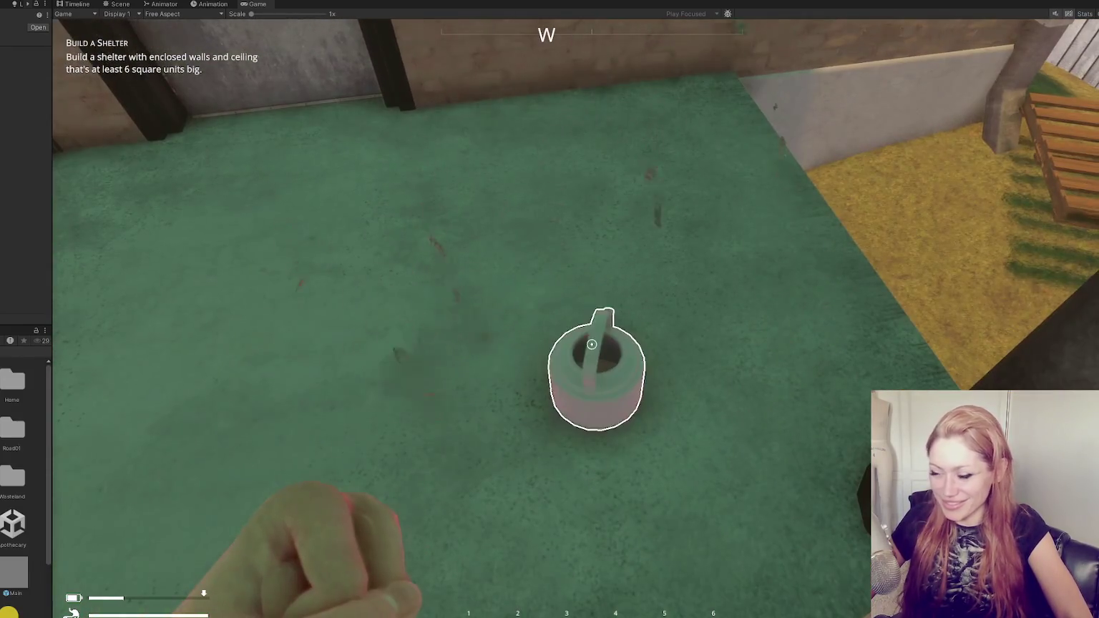
pyautogui.click(592, 344)
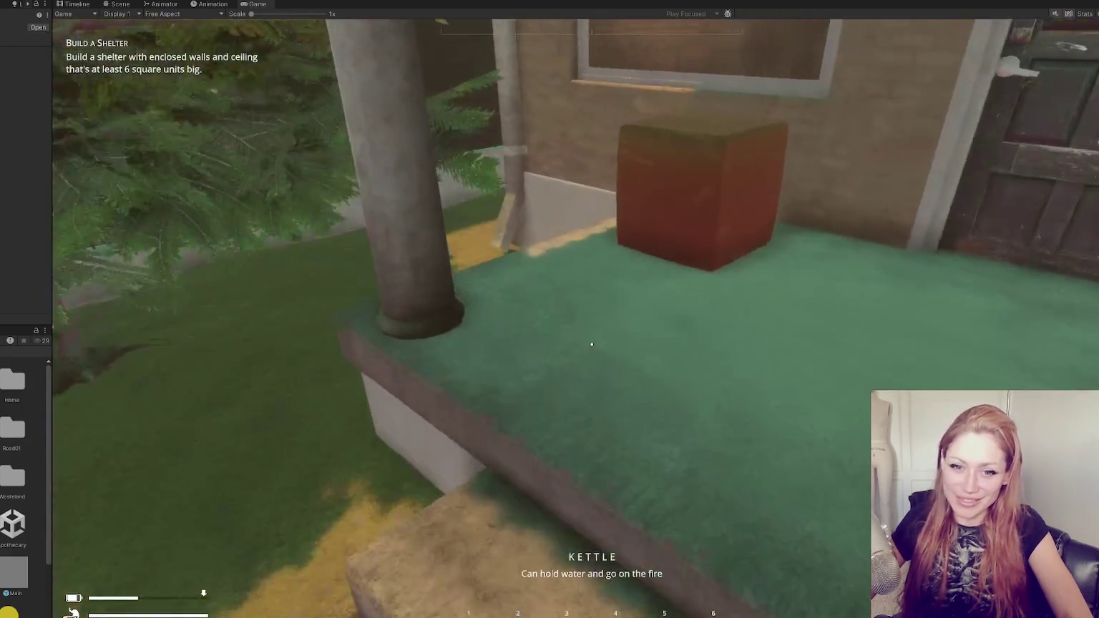
pyautogui.press('w')
pyautogui.click(592, 344)
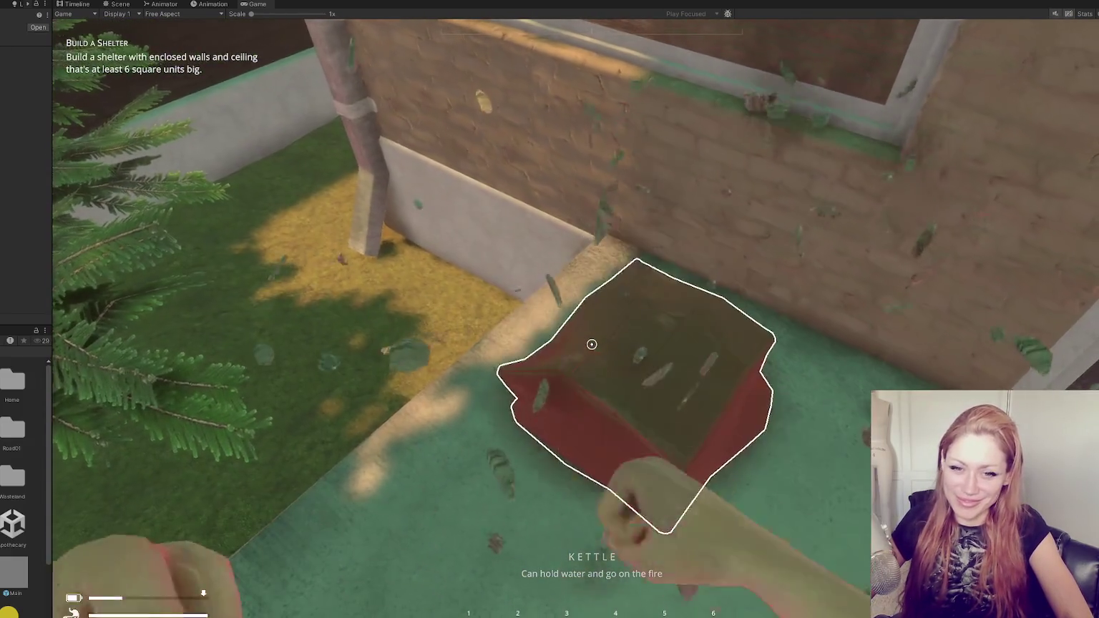
pyautogui.click(592, 344)
pyautogui.click(592, 344)
pyautogui.click(592, 344)
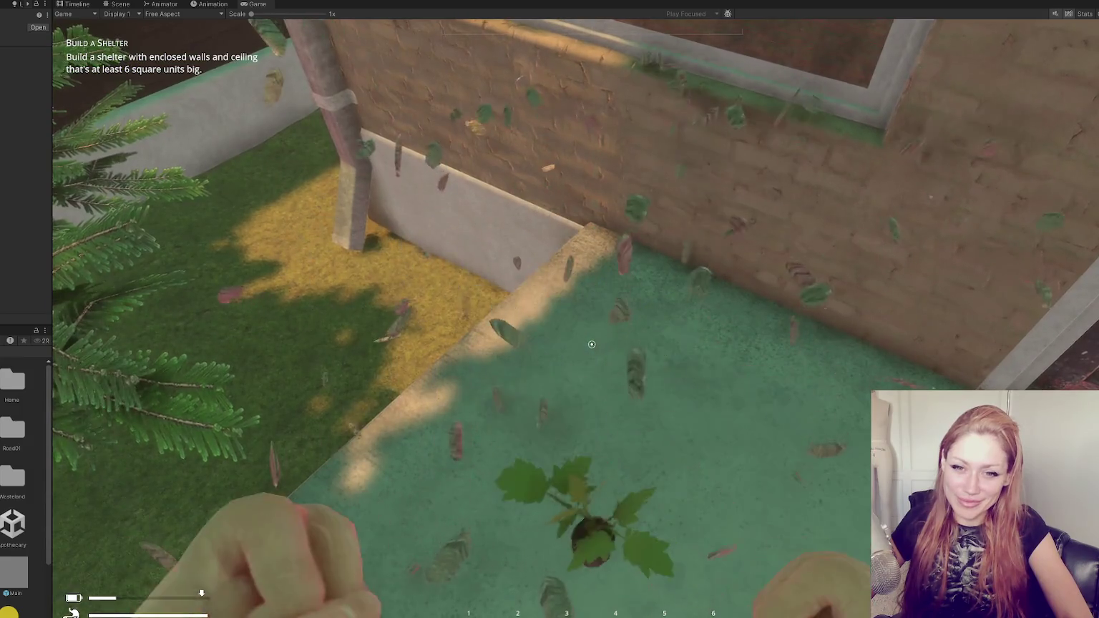
pyautogui.click(592, 344)
pyautogui.press('e')
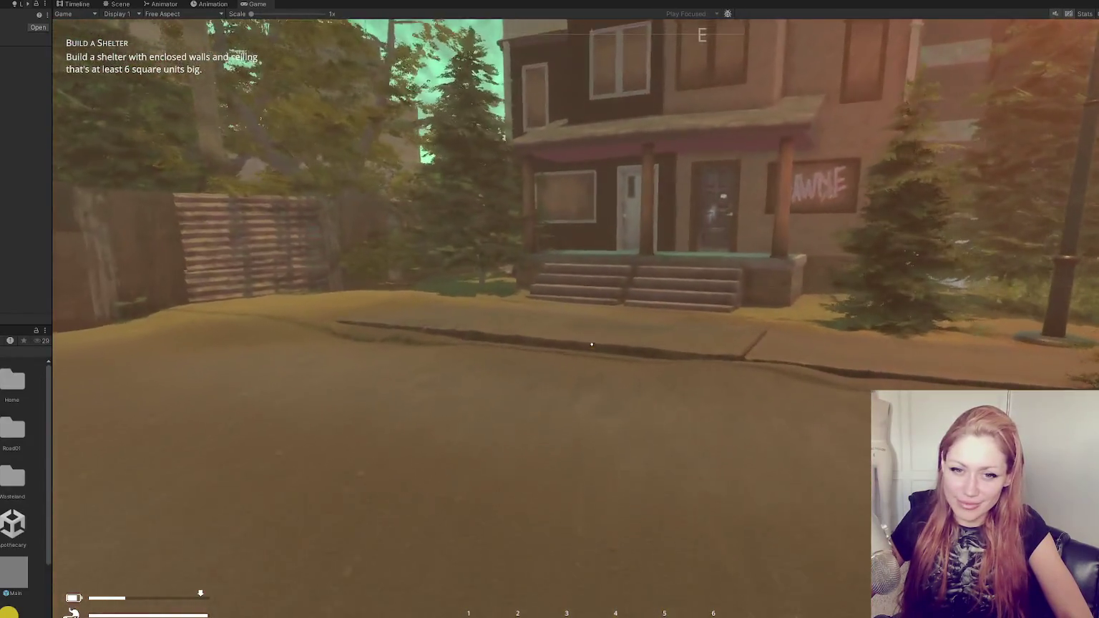
# Cross the street to the green porch and smash its red box
pyautogui.press('w')
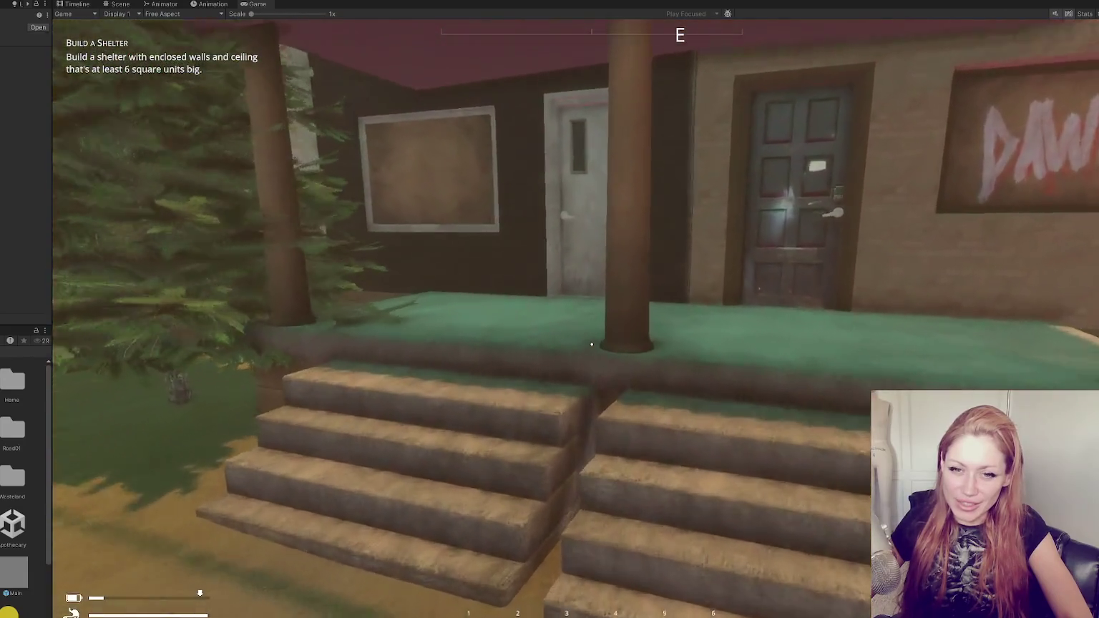
pyautogui.press('w')
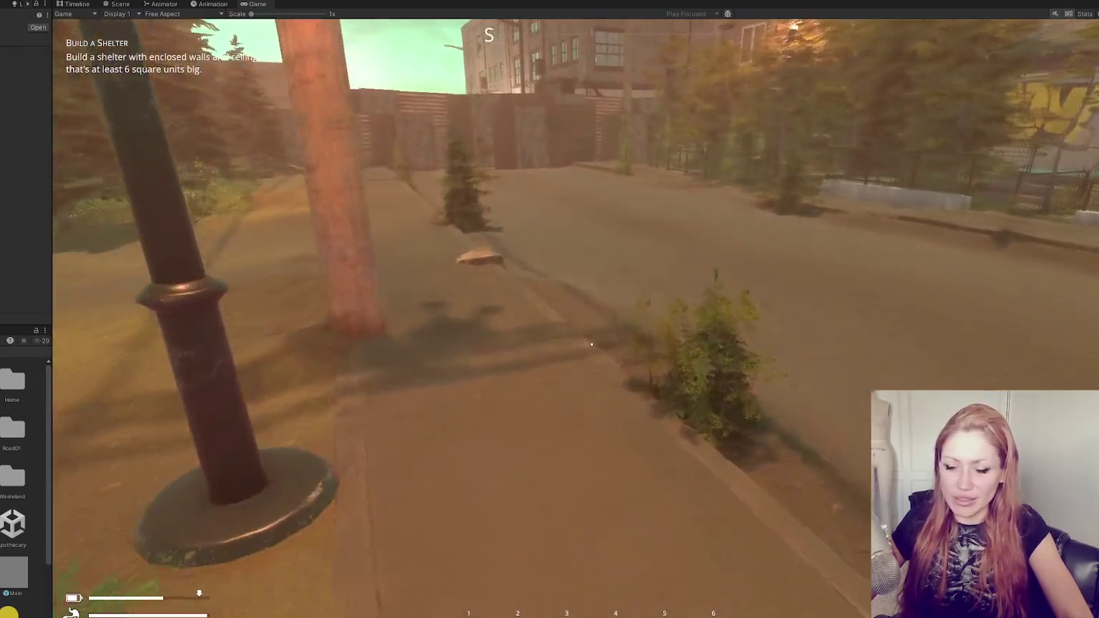
pyautogui.press('w')
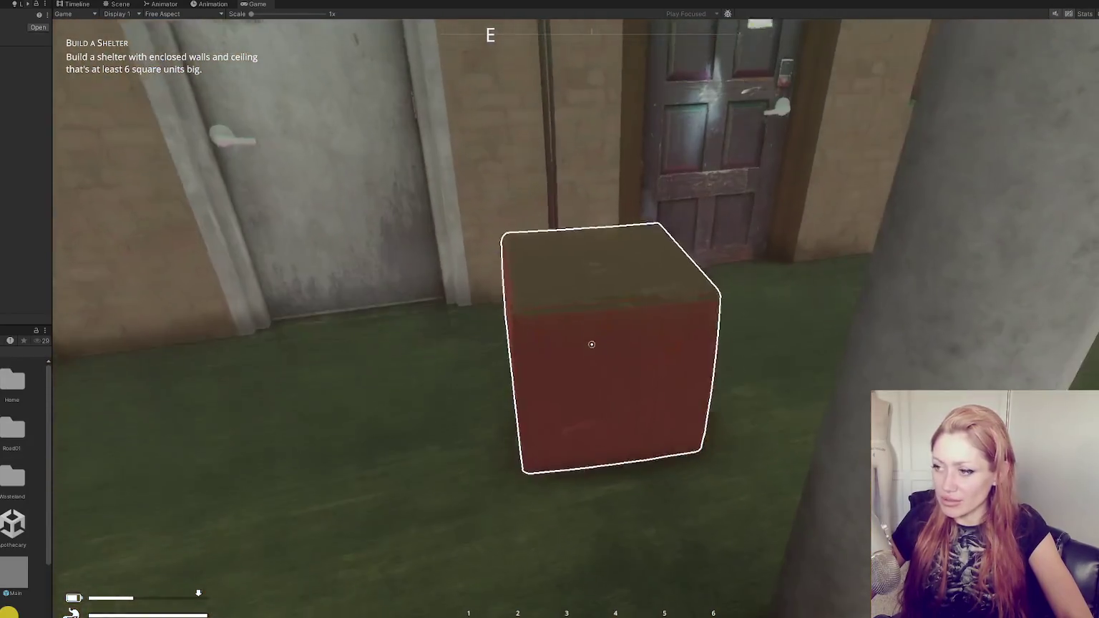
pyautogui.click(591, 344)
pyautogui.click(592, 345)
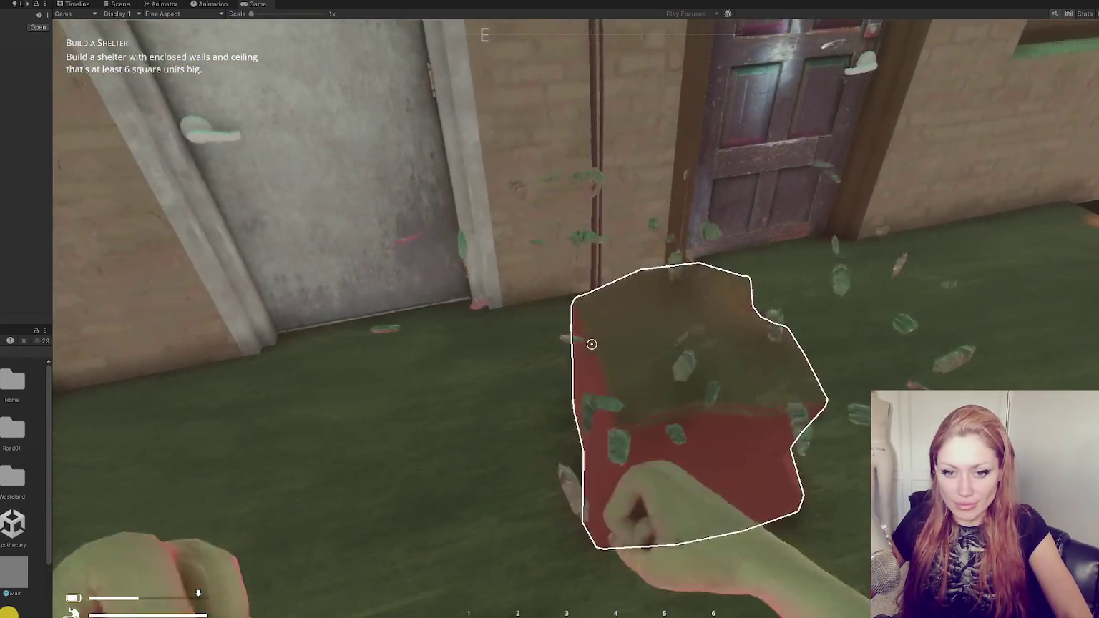
pyautogui.click(591, 344)
pyautogui.click(591, 344)
pyautogui.click(591, 344)
pyautogui.click(591, 344)
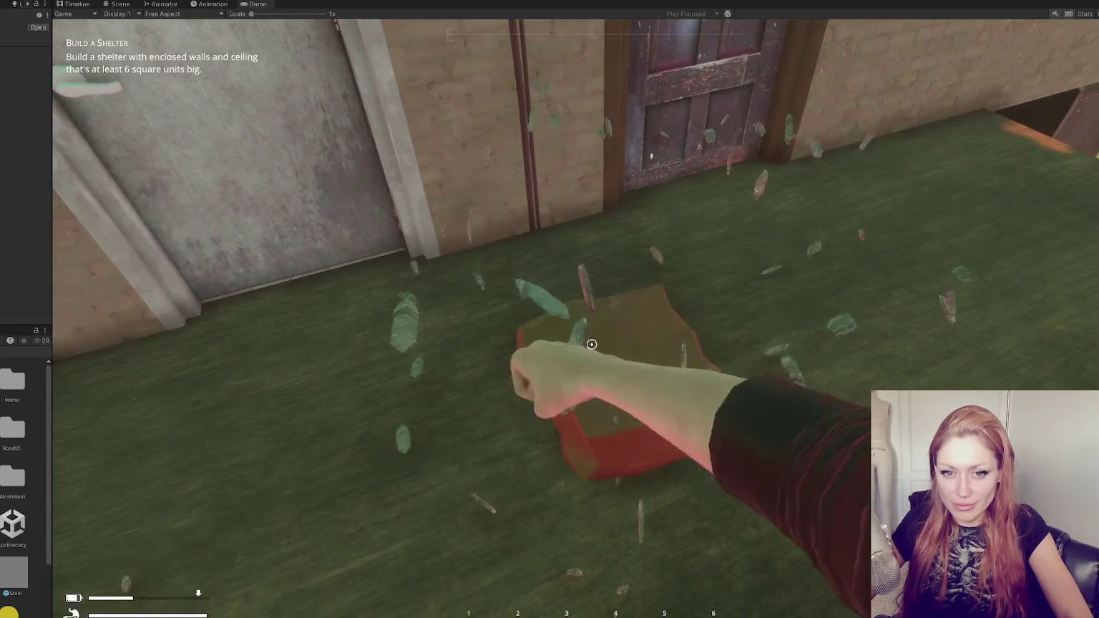
pyautogui.click(591, 344)
pyautogui.press('w')
pyautogui.click(592, 344)
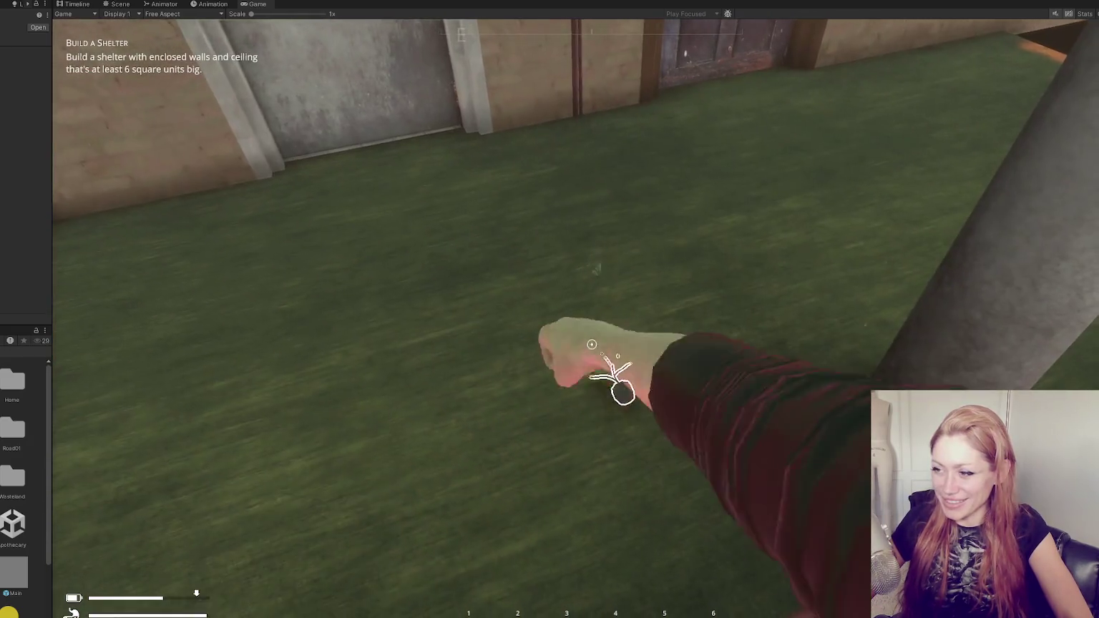
# Punch apart the wooden pallet by the steps and head back toward the street
pyautogui.press('w')
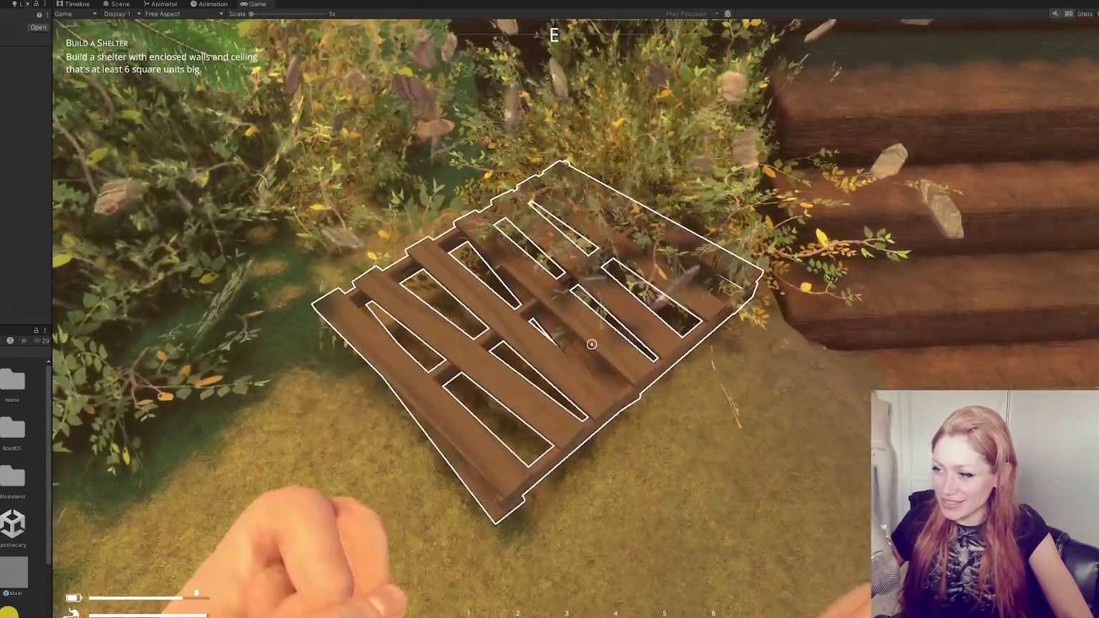
pyautogui.click(591, 344)
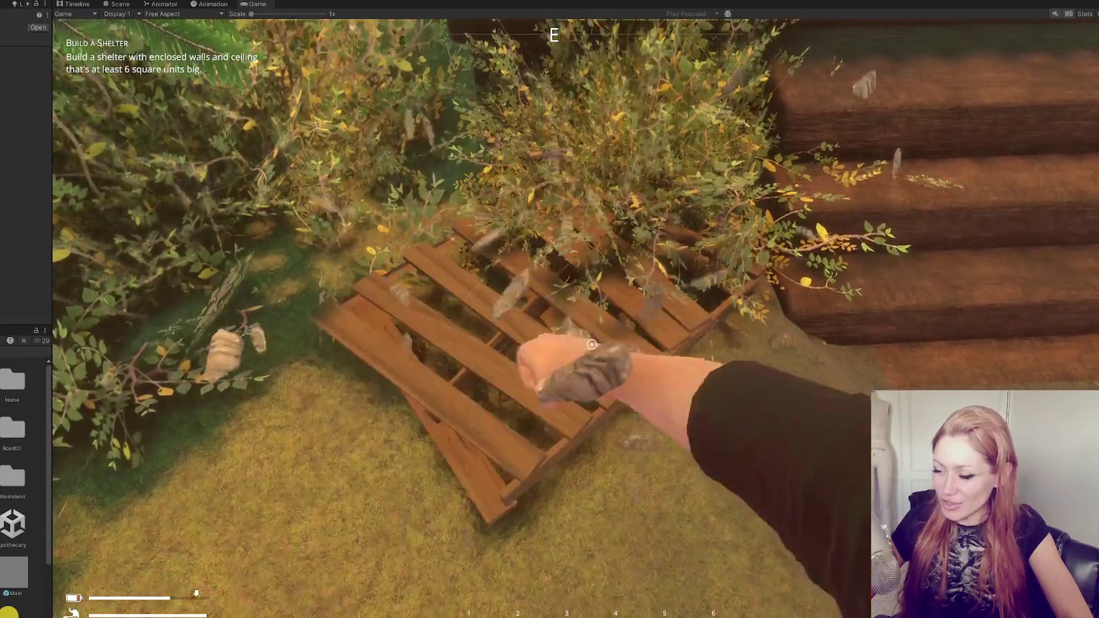
pyautogui.press('w')
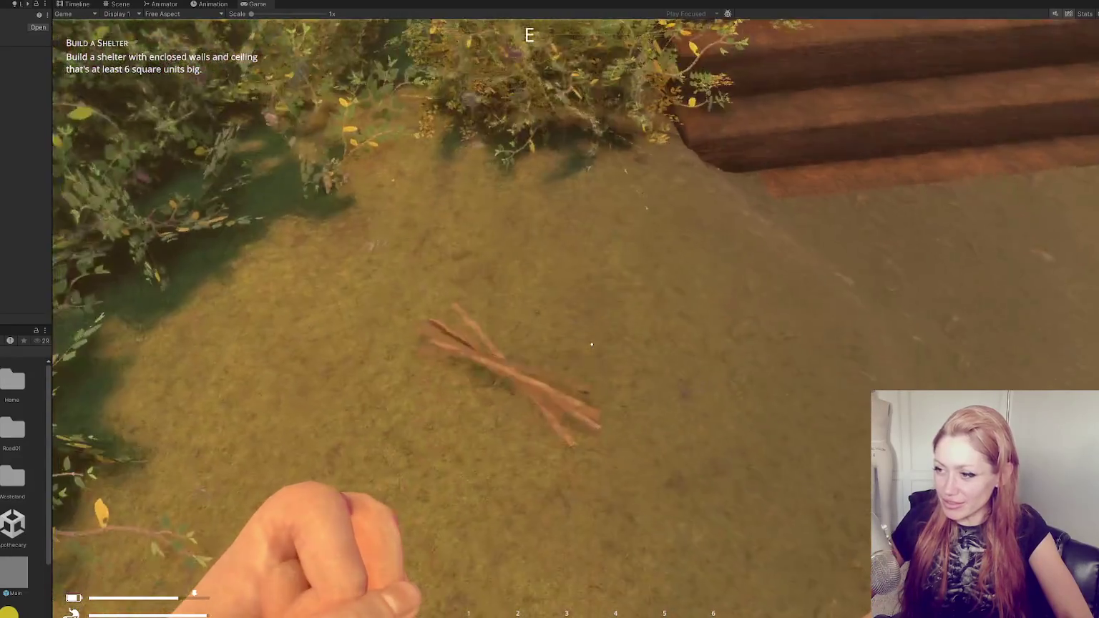
pyautogui.press('w')
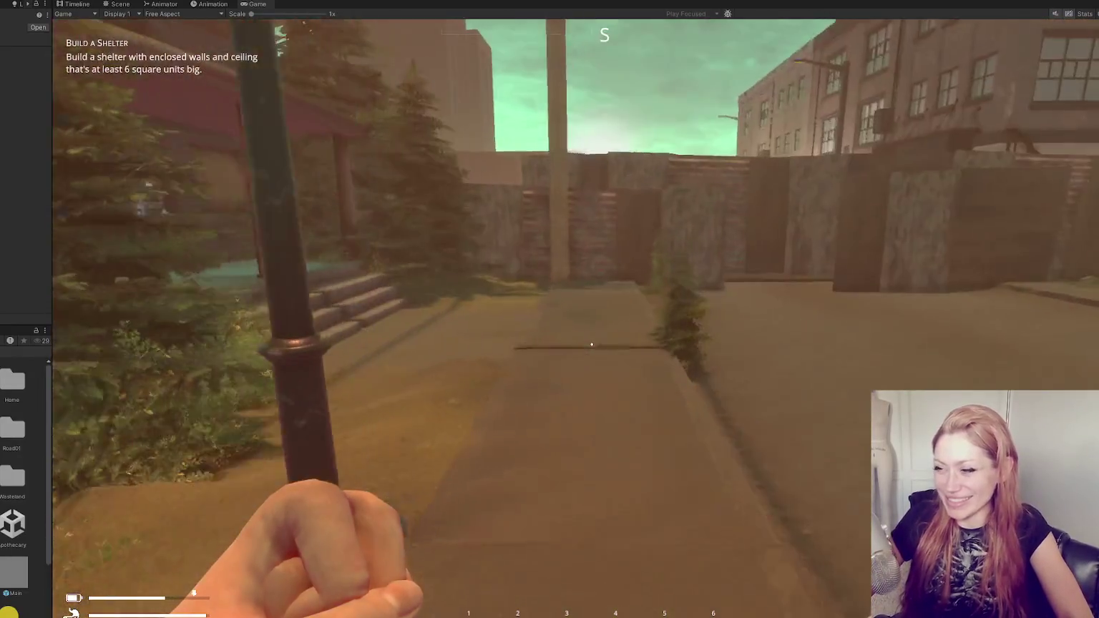
pyautogui.press('e')
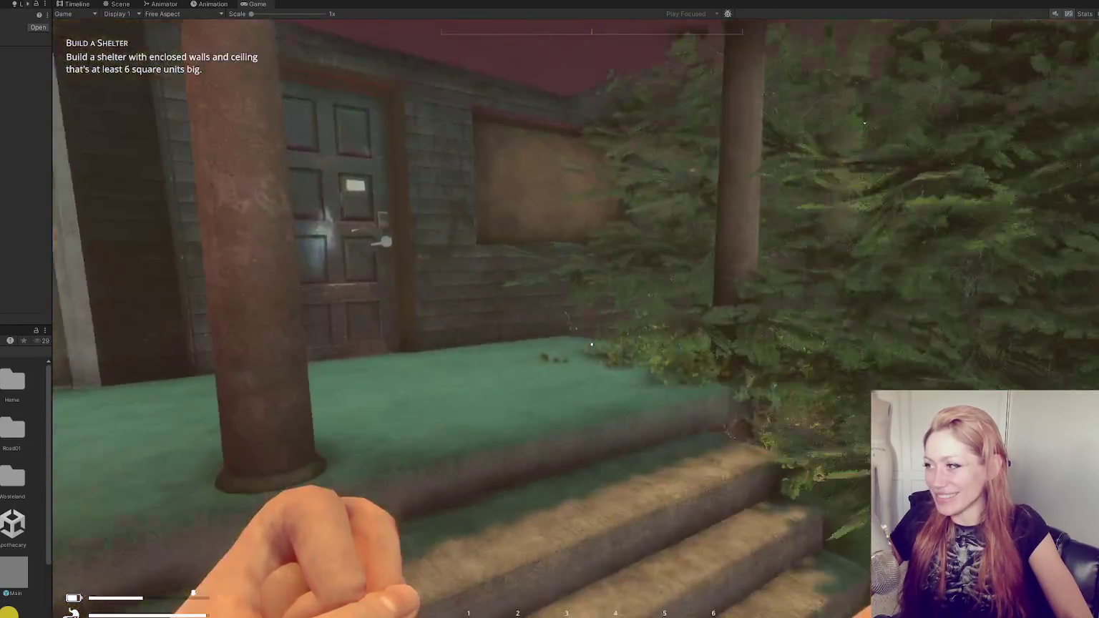
# Walk to the house across the street and up its front steps onto the porch
pyautogui.press('w')
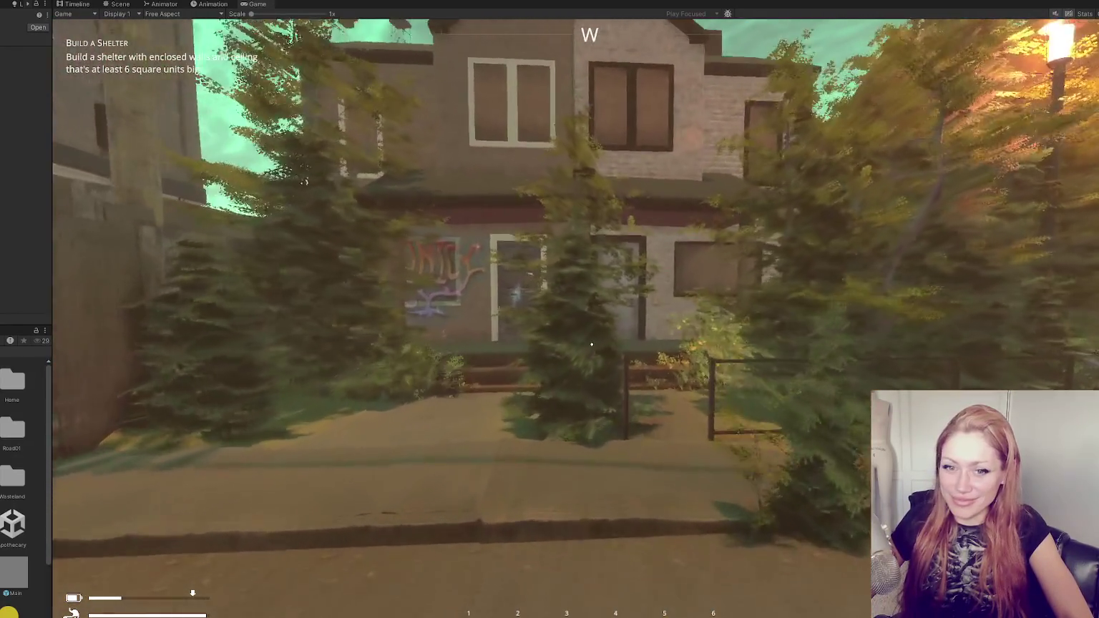
pyautogui.press('w')
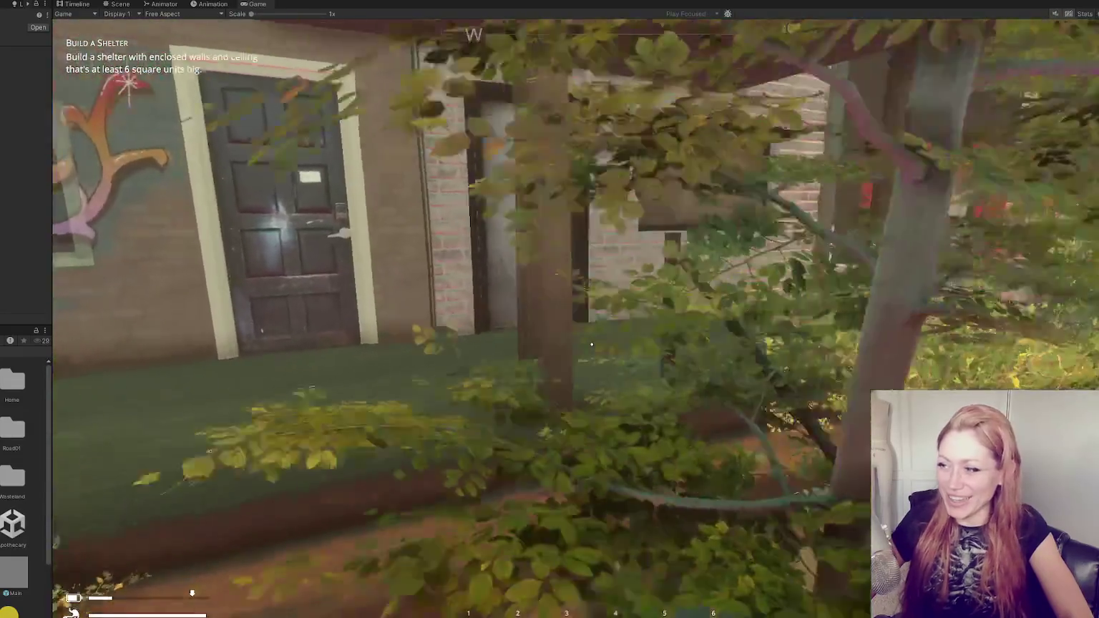
pyautogui.moveTo(592, 345)
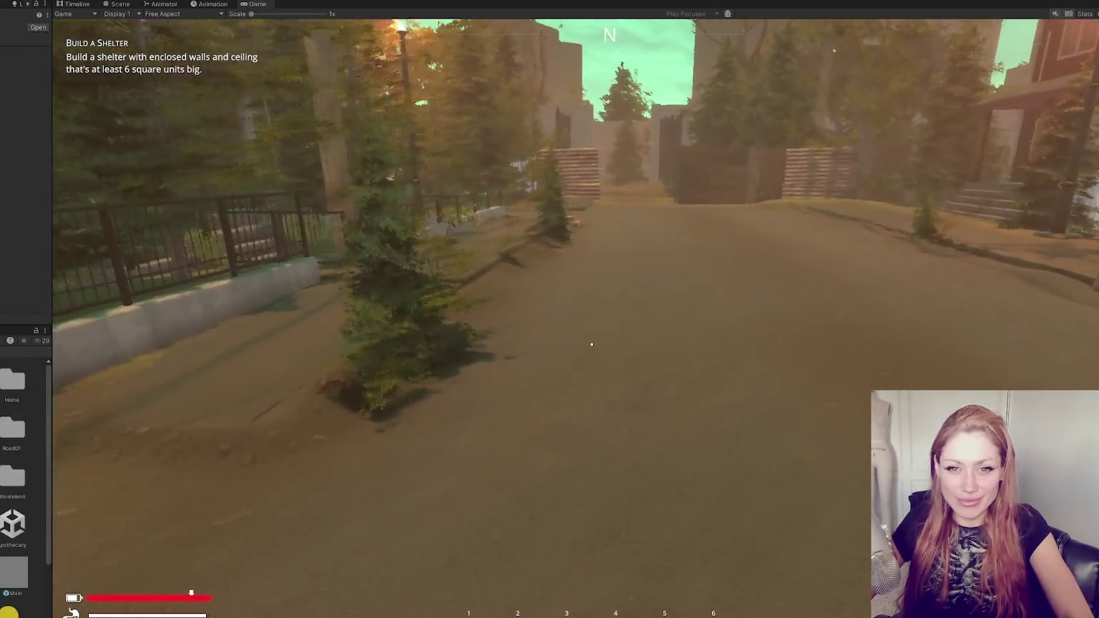
pyautogui.press('w')
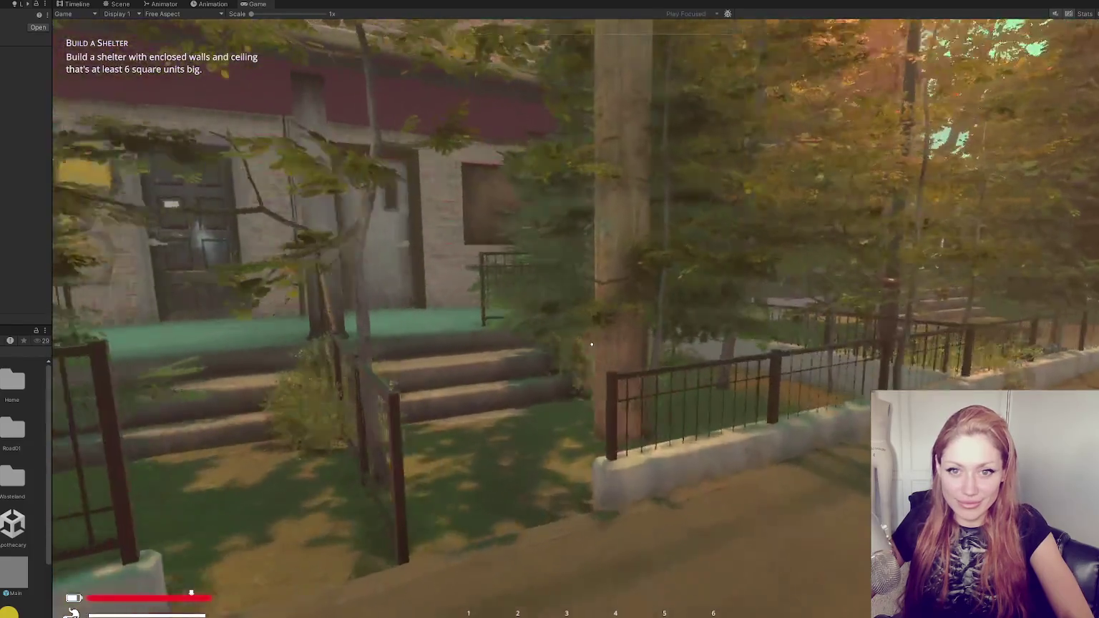
pyautogui.press('w')
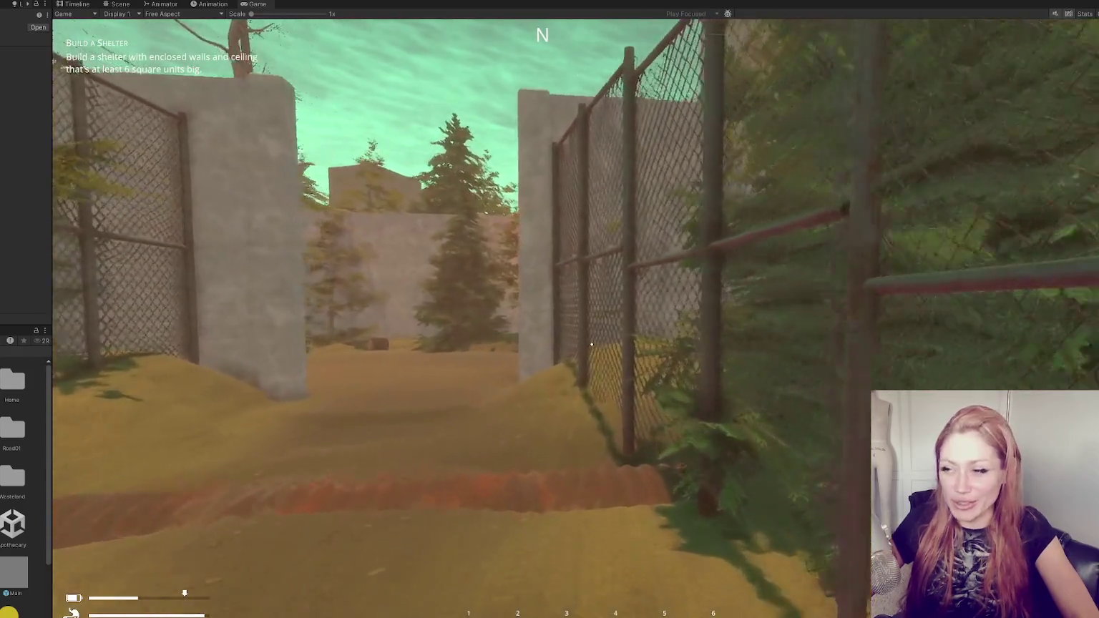
# Walk between the concrete pillars to the trees and pick up the wooden pallet
pyautogui.press('w')
pyautogui.press('w')
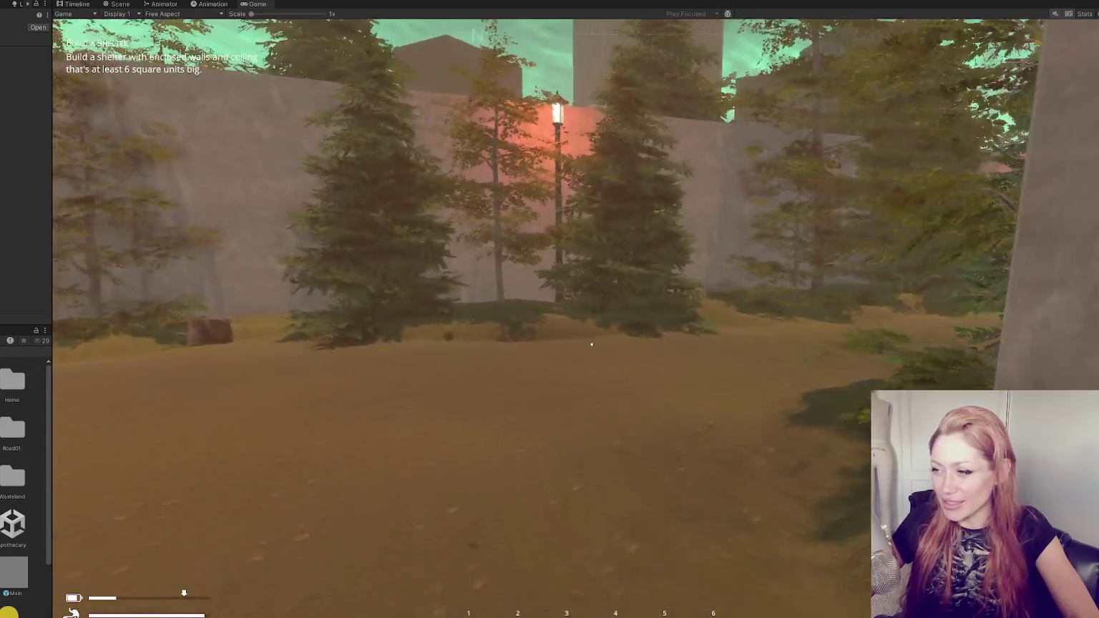
pyautogui.press('w')
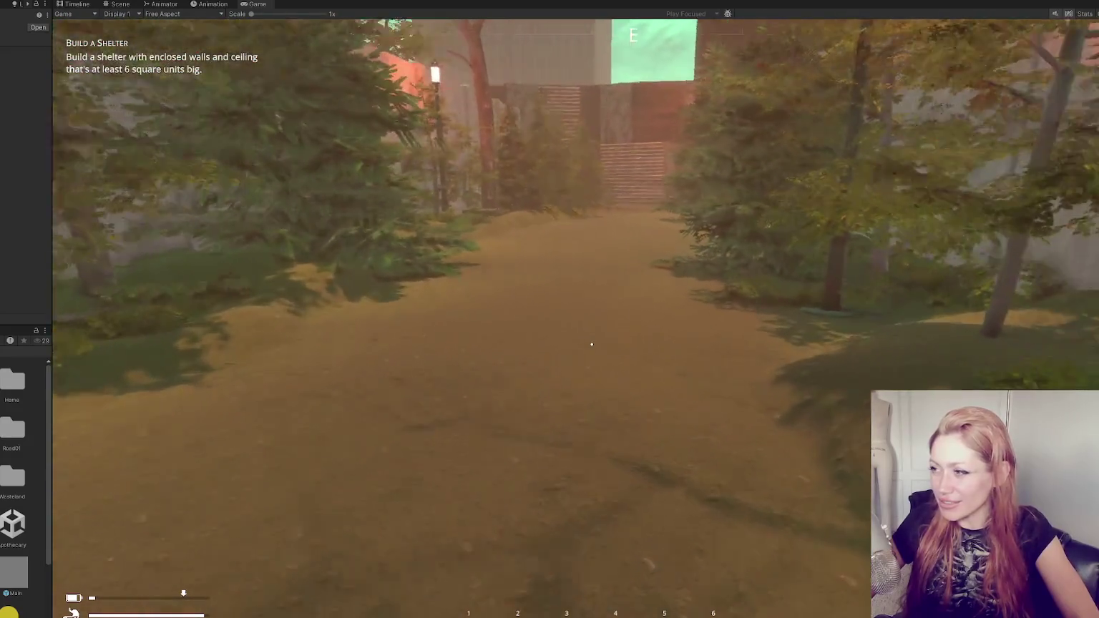
pyautogui.press('w')
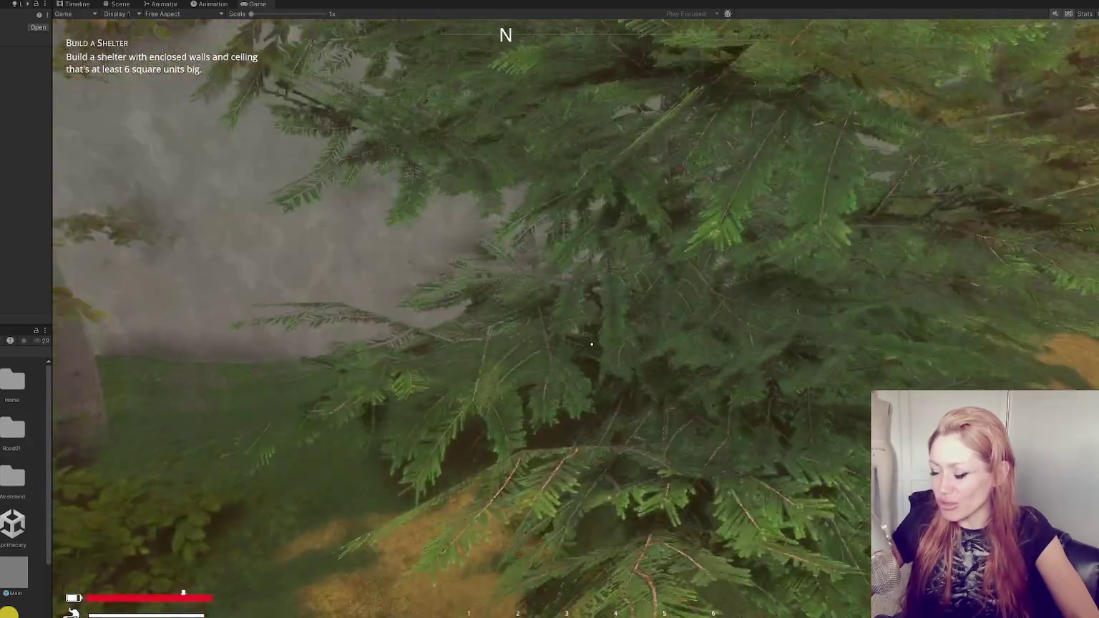
pyautogui.press('w')
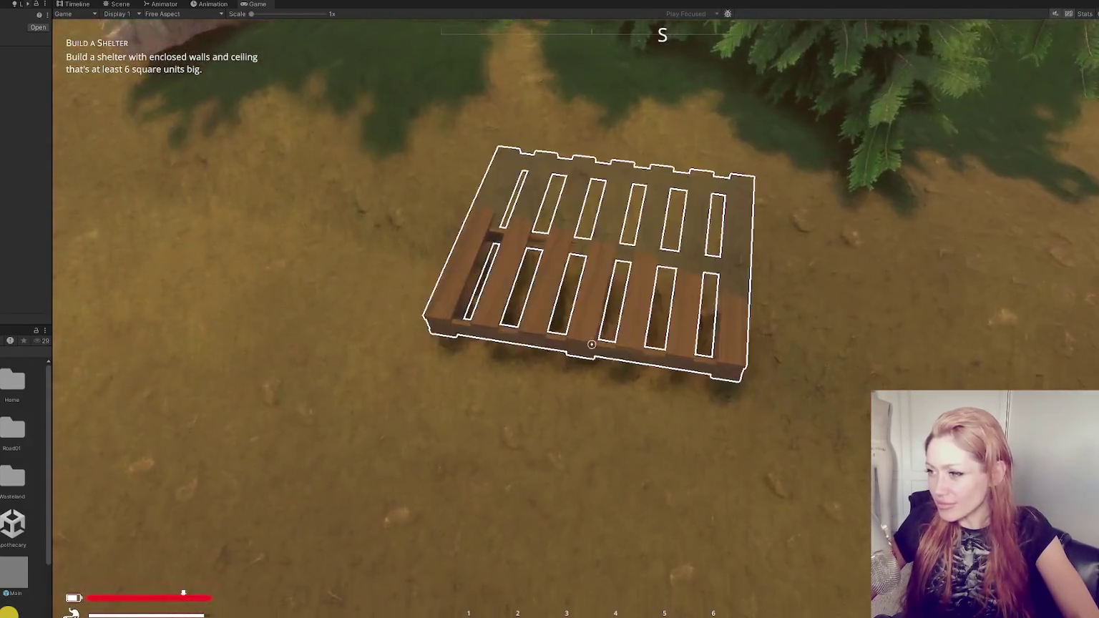
pyautogui.click(591, 344)
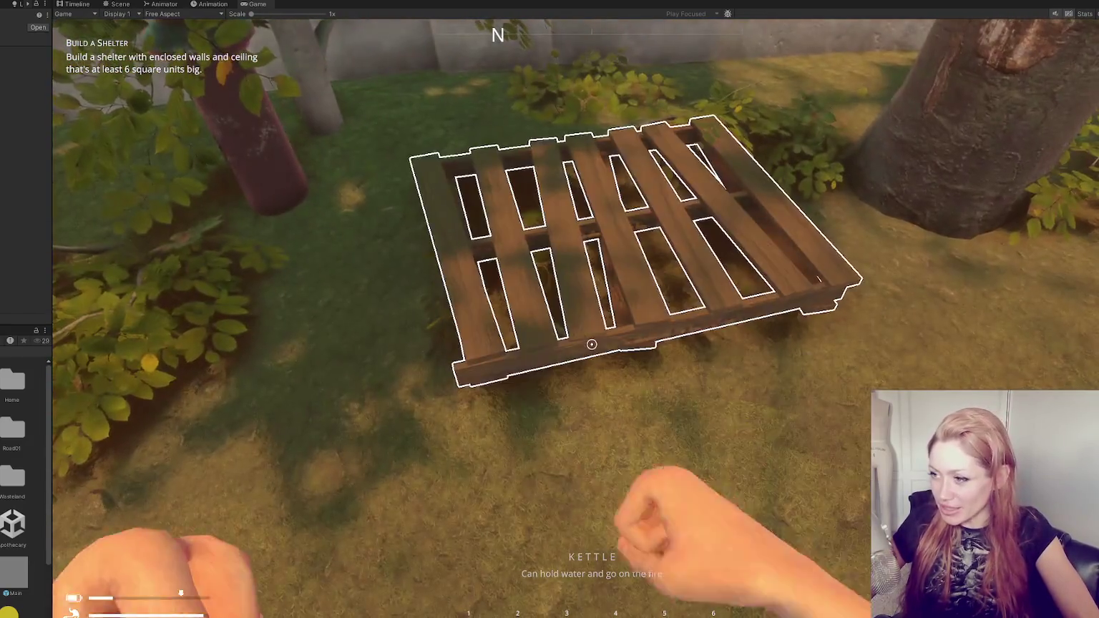
pyautogui.click(592, 345)
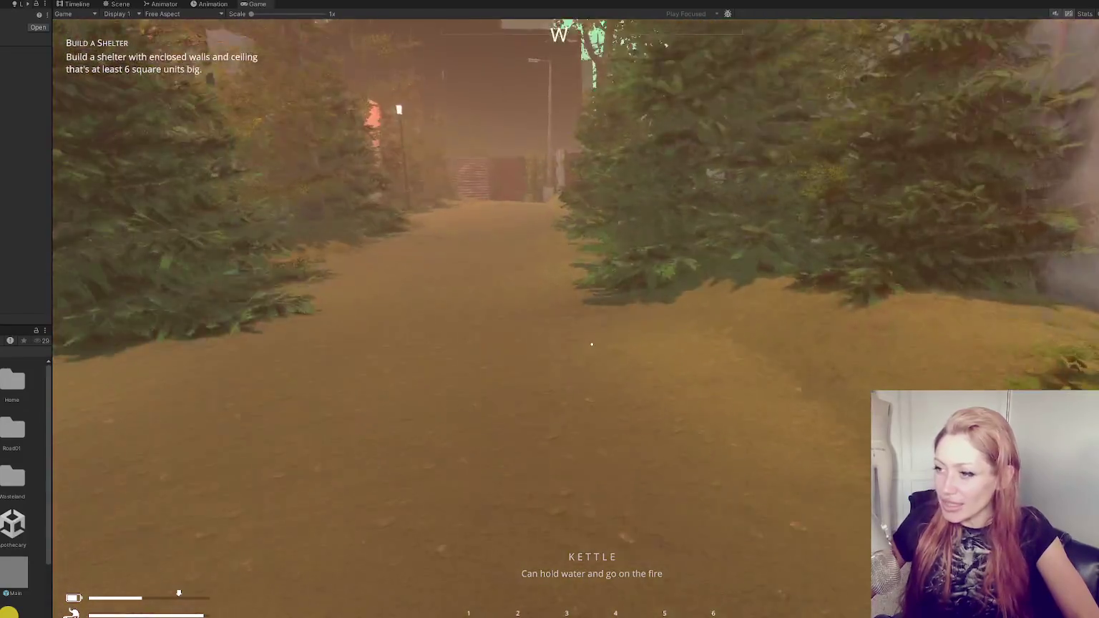
# Carry the pallet down the dirt path into the wooden gate to trigger the fade to black
pyautogui.press('w')
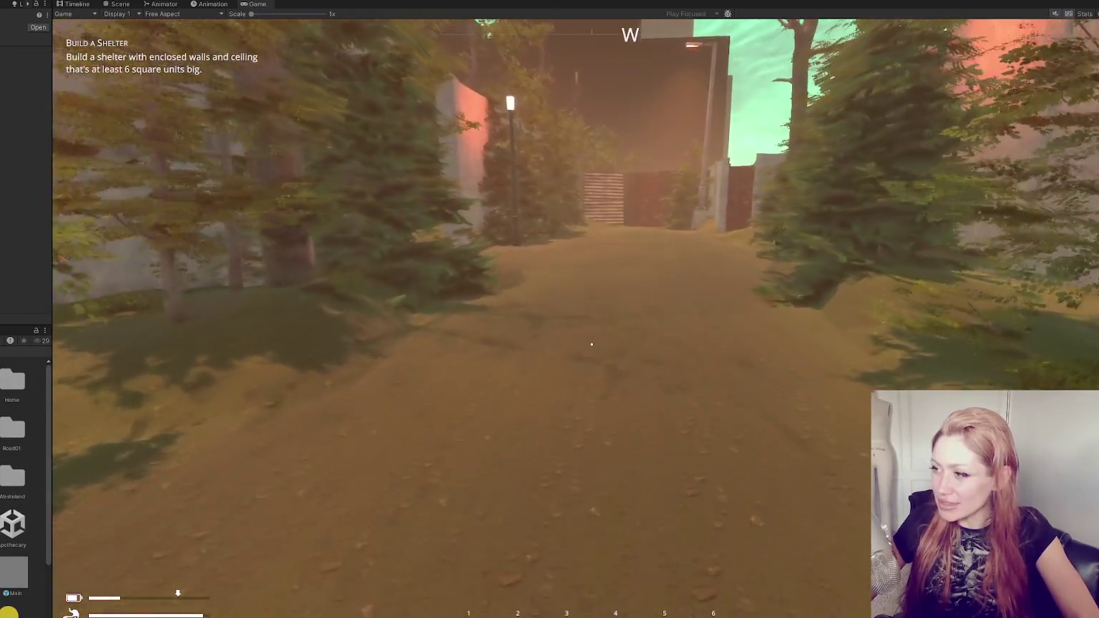
pyautogui.press('w')
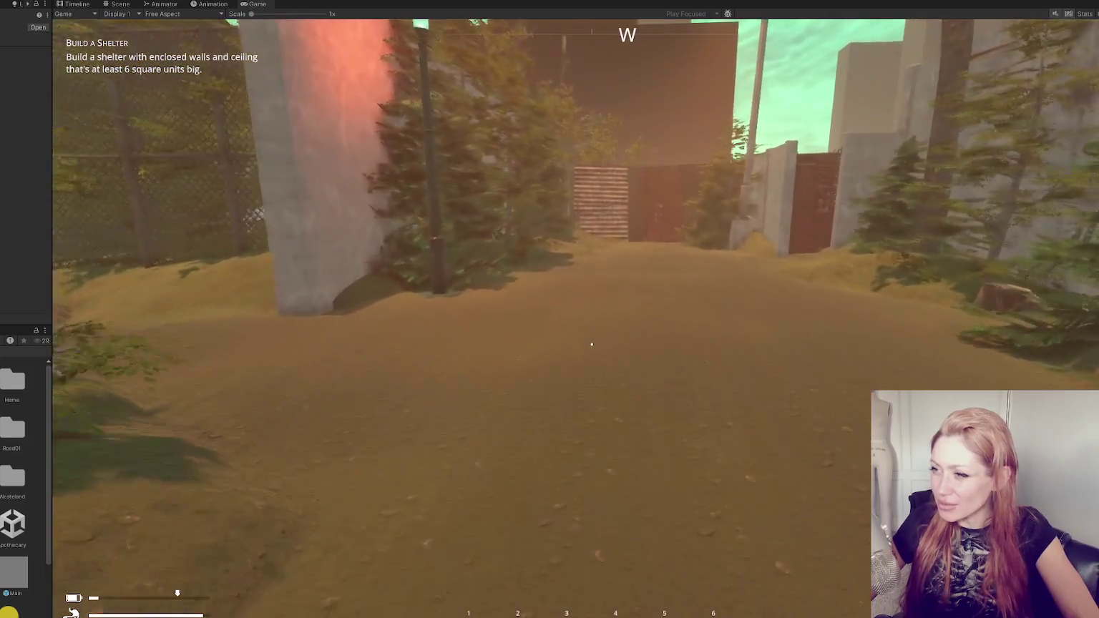
pyautogui.press('w')
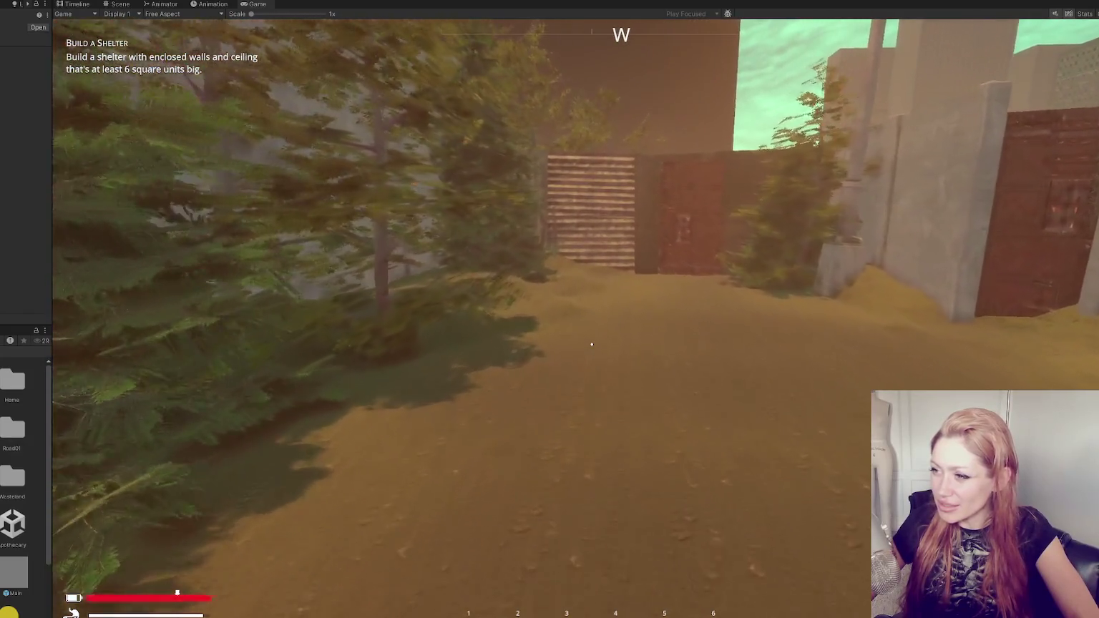
pyautogui.press('w')
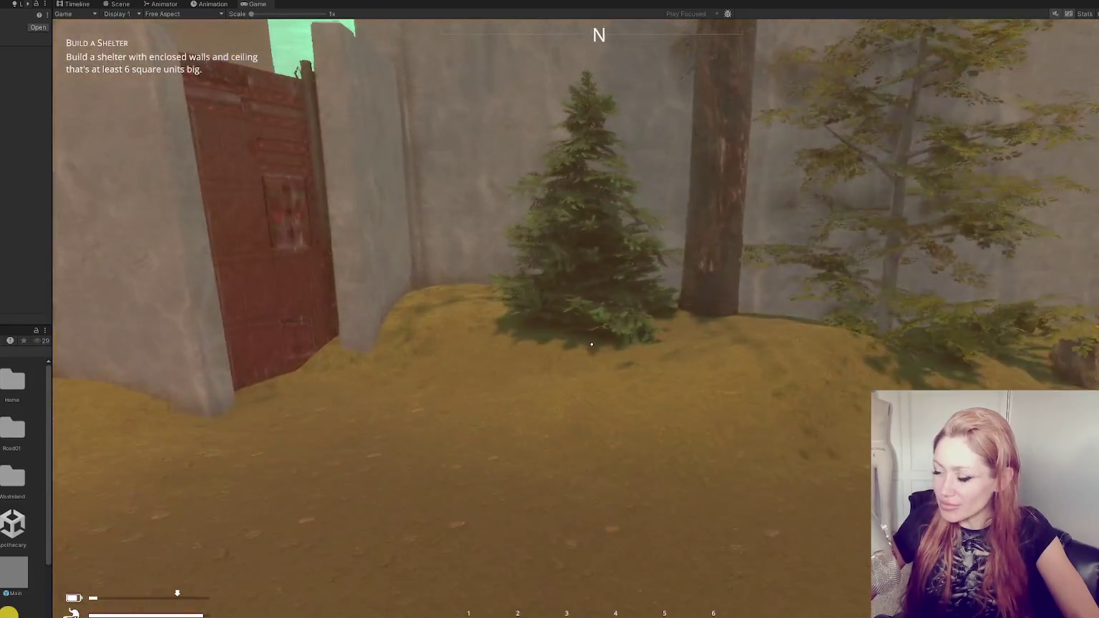
pyautogui.press('w')
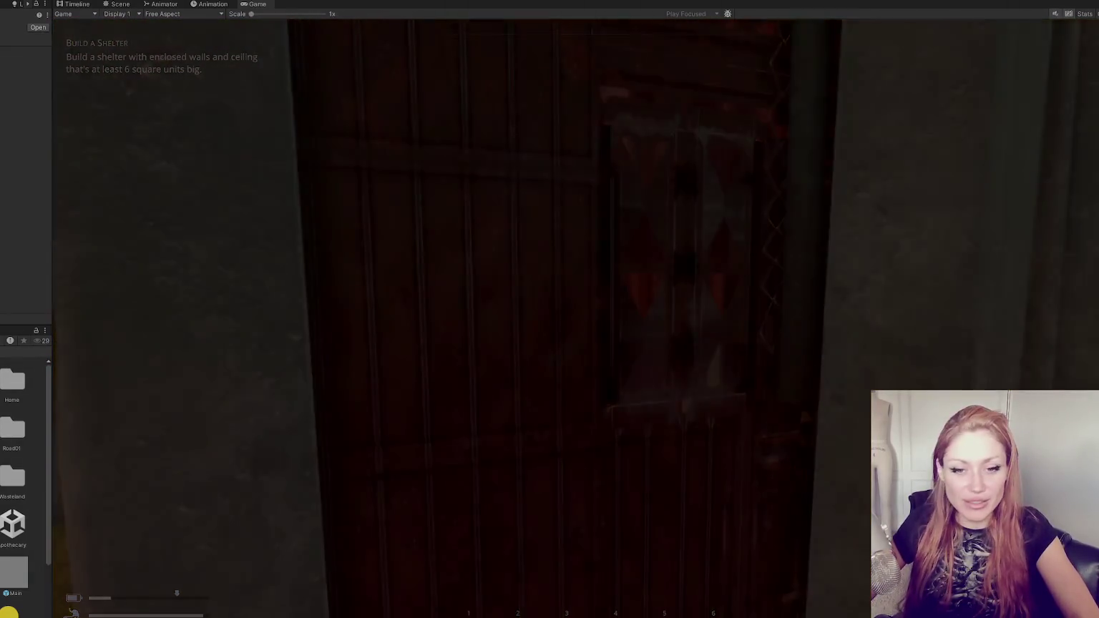
# Stop the playtest, show the Console, and widen the Inspector panel
pyautogui.hotkey('ctrl', 'p')
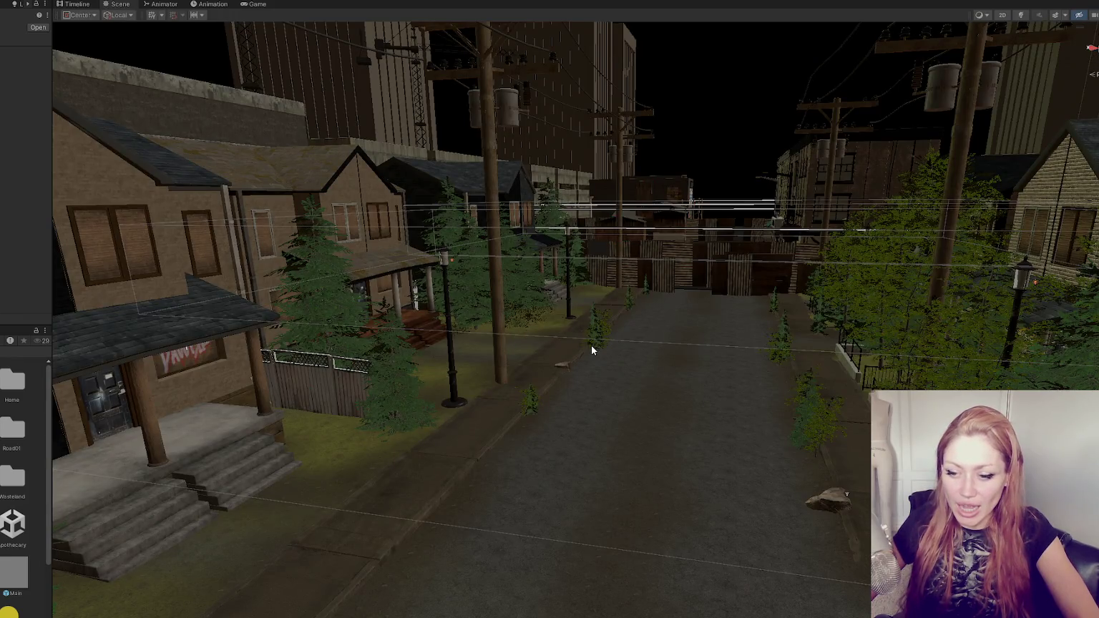
pyautogui.hotkey('ctrl', 'shift', 'c')
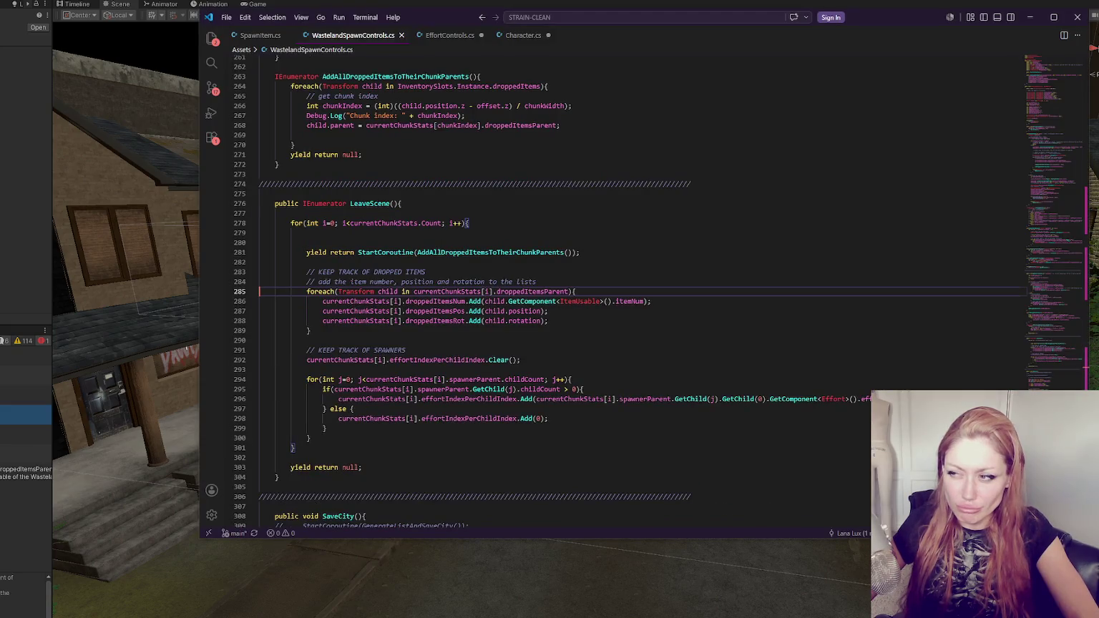
pyautogui.click(51, 272)
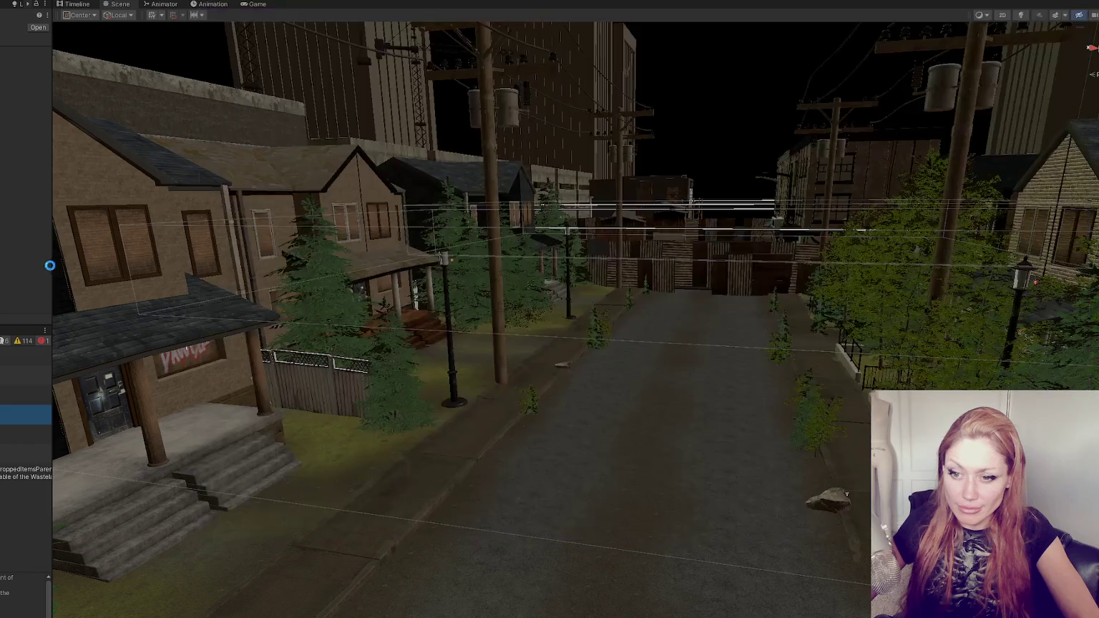
pyautogui.moveTo(52, 272); pyautogui.dragTo(208, 279)
# Open the Wasteland scene and check the CONTROLS Dropped Items and Spawners references against the Console errors
pyautogui.hotkey('ctrl', '5')
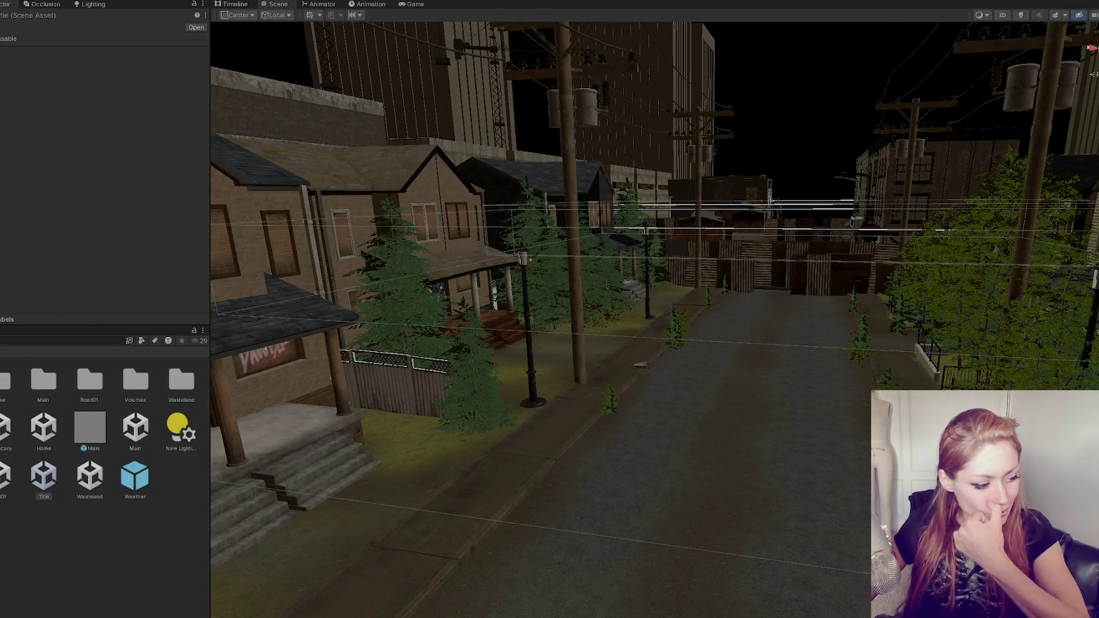
pyautogui.click(90, 476)
pyautogui.doubleClick(90, 476)
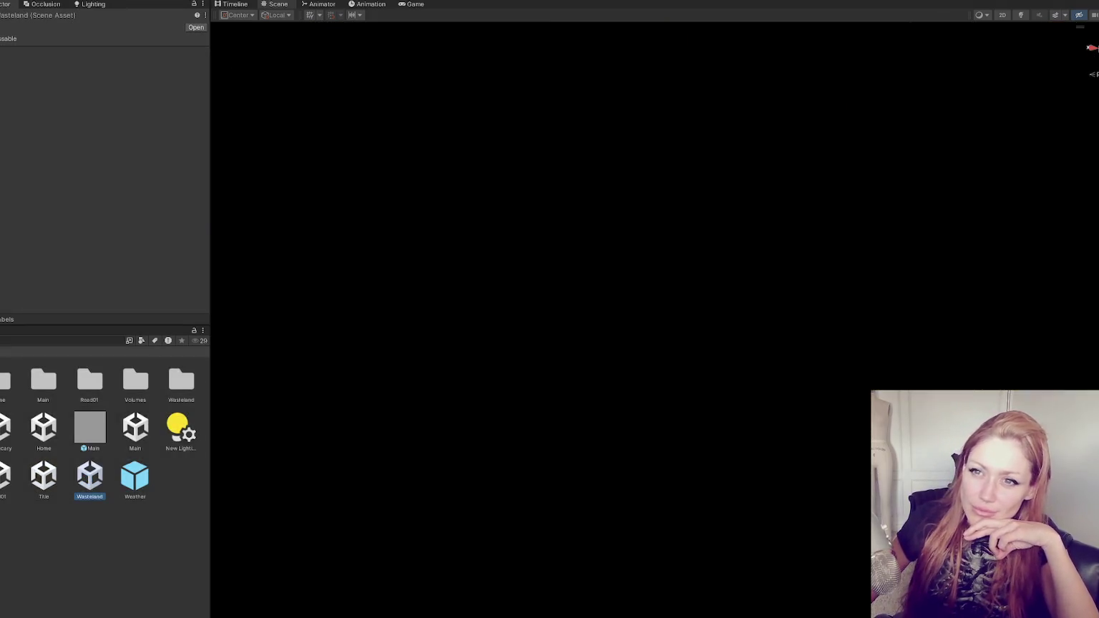
pyautogui.click(102, 128)
pyautogui.click(106, 117)
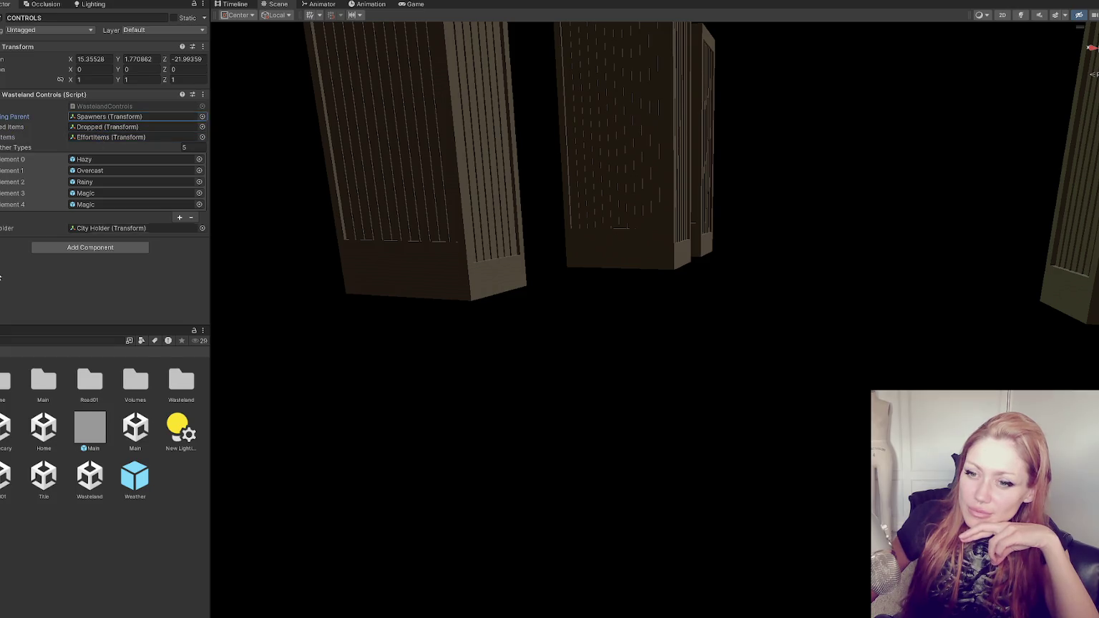
pyautogui.hotkey('ctrl', 'shift', 'c')
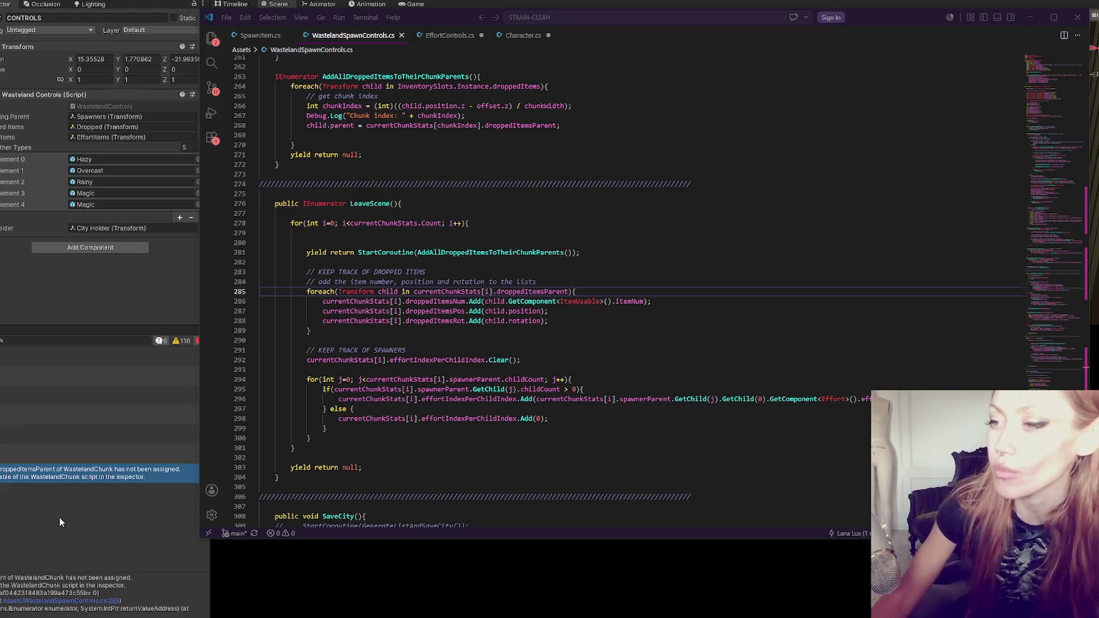
# Inspect the LeaveScene line storing each dropped item's position in WastelandSpawnControls.cs
pyautogui.click(562, 311)
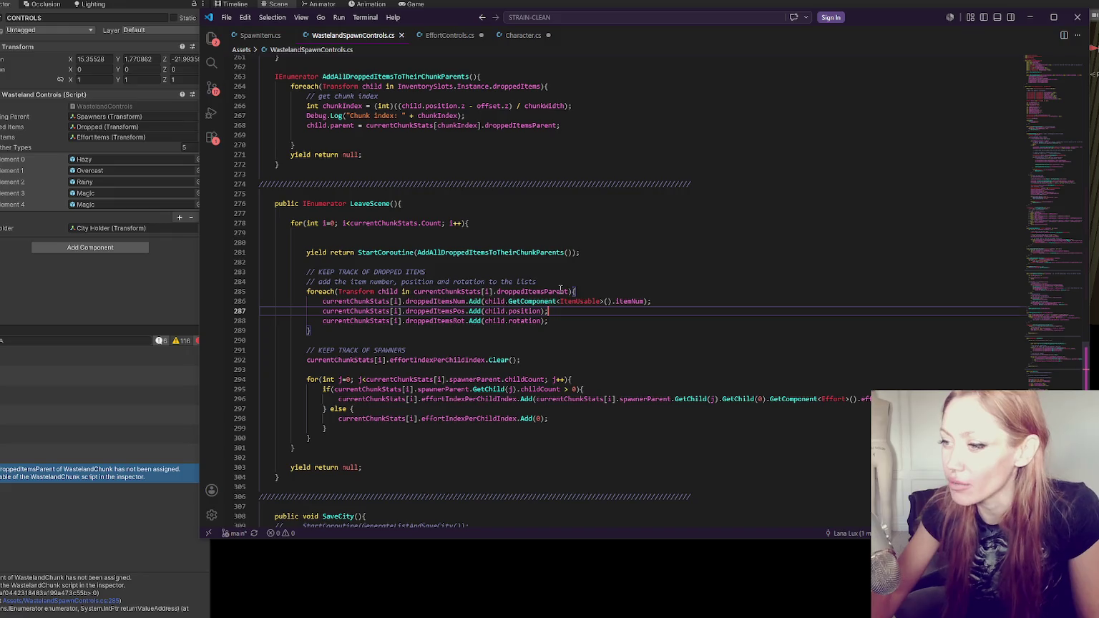
# Trace droppedItemsParent, AddAllDroppedItemsToTheirChunkParents and every LeaveScene occurrence in the spawn script
pyautogui.click(570, 291)
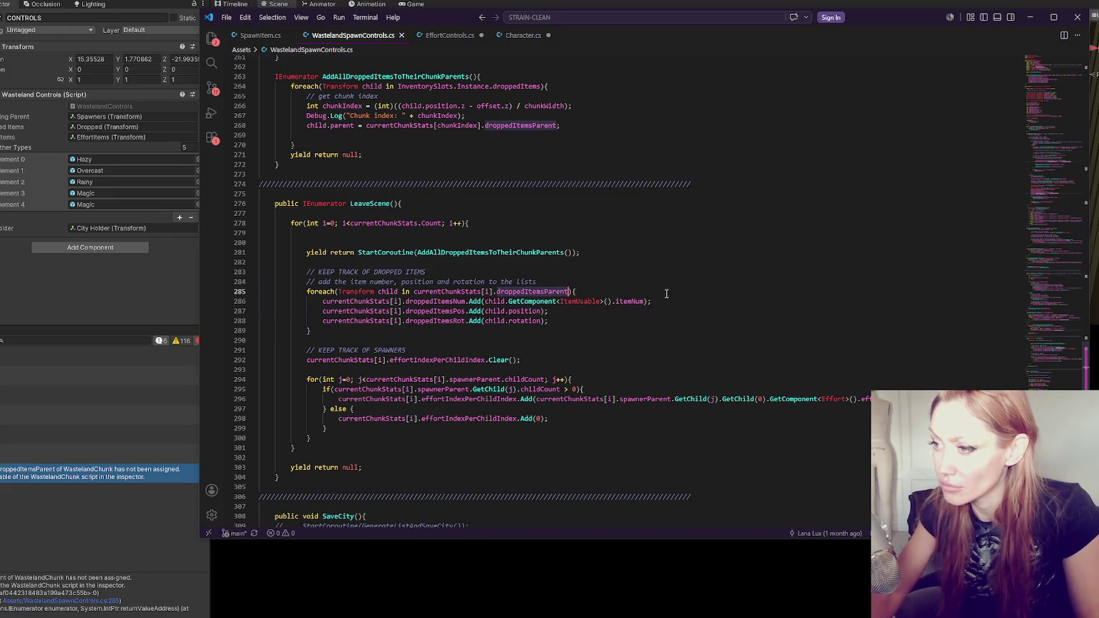
pyautogui.click(564, 252)
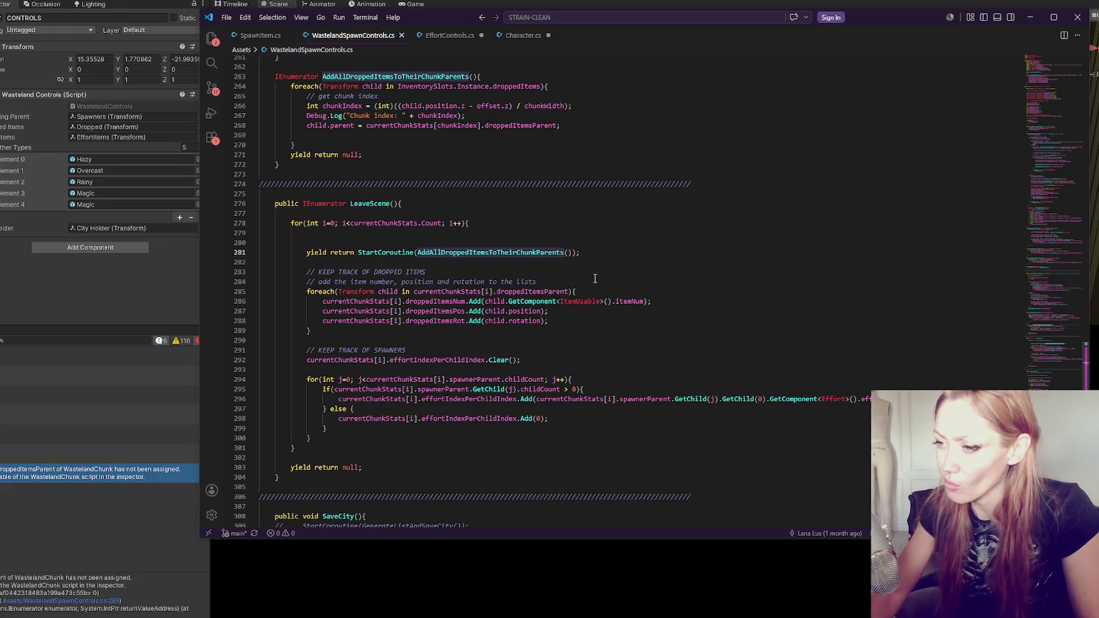
pyautogui.doubleClick(369, 203)
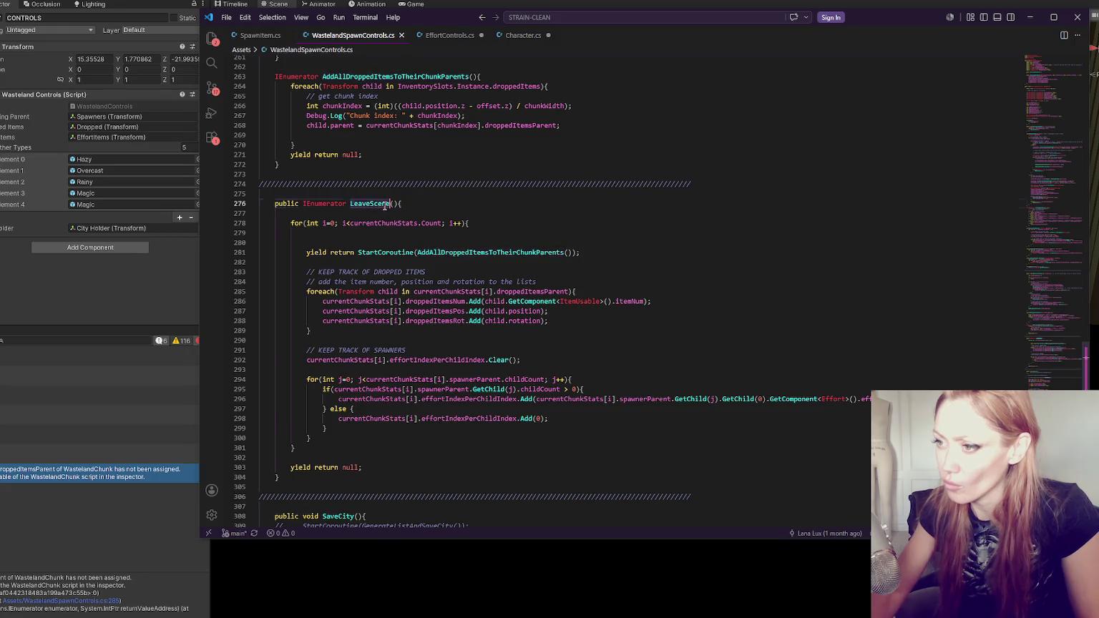
pyautogui.hotkey('ctrl', 'f')
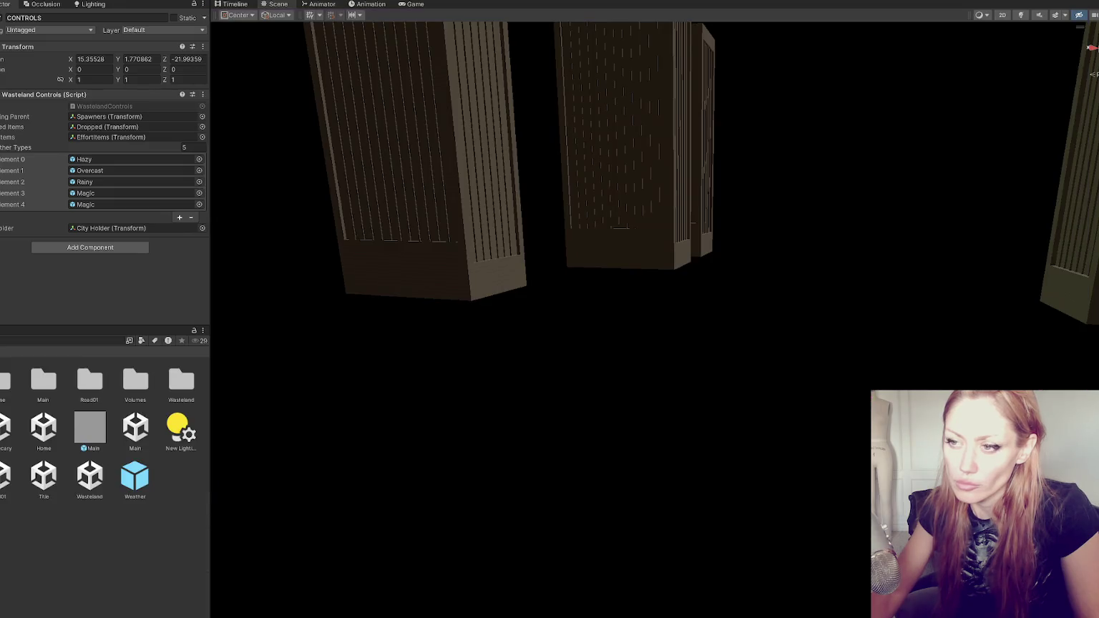
# Deselect the CONTROLS object to empty the Inspector, then switch to the browser
pyautogui.click(63, 341)
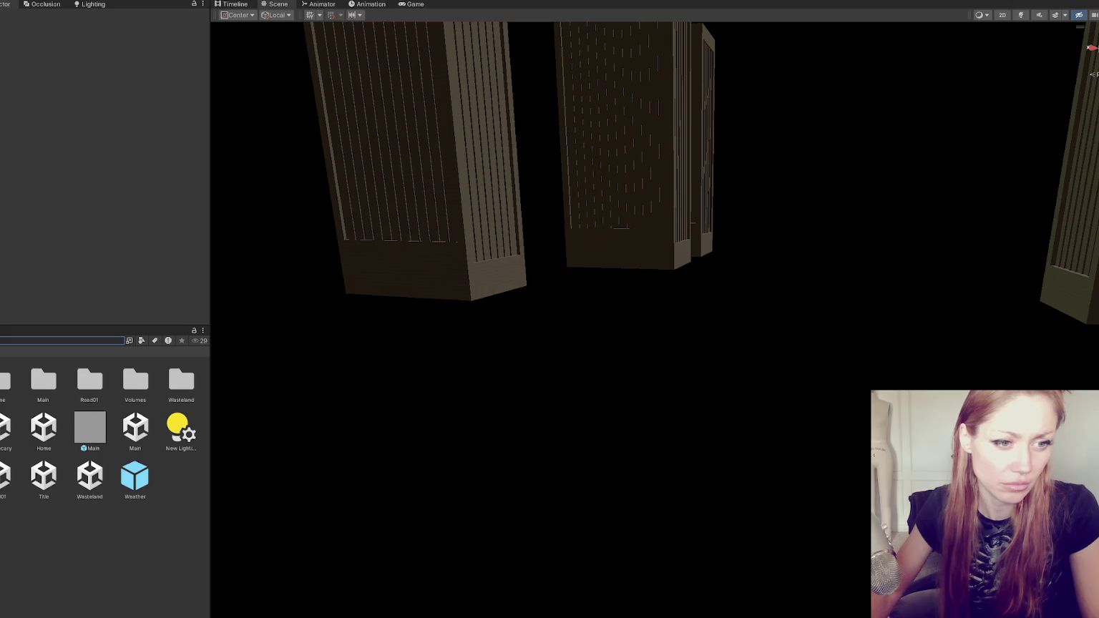
pyautogui.hotkey('alt', 'Tab')
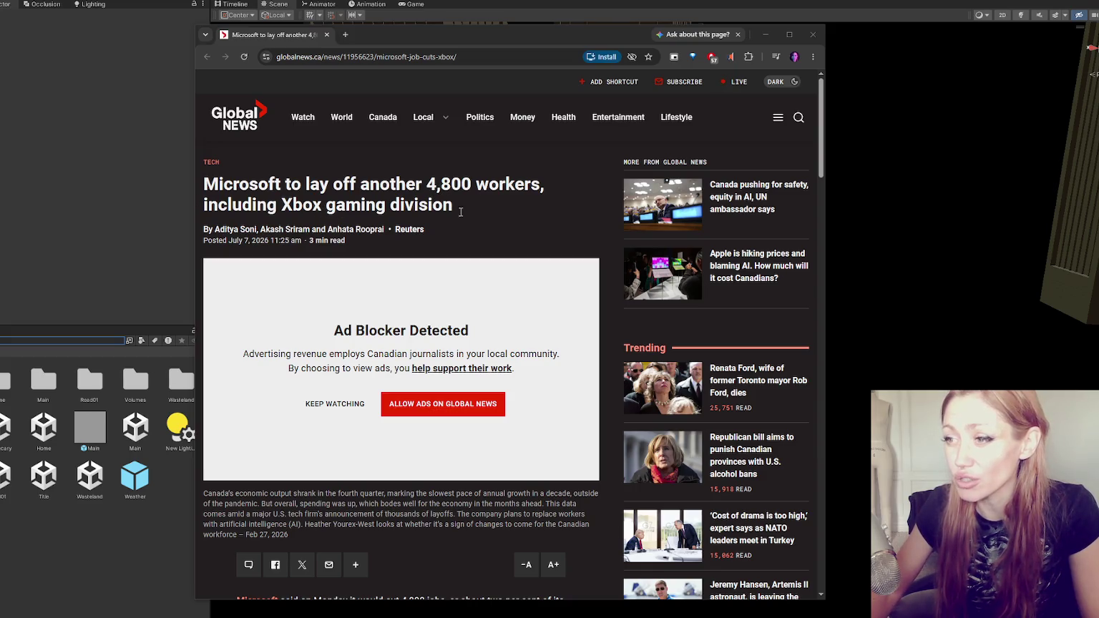
# Decline the Global News alerts popup with No Thanks and read down the Microsoft layoffs article
pyautogui.scroll(-3, 540, 199)
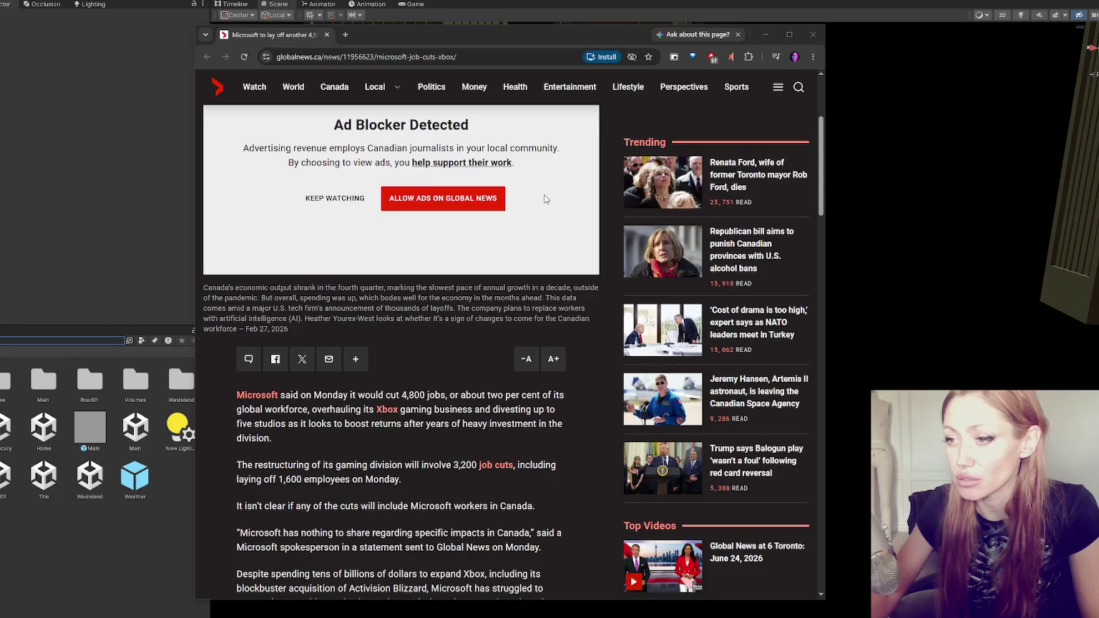
pyautogui.scroll(-2, 545, 199)
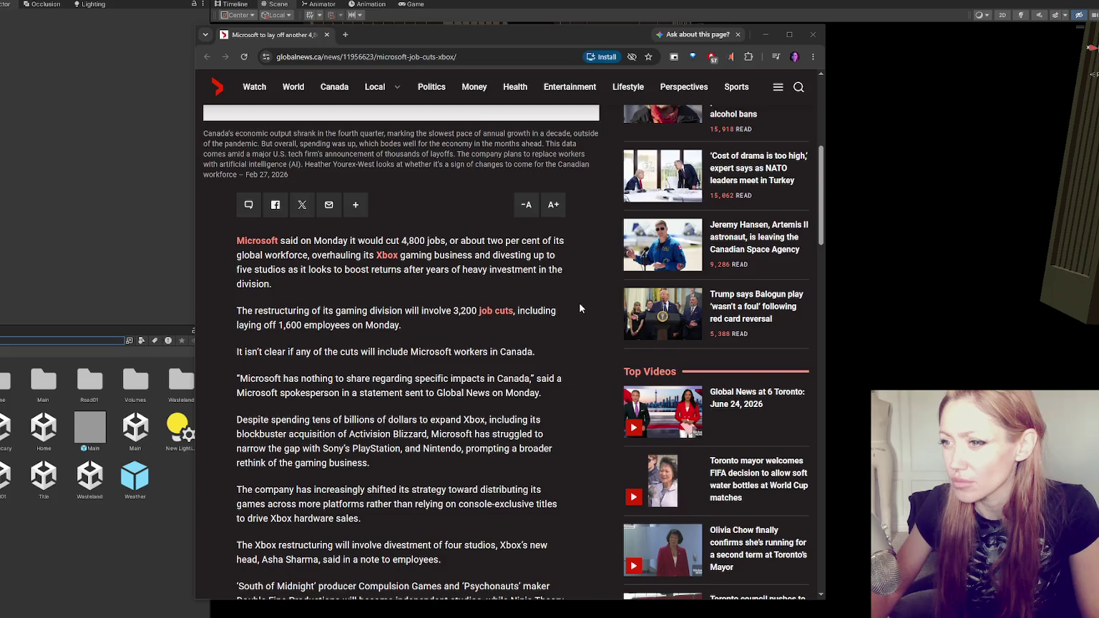
pyautogui.scroll(-1, 579, 304)
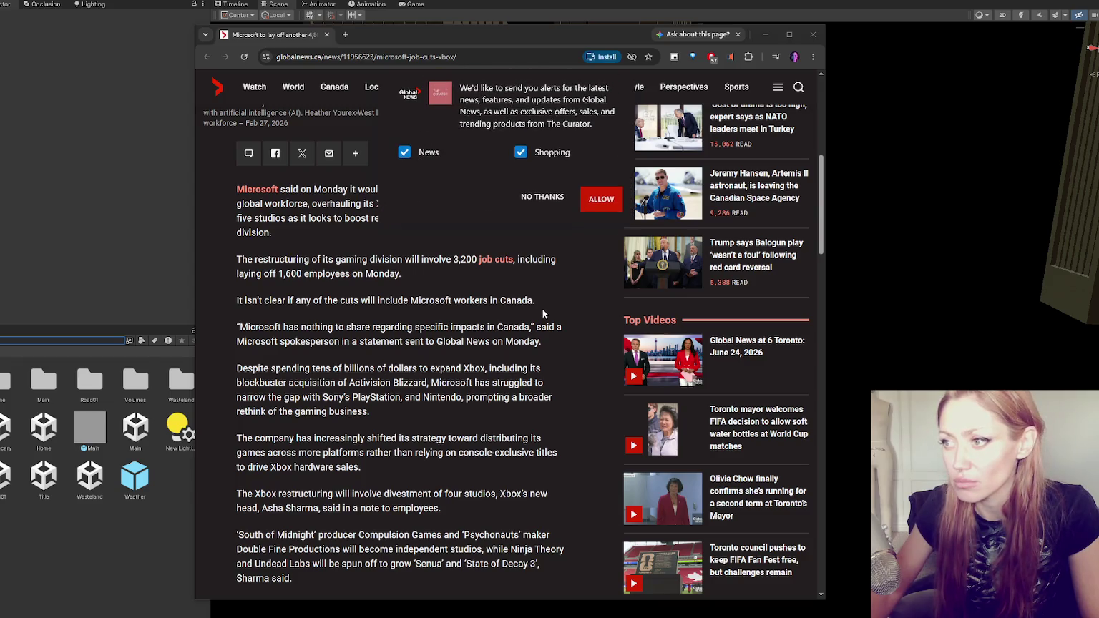
pyautogui.click(542, 197)
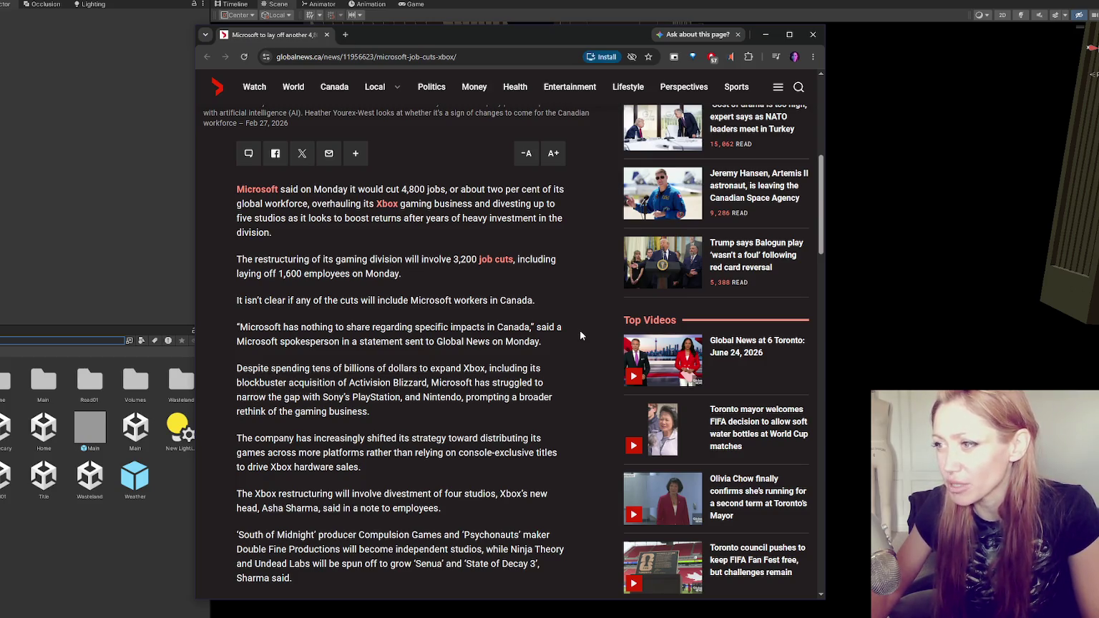
pyautogui.scroll(-1, 580, 333)
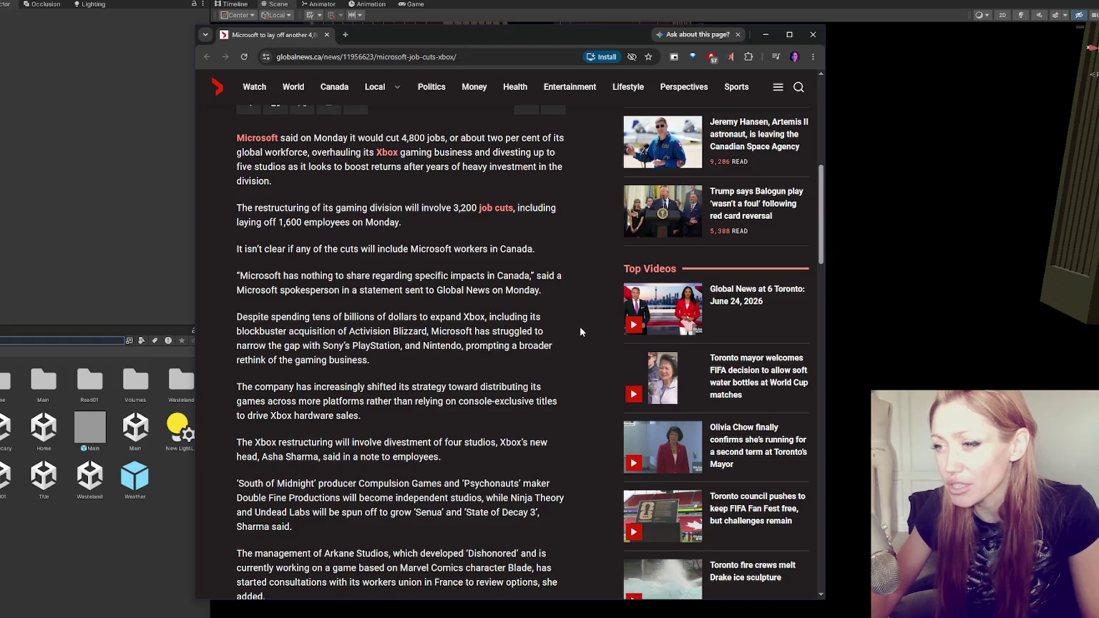
pyautogui.scroll(-1, 576, 315)
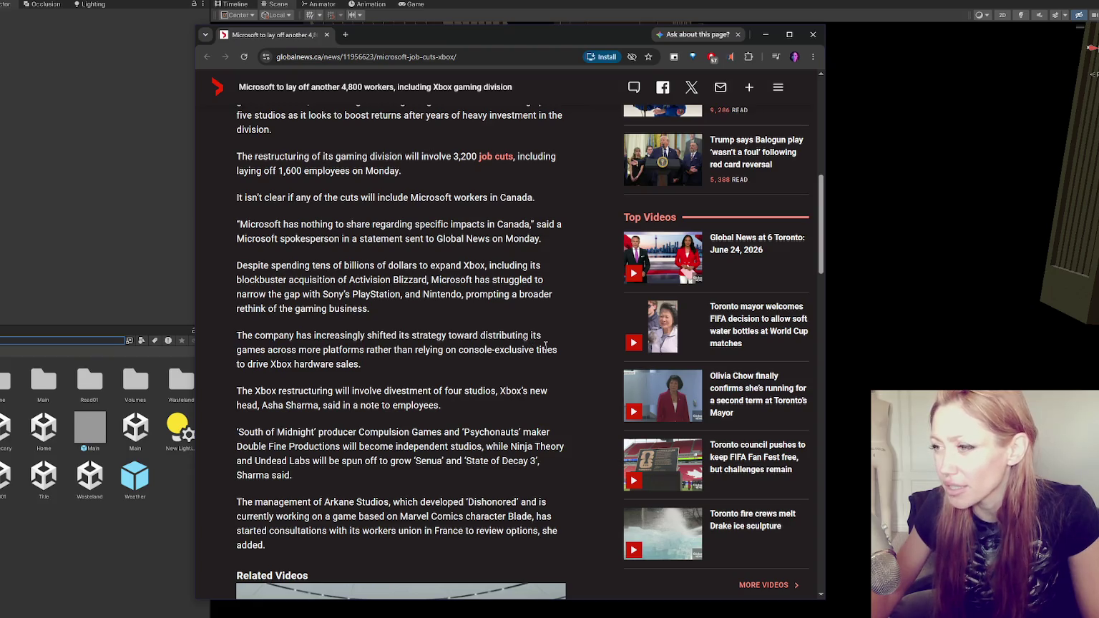
pyautogui.scroll(-1, 558, 346)
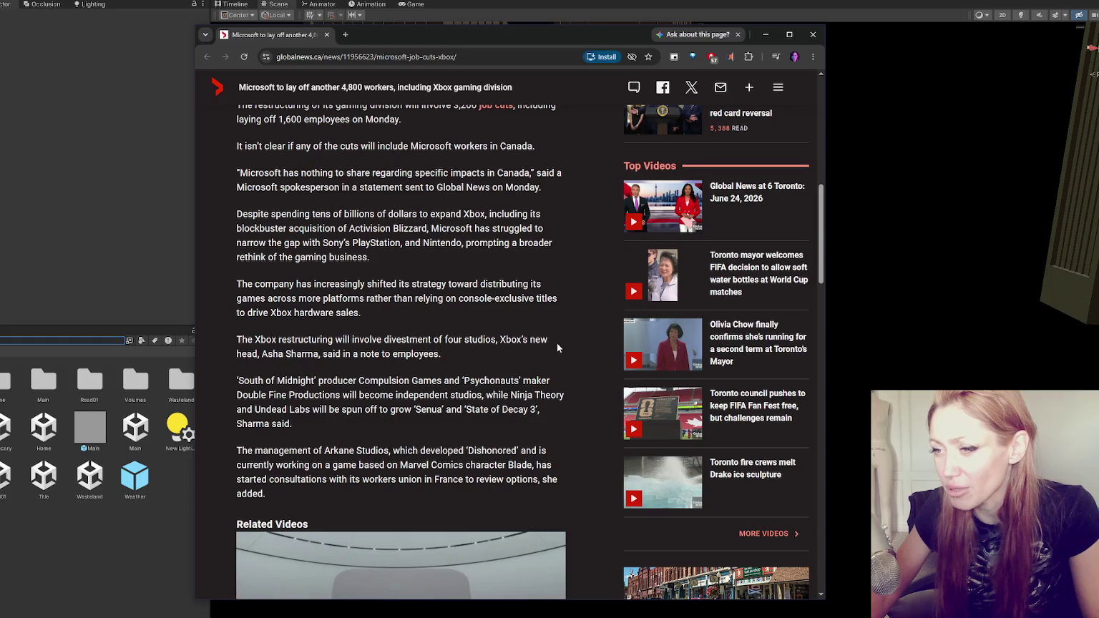
# Scroll the article down to the Arkane Studios paragraph and the Related Videos section
pyautogui.scroll(-1, 556, 342)
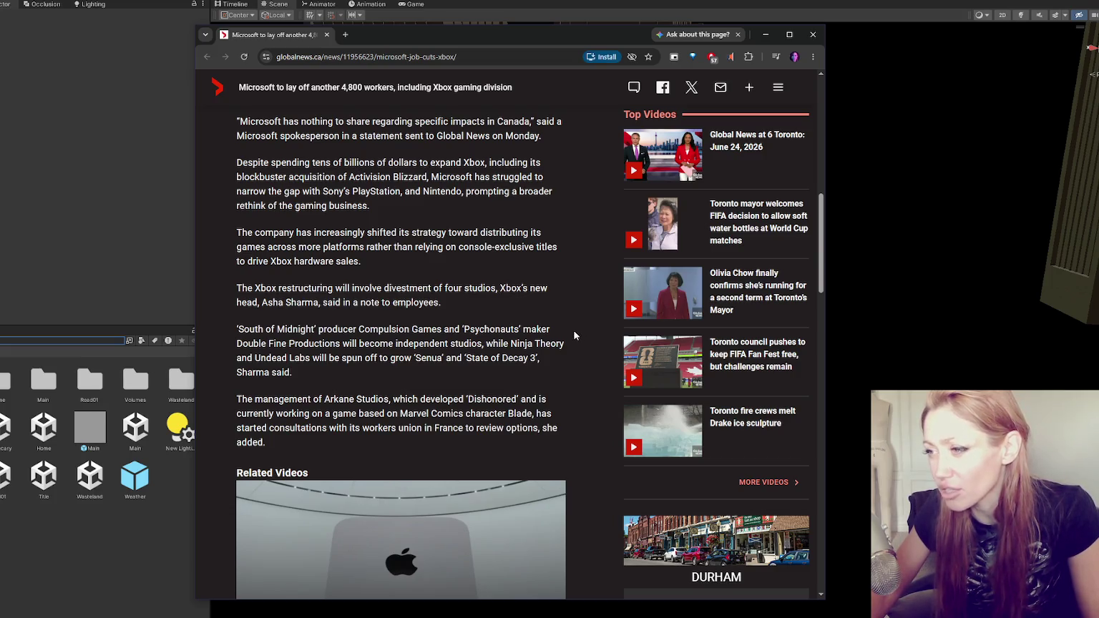
pyautogui.scroll(-1, 550, 315)
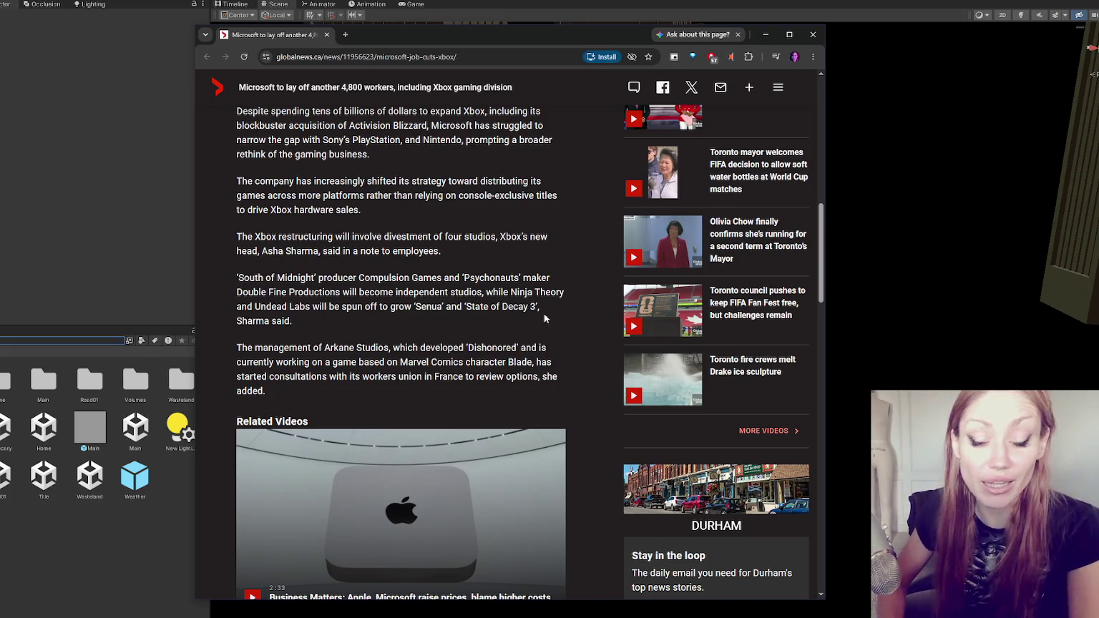
pyautogui.scroll(-2, 587, 301)
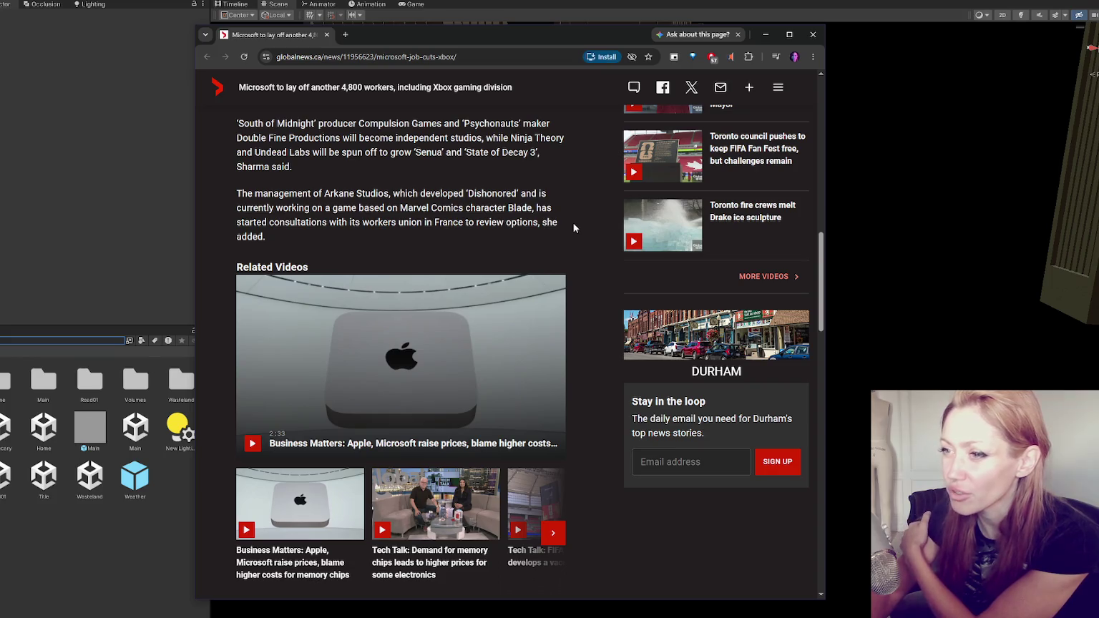
# Scroll past 'AI-Driven Efficiency Push' to analysts' targeted-cuts comments and the 1.4 per cent share drop
pyautogui.scroll(-3, 573, 228)
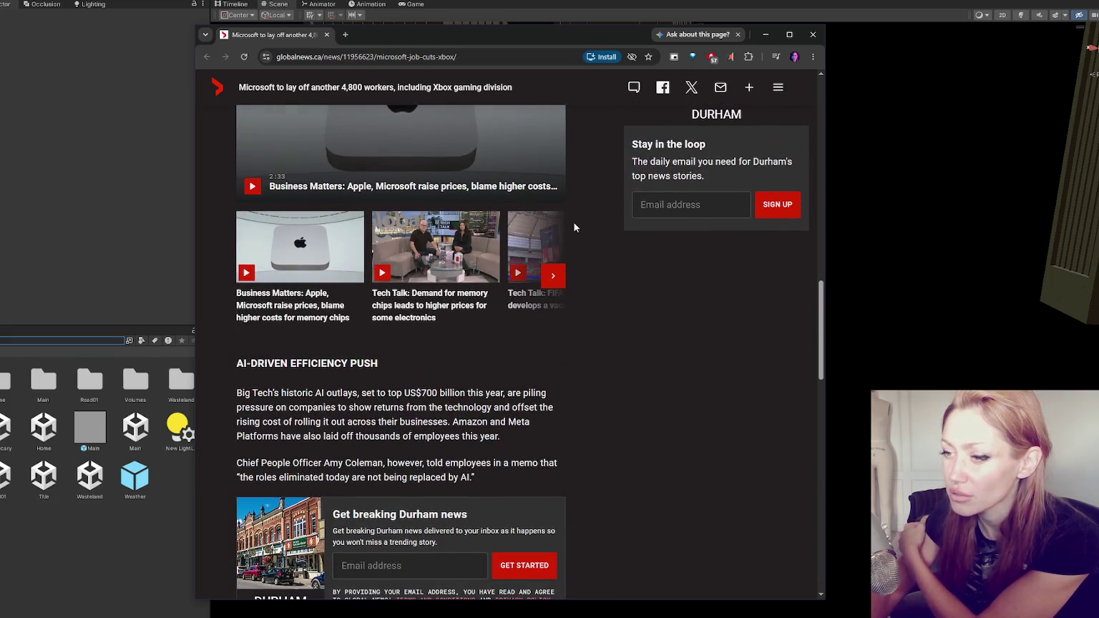
pyautogui.scroll(-2, 580, 225)
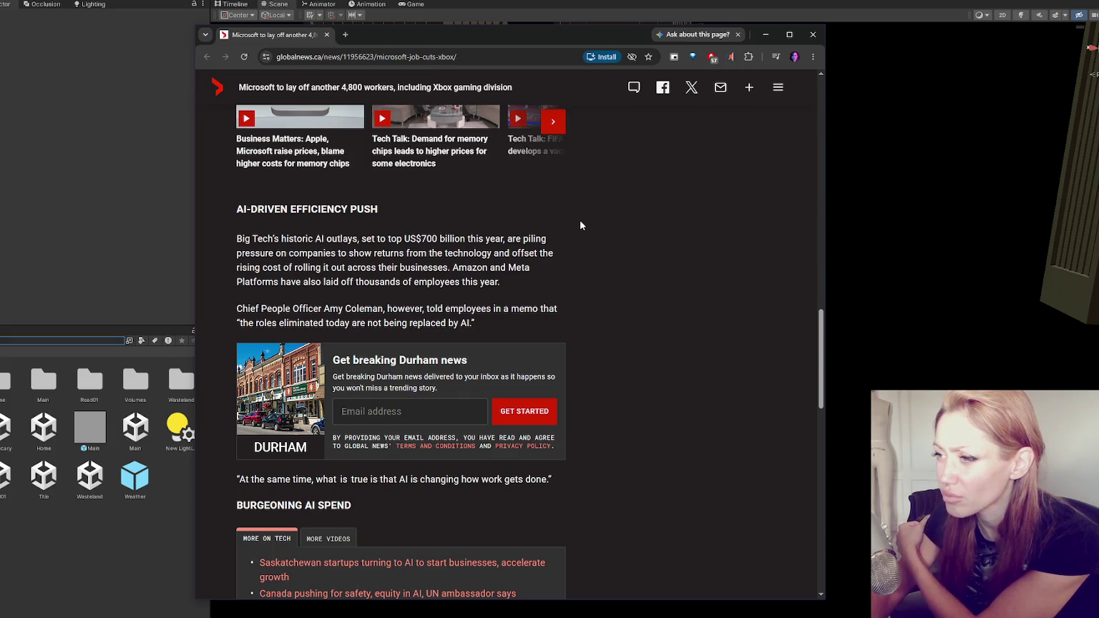
pyautogui.scroll(3, 580, 226)
pyautogui.scroll(-4, 581, 226)
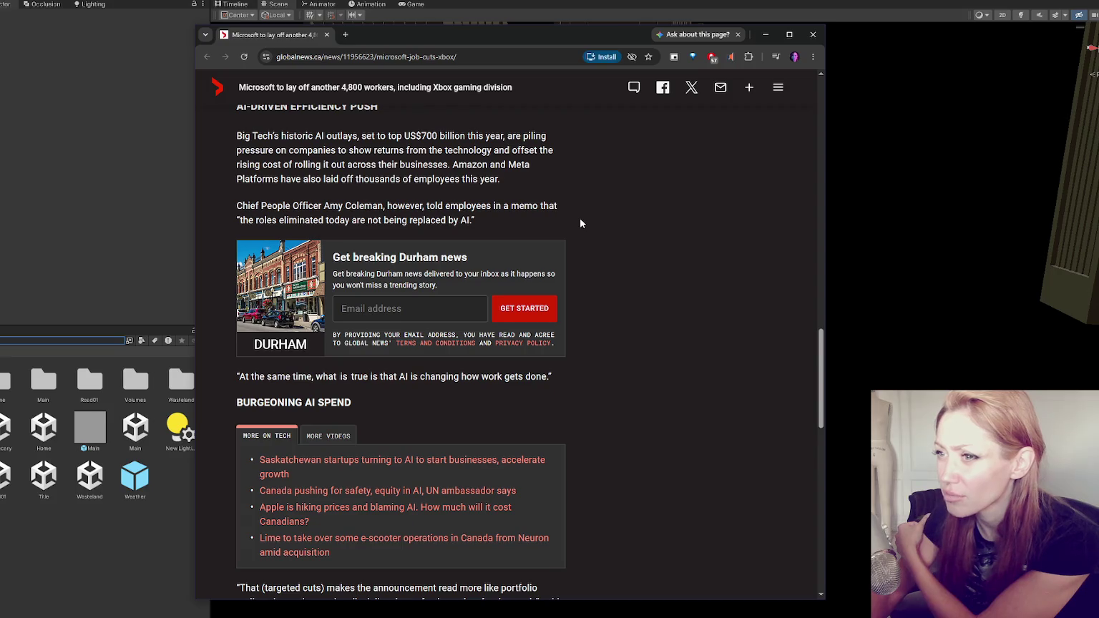
pyautogui.scroll(1, 580, 224)
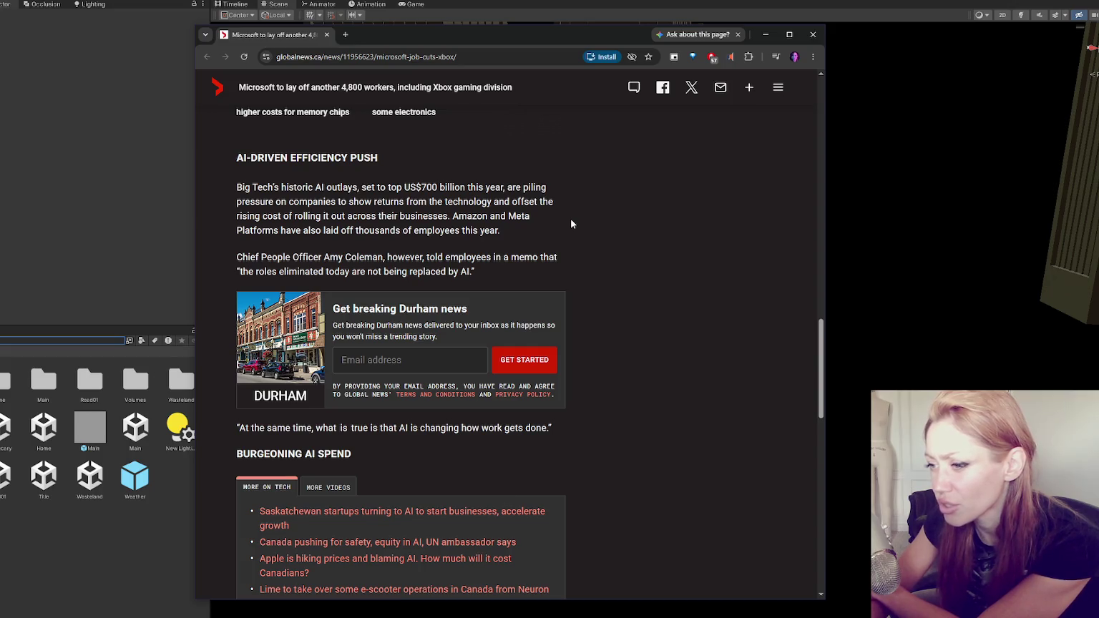
pyautogui.scroll(-4, 570, 224)
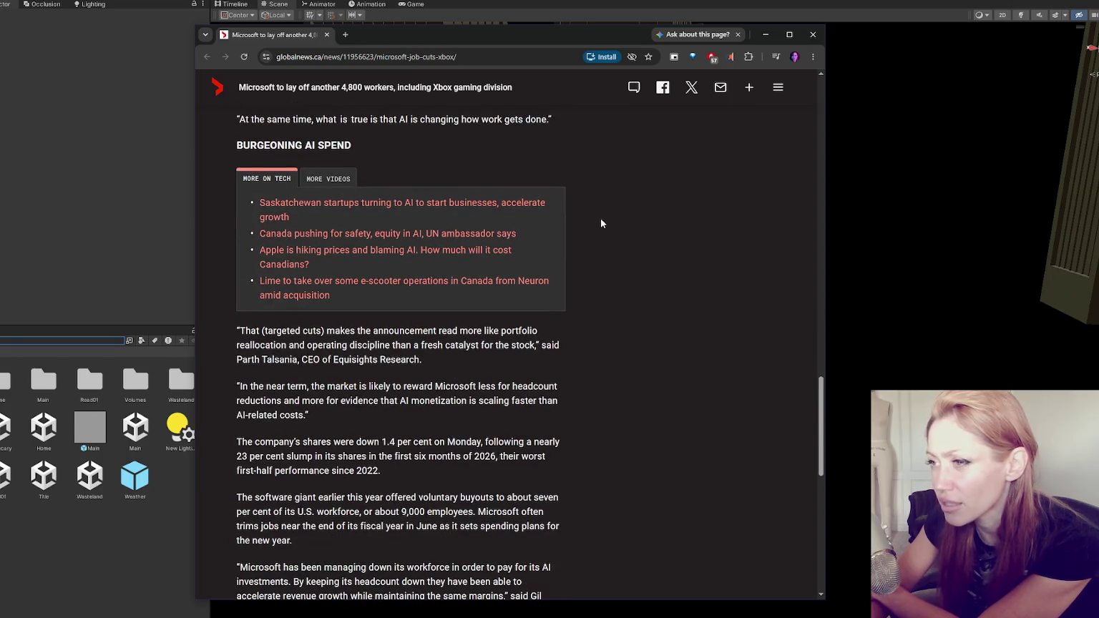
pyautogui.scroll(-2, 601, 224)
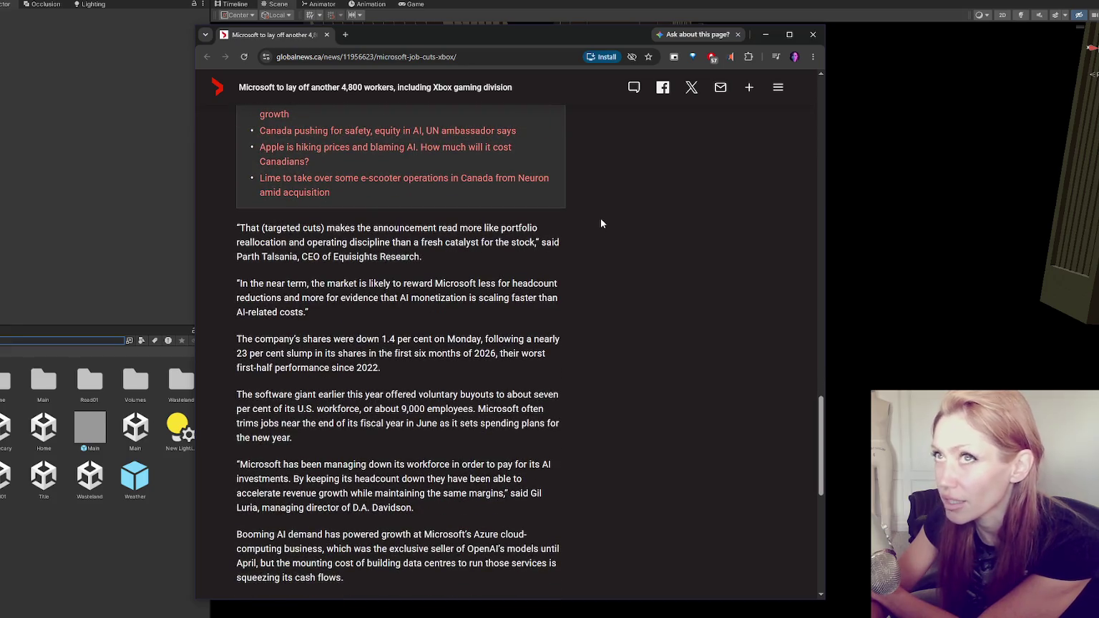